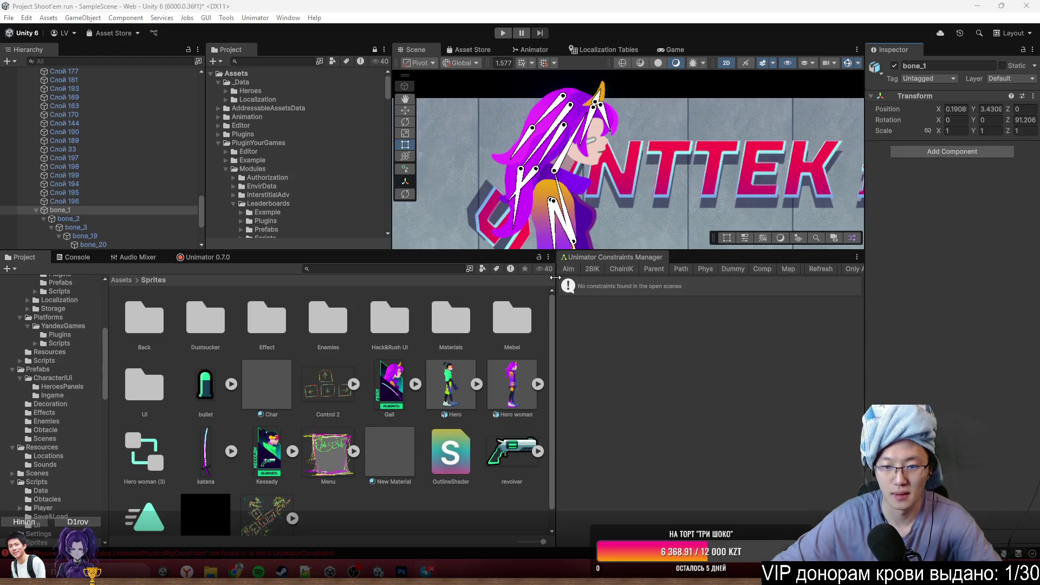
- Minimise the Unity window so the Hina Emotions2.psd artwork in Photoshop shows
left_click(975, 9)
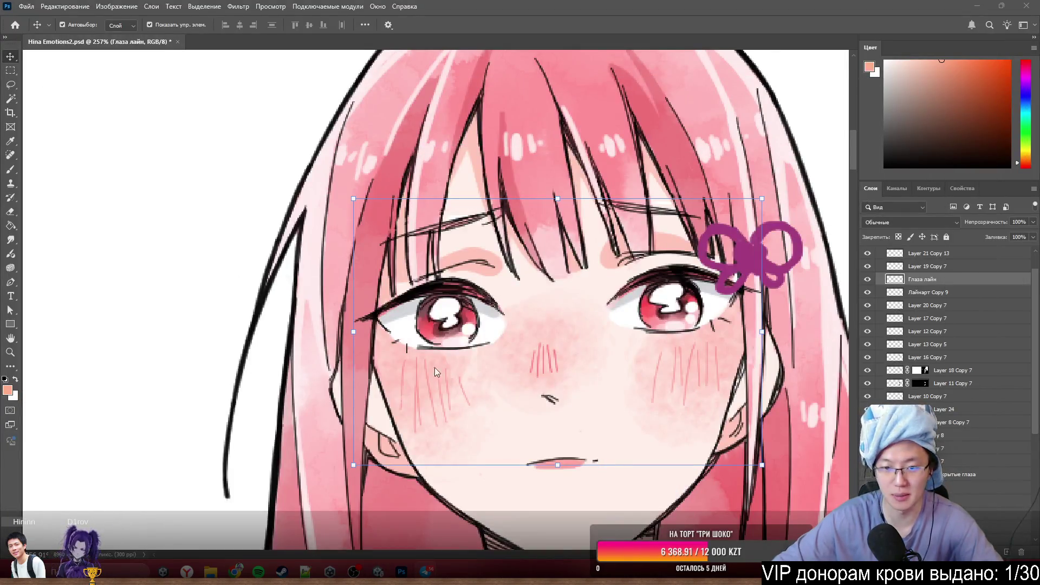
scroll(434, 367, "down", 2)
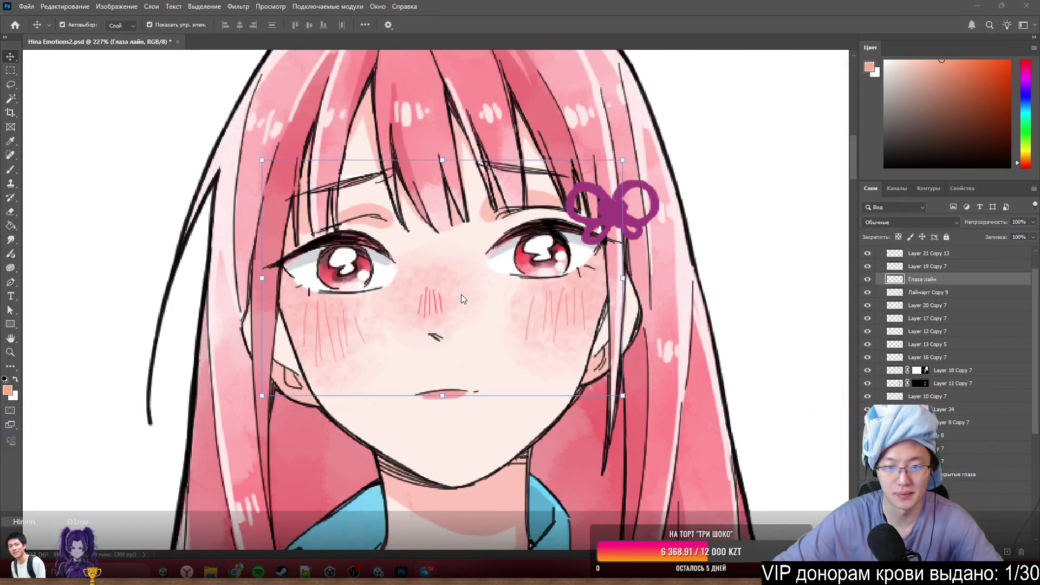
left_click(460, 295)
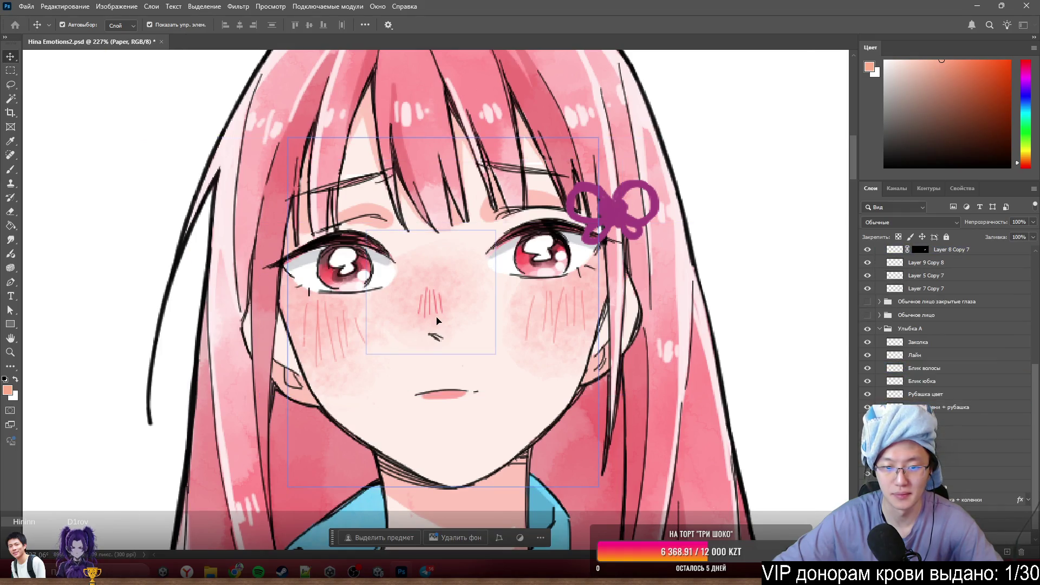
scroll(438, 321, "up", 3)
scroll(996, 344, "up", 1)
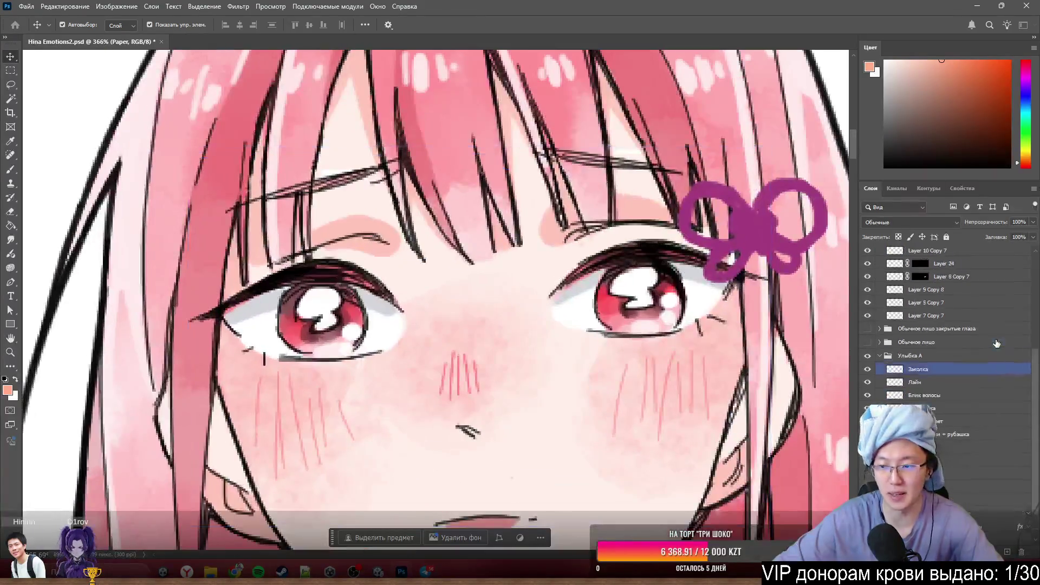
scroll(953, 347, "up", 3)
left_click(920, 318)
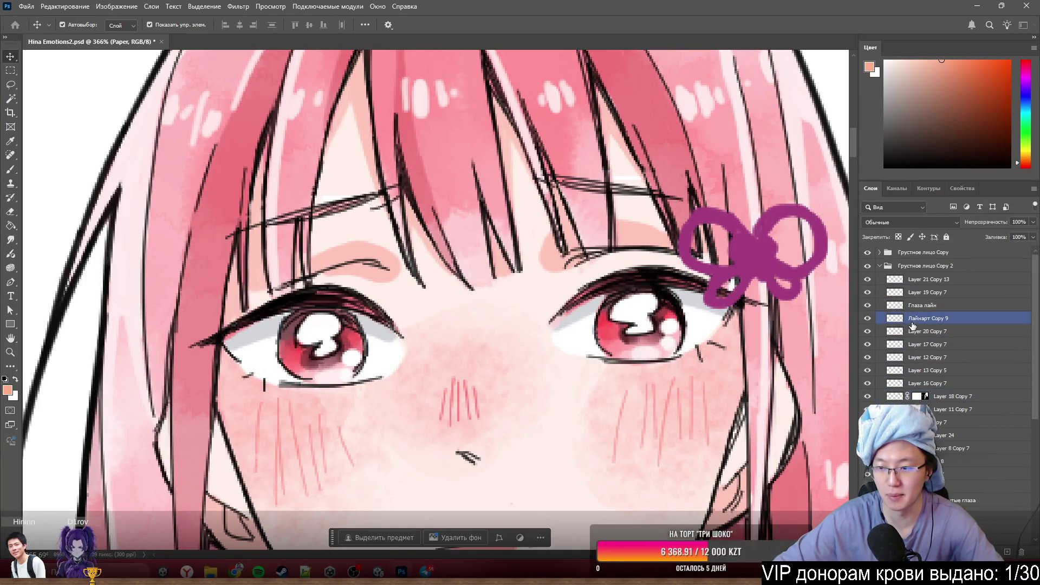
scroll(454, 300, "down", 2)
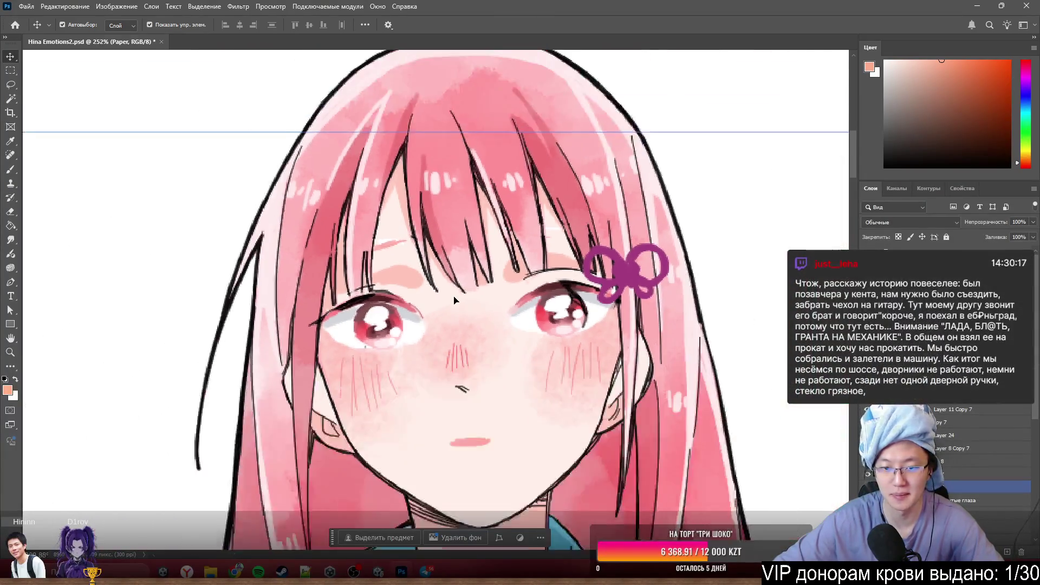
scroll(454, 300, "up", 1)
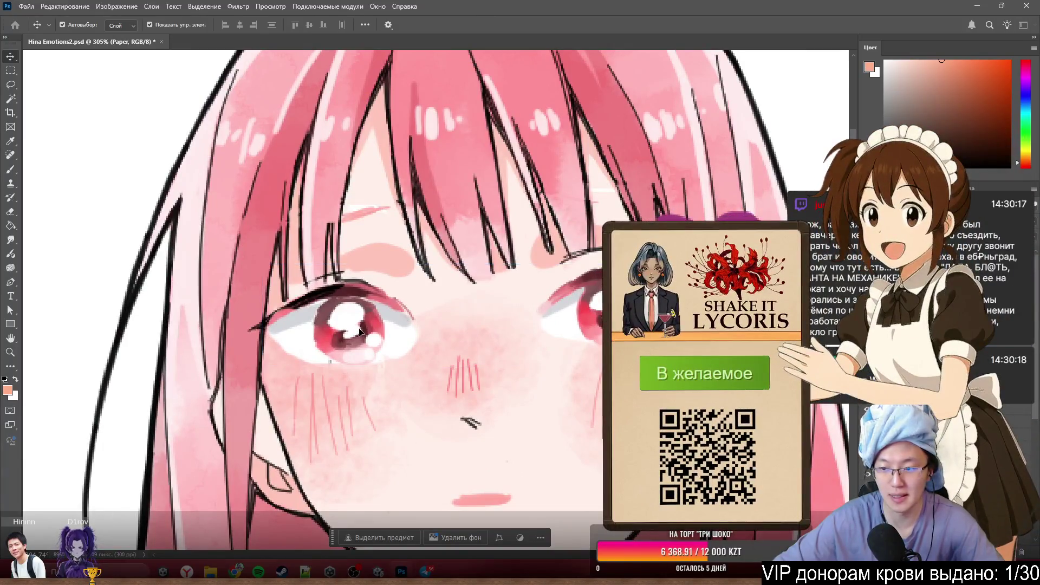
left_click(359, 332)
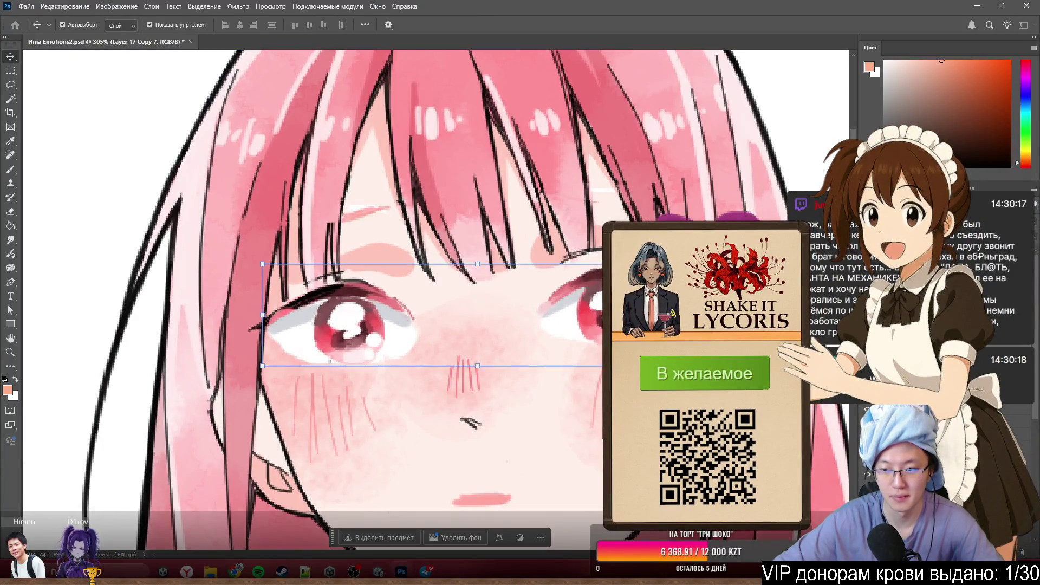
- Toggle the eye layer's visibility, switching the active layer between Глаза and Paper to compare
key("ctrl+comma")
key("ctrl+comma")
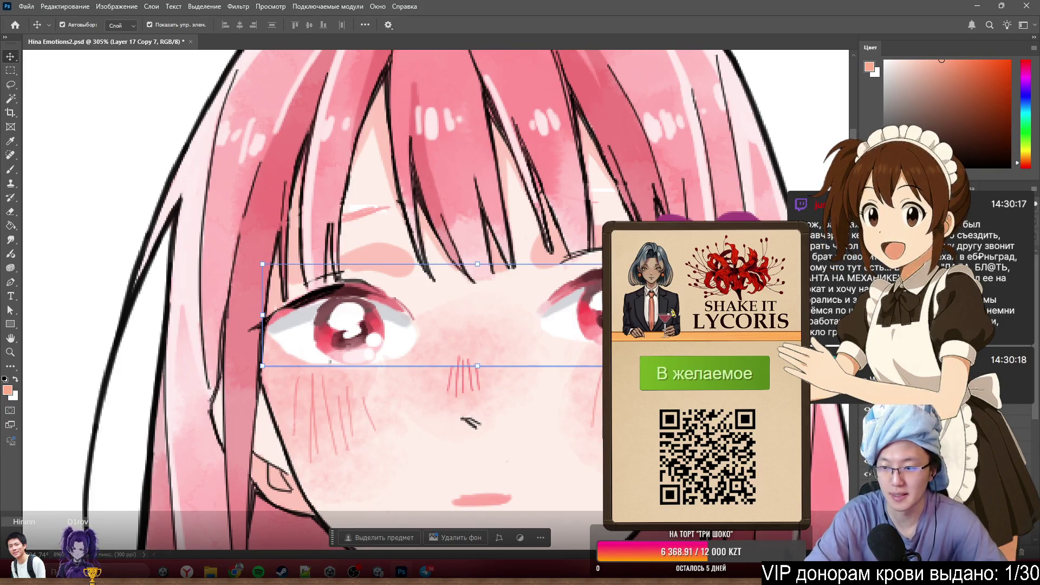
key("alt+bracketright")
key("ctrl+comma")
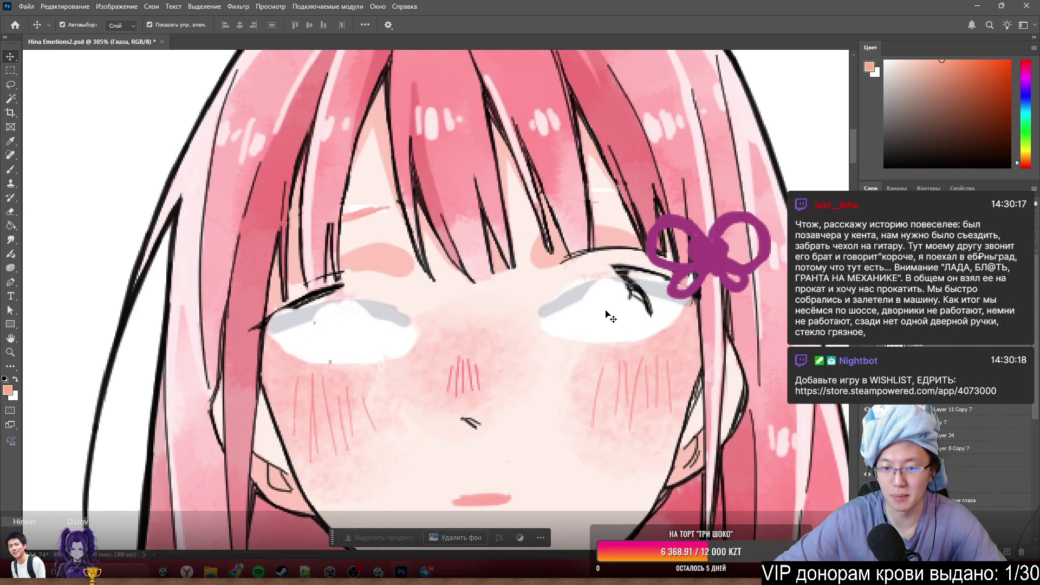
key("alt+comma")
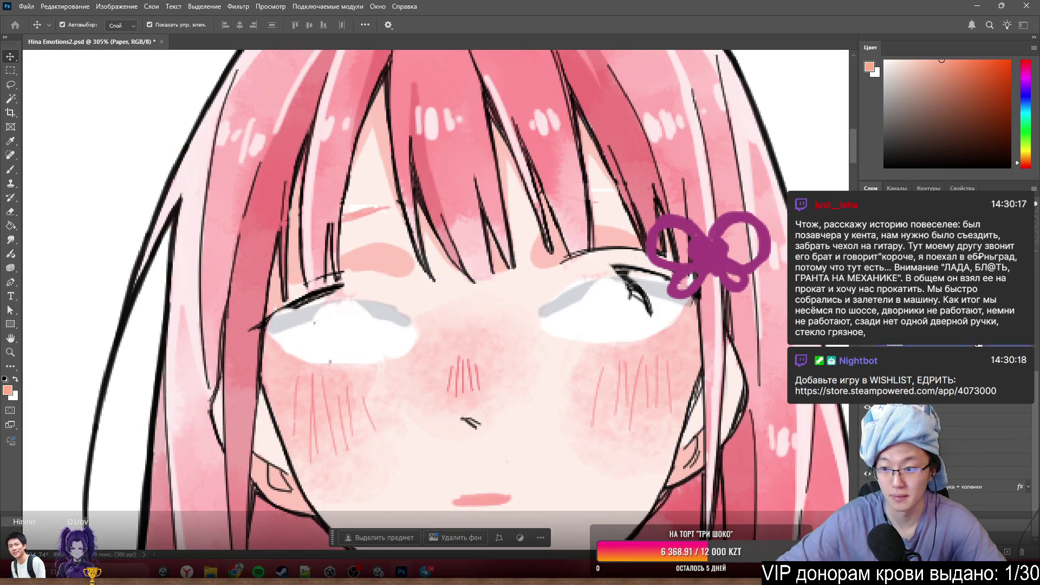
- Show the eye line art, the red irises and the solid red layer, then select Слой 4
scroll(947, 439, "up", 3)
left_click(868, 423)
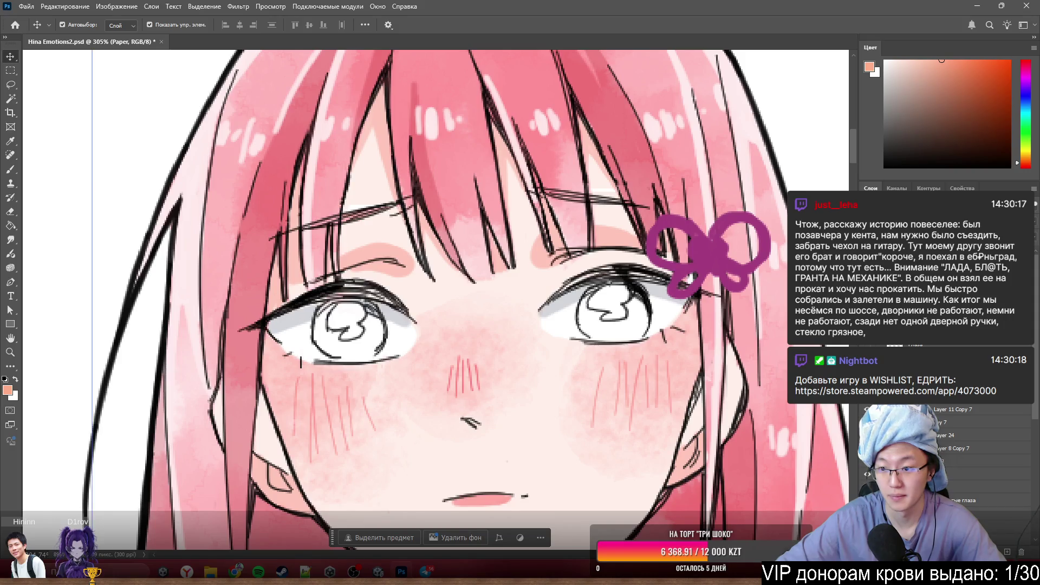
left_click(867, 357)
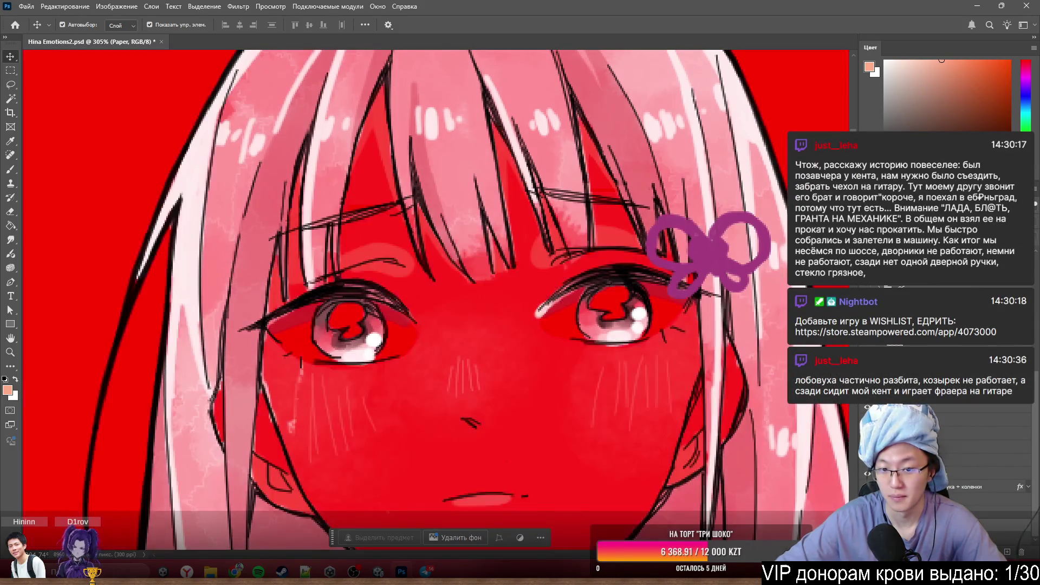
left_click(867, 487)
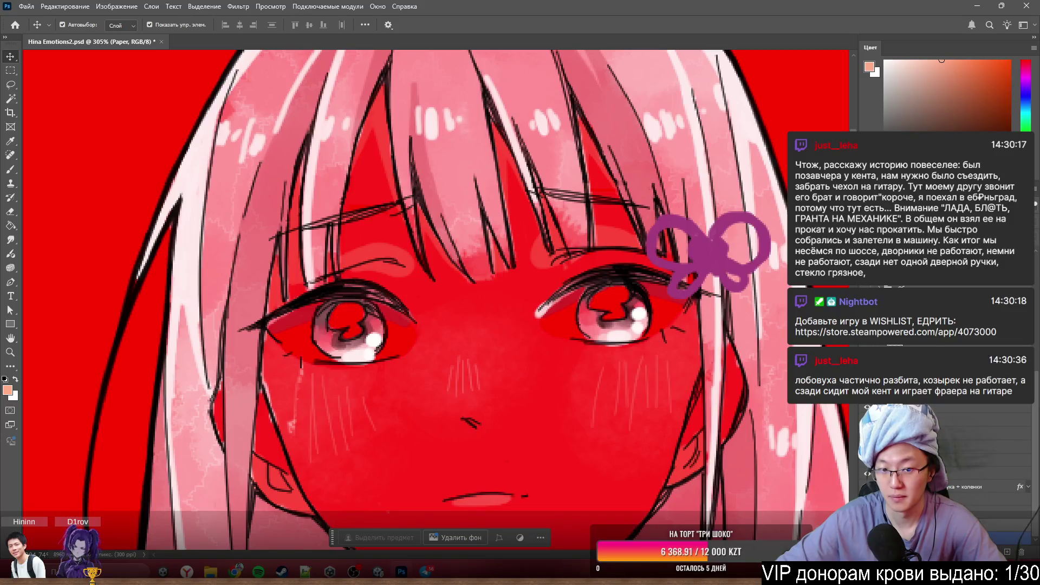
left_click(921, 460)
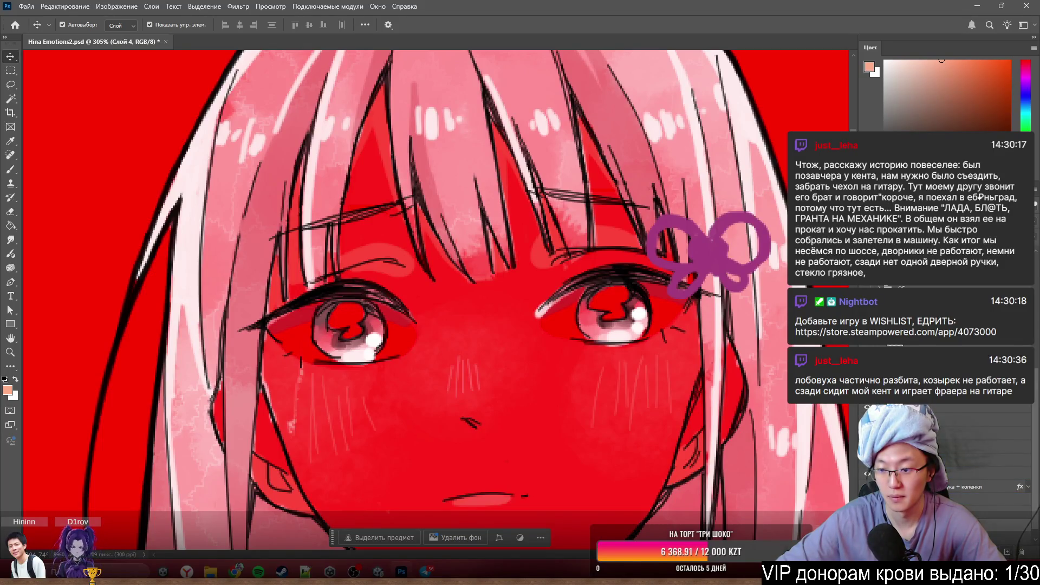
left_click(989, 510)
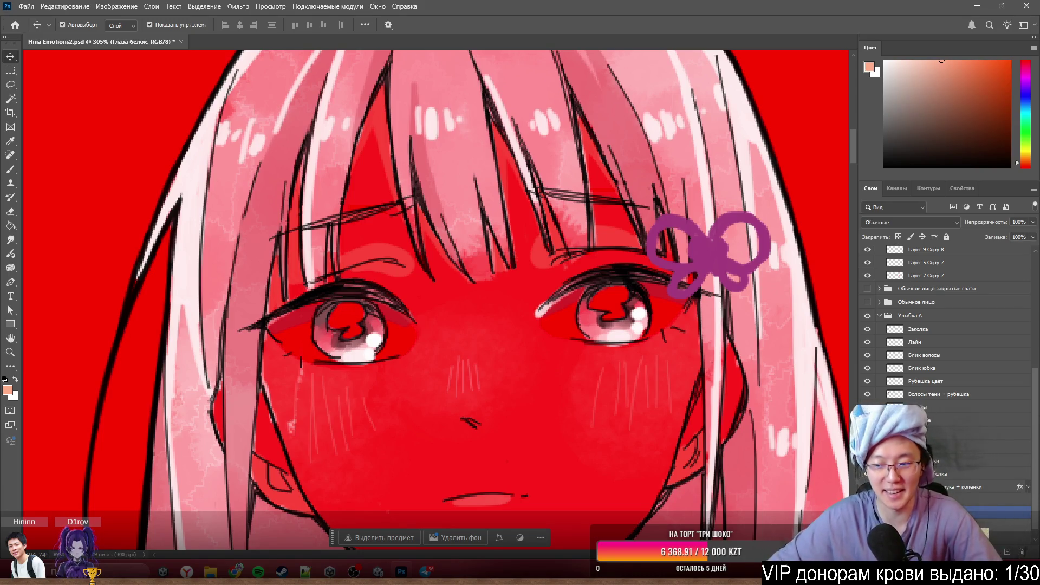
- With a white brush, paint the left eye's white back in, including its lower part
scroll(948, 325, "down", 1)
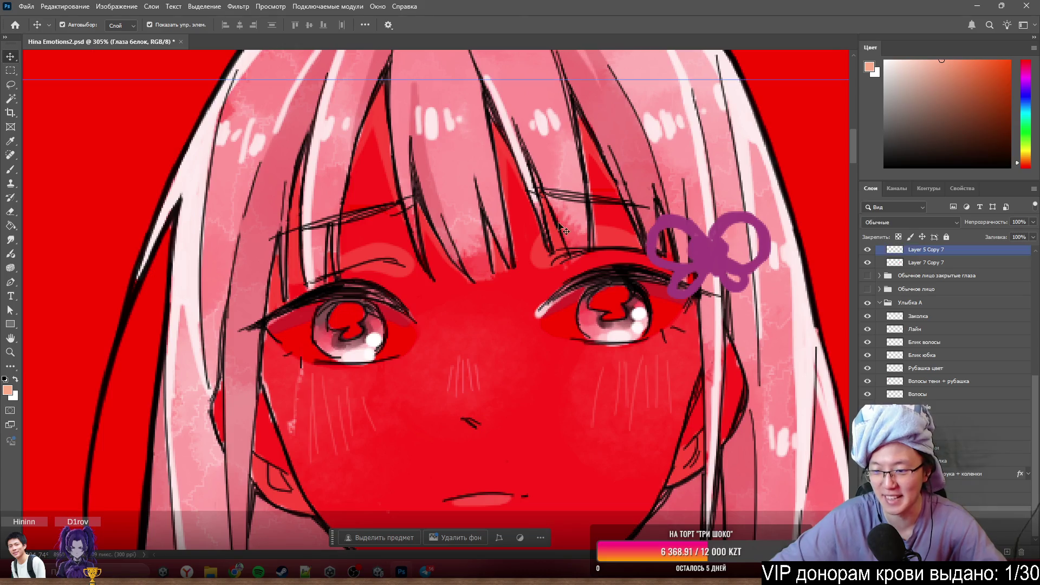
key("b")
scroll(347, 308, "up", 5)
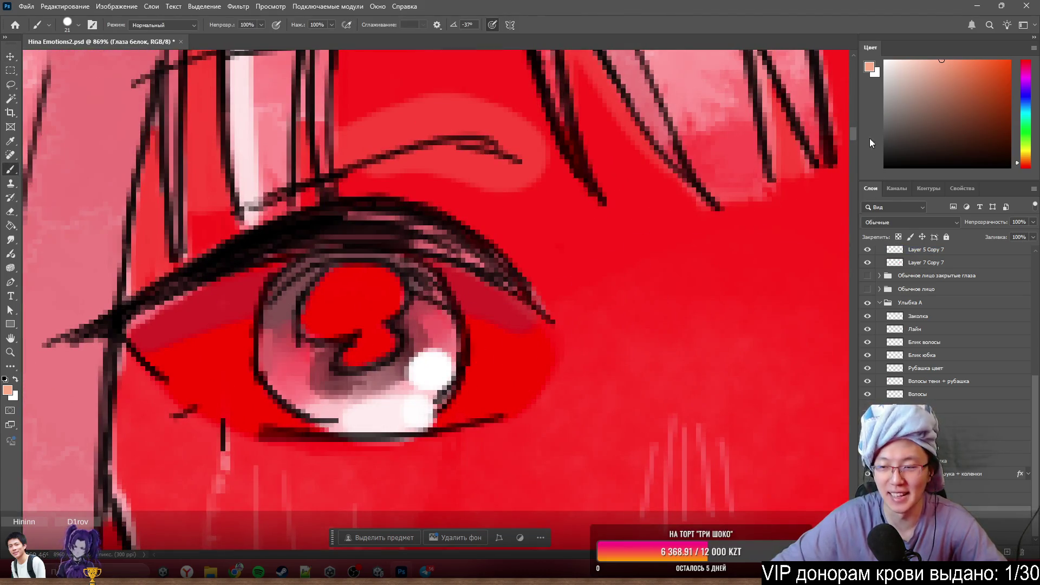
left_click(884, 60)
mouse_move(423, 365)
left_mouse_down()
mouse_move(301, 325)
mouse_move(205, 336)
mouse_move(332, 267)
mouse_move(440, 298)
mouse_move(500, 332)
mouse_move(502, 352)
left_mouse_up()
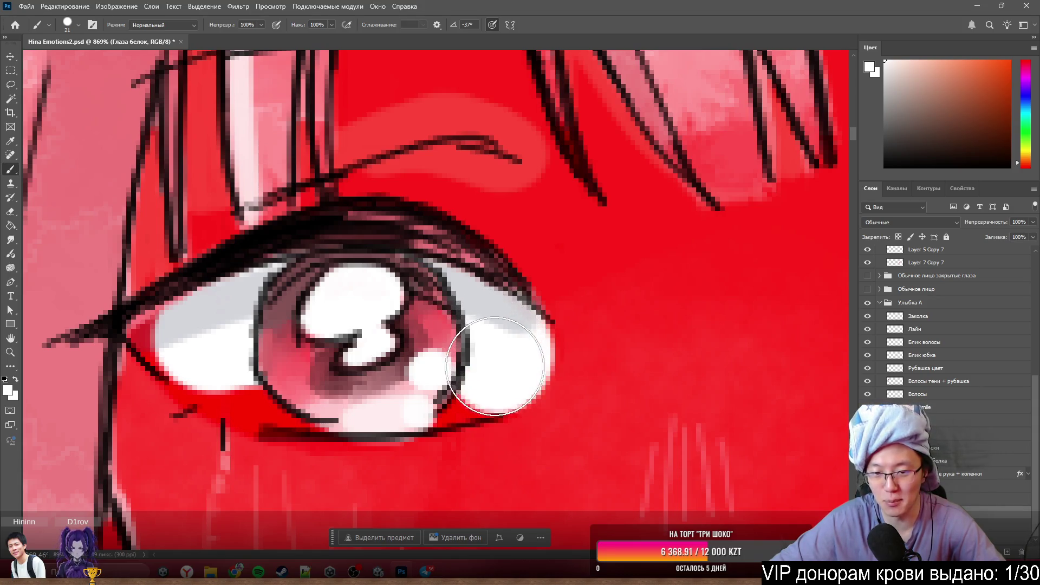
mouse_move(359, 392)
left_mouse_down()
mouse_move(313, 366)
mouse_move(214, 354)
left_mouse_up()
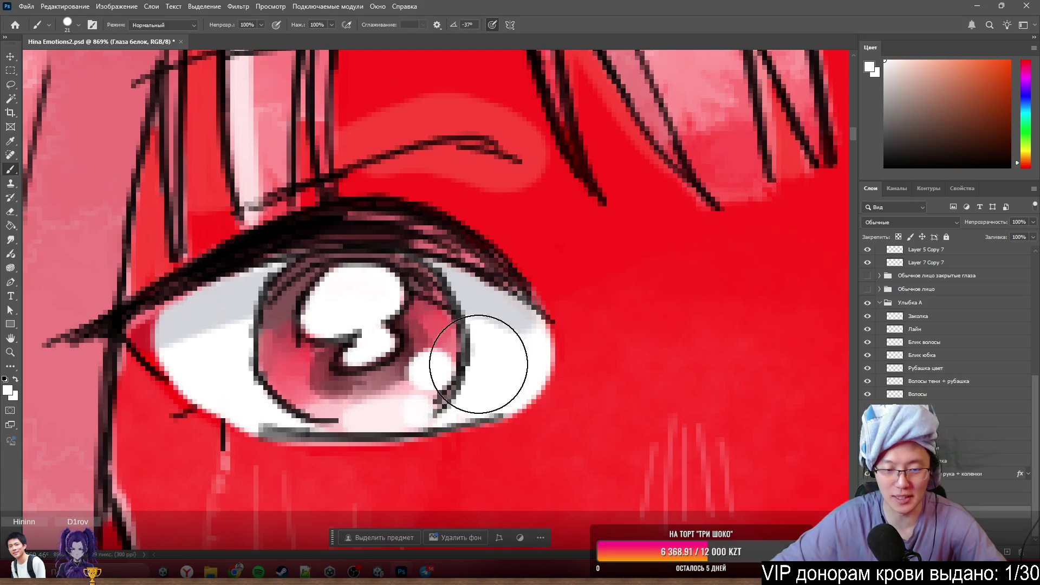
- With a smaller brush, whiten the inner eye corner, the right edge and the lower-left corner
scroll(219, 311, "down", 3)
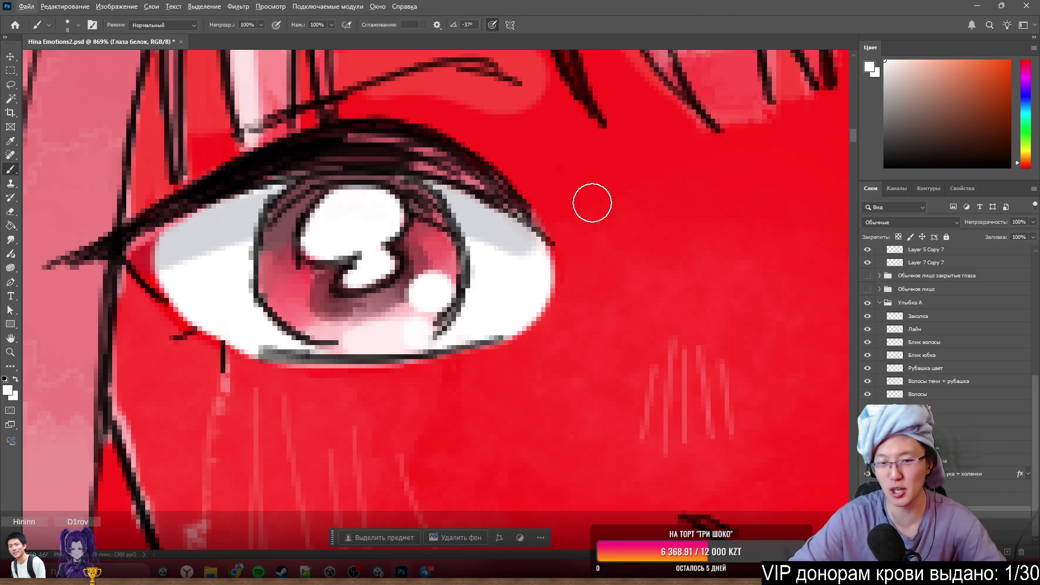
right_click(589, 325, "alt")
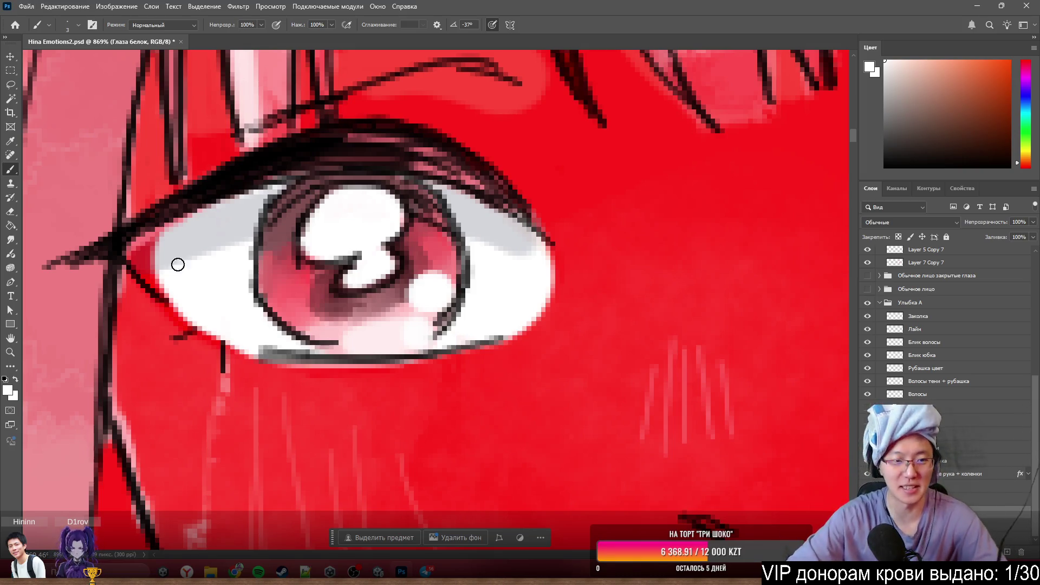
left_click_drag(156, 259, 144, 271)
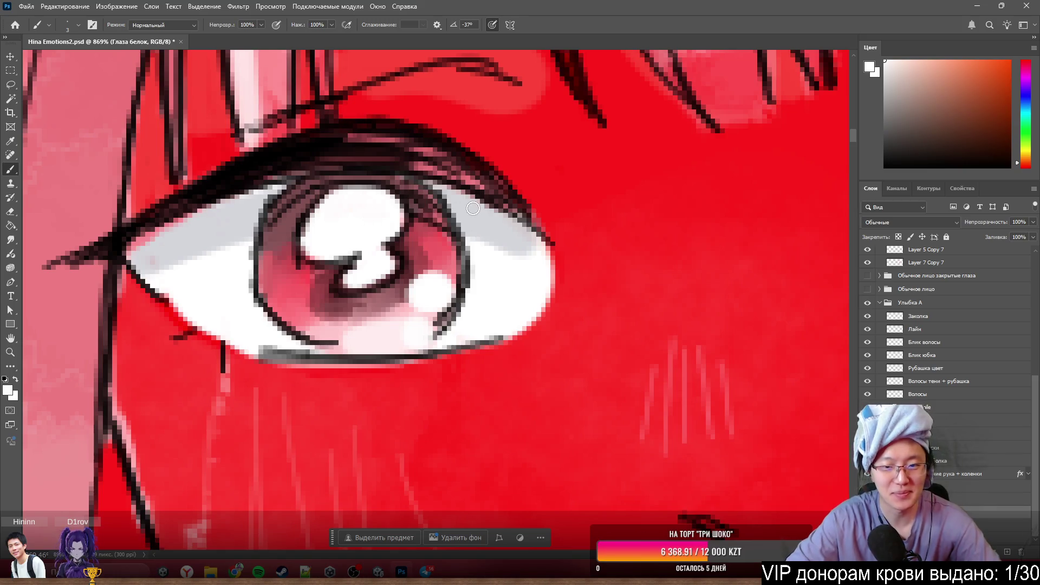
mouse_move(536, 269)
left_mouse_down()
mouse_move(547, 262)
mouse_move(536, 300)
mouse_move(396, 336)
left_mouse_up()
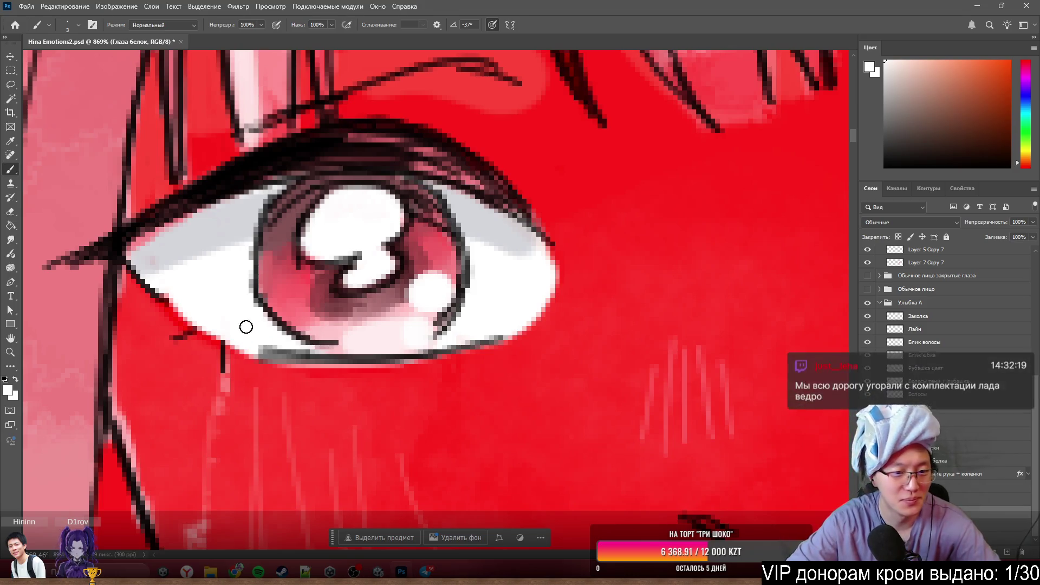
mouse_move(179, 293)
left_mouse_down()
mouse_move(161, 290)
mouse_move(233, 341)
mouse_move(178, 300)
mouse_move(193, 322)
mouse_move(156, 284)
mouse_move(214, 332)
mouse_move(276, 347)
left_mouse_up()
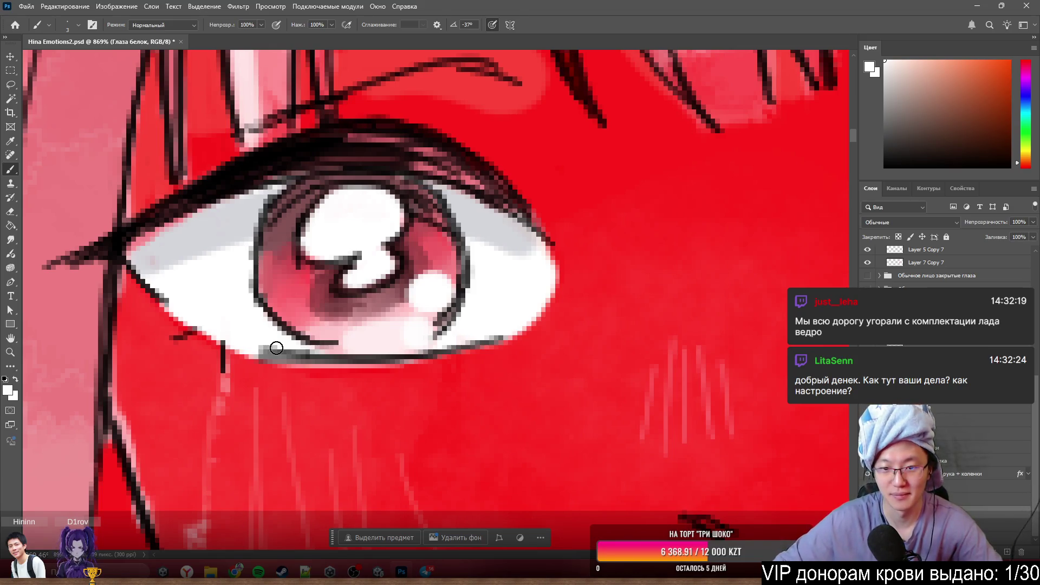
scroll(276, 348, "down", 5)
scroll(681, 294, "up", 4)
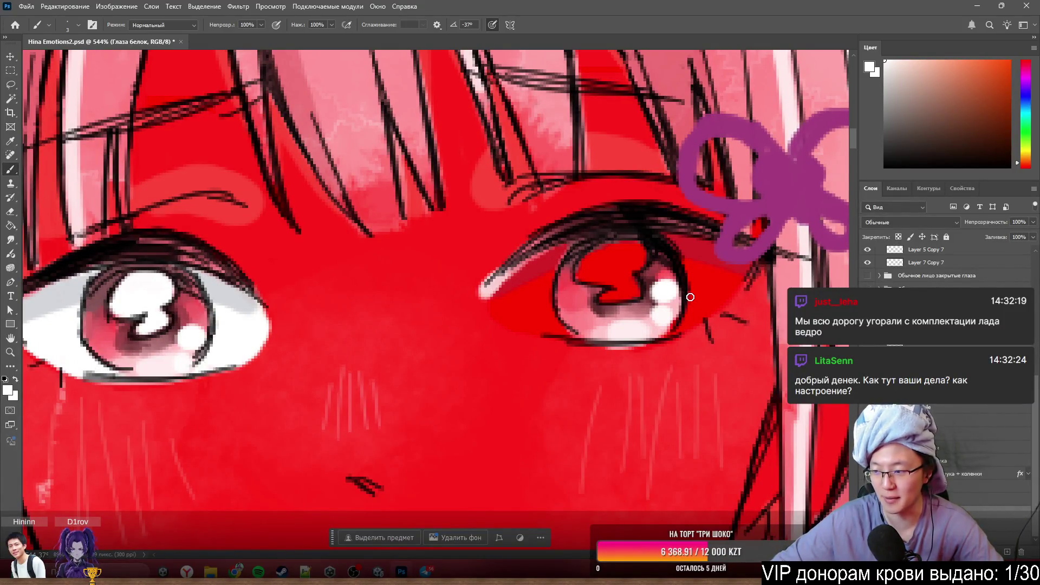
- With a slightly larger white brush, paint the right eye's white along the inner eyelid and beside the iris
scroll(737, 259, "up", 3)
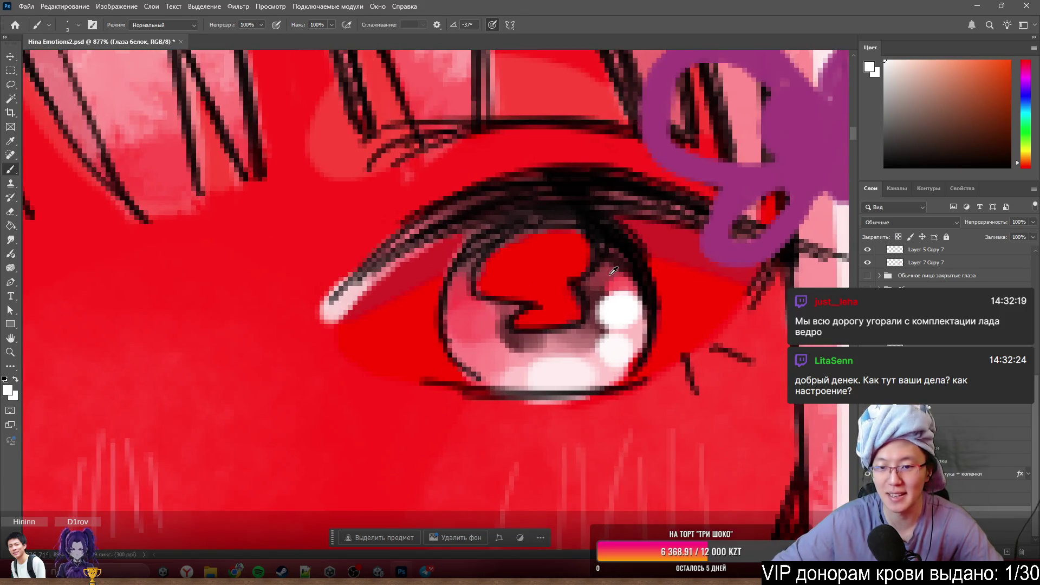
key("bracketright")
key("bracketright")
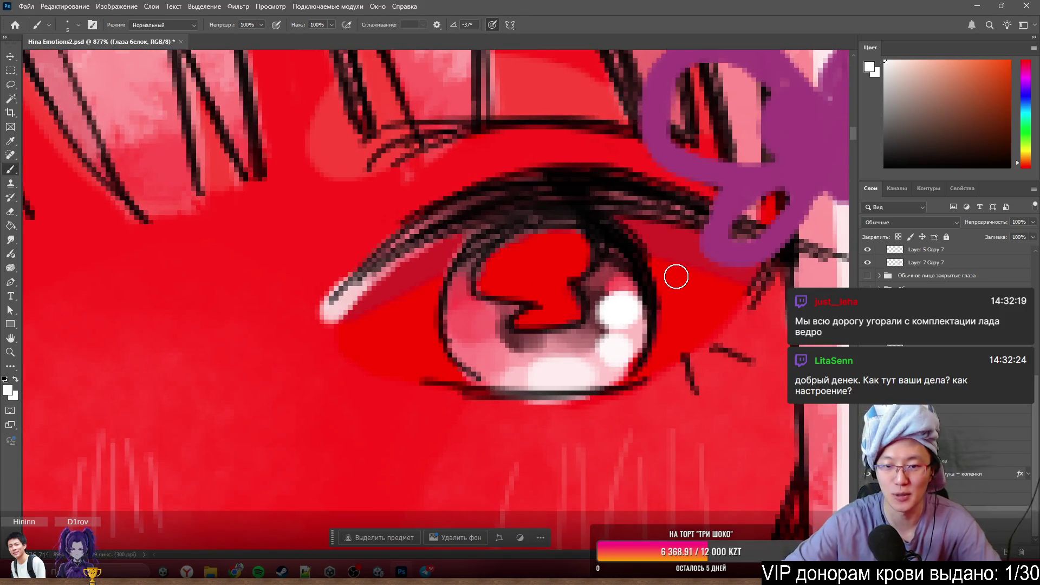
mouse_move(553, 263)
left_mouse_down()
mouse_move(587, 287)
mouse_move(696, 271)
mouse_move(725, 295)
mouse_move(696, 333)
mouse_move(750, 283)
mouse_move(750, 249)
mouse_move(648, 222)
left_mouse_up()
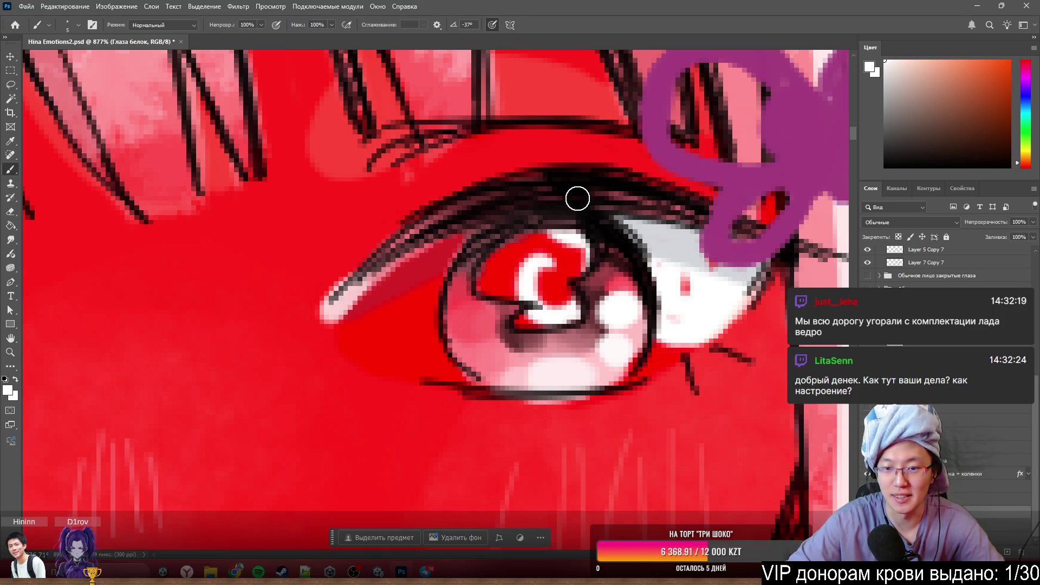
mouse_move(577, 198)
left_mouse_down()
mouse_move(582, 232)
mouse_move(564, 274)
mouse_move(594, 246)
mouse_move(558, 278)
mouse_move(550, 255)
mouse_move(534, 312)
left_mouse_up()
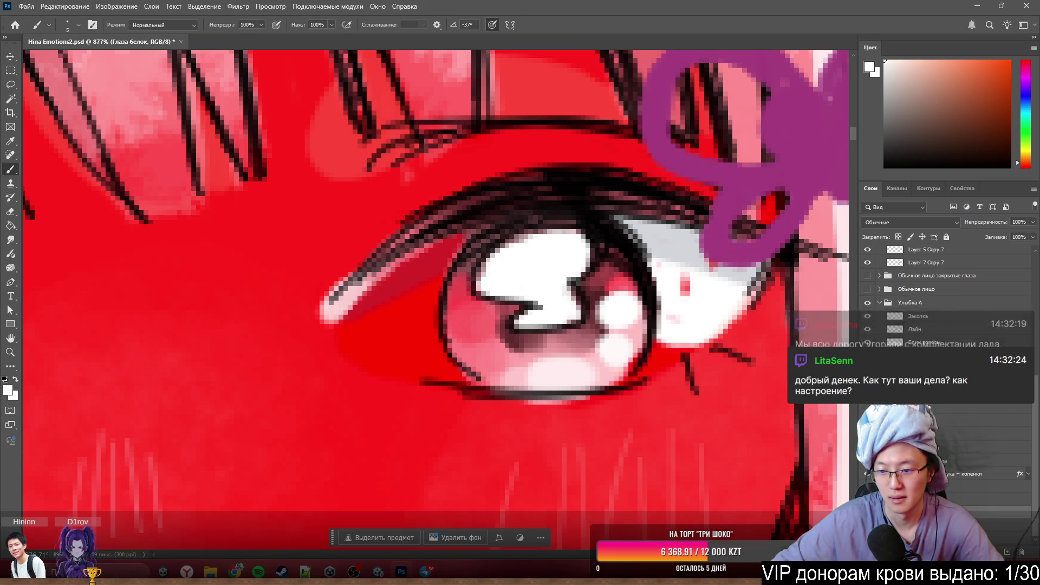
key("q")
key("q")
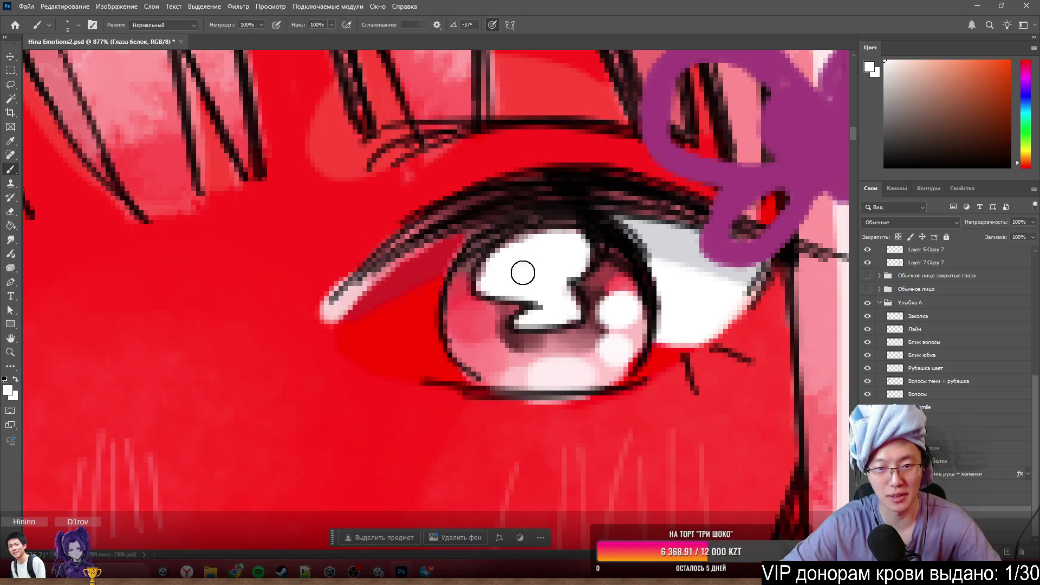
mouse_move(460, 237)
left_mouse_down()
mouse_move(440, 296)
mouse_move(359, 318)
mouse_move(356, 332)
mouse_move(396, 362)
mouse_move(447, 363)
left_mouse_up()
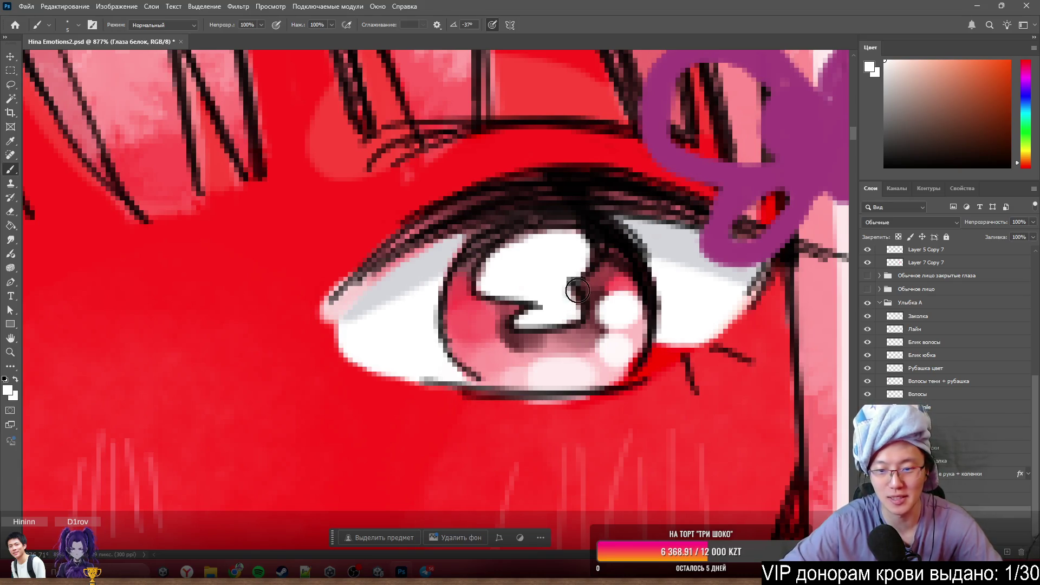
mouse_move(646, 361)
left_mouse_down()
mouse_move(671, 349)
mouse_move(626, 371)
left_mouse_up()
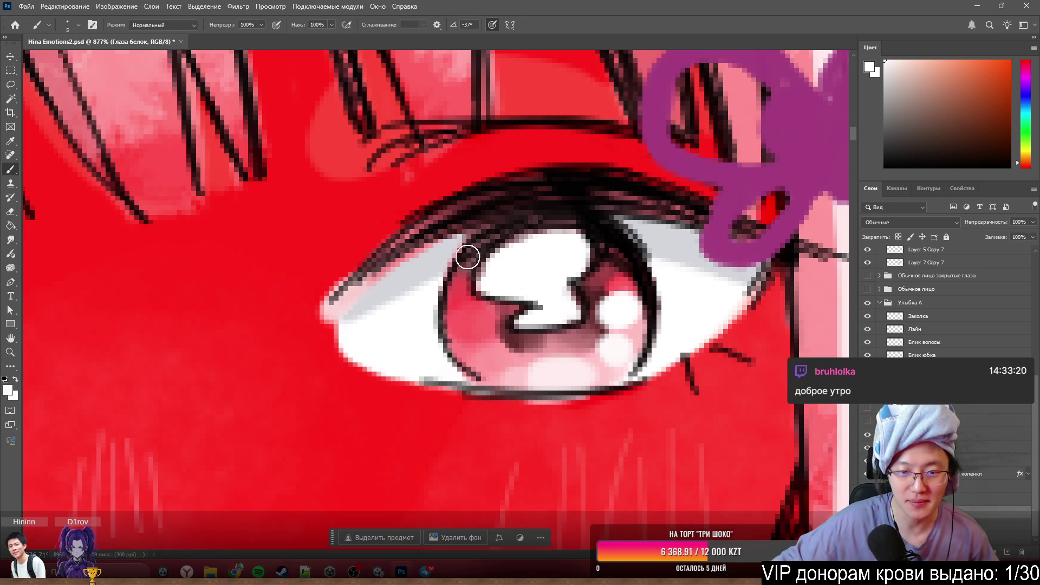
- Toggle the red mask overlay on and off to compare the face
scroll(547, 240, "down", 5, "alt")
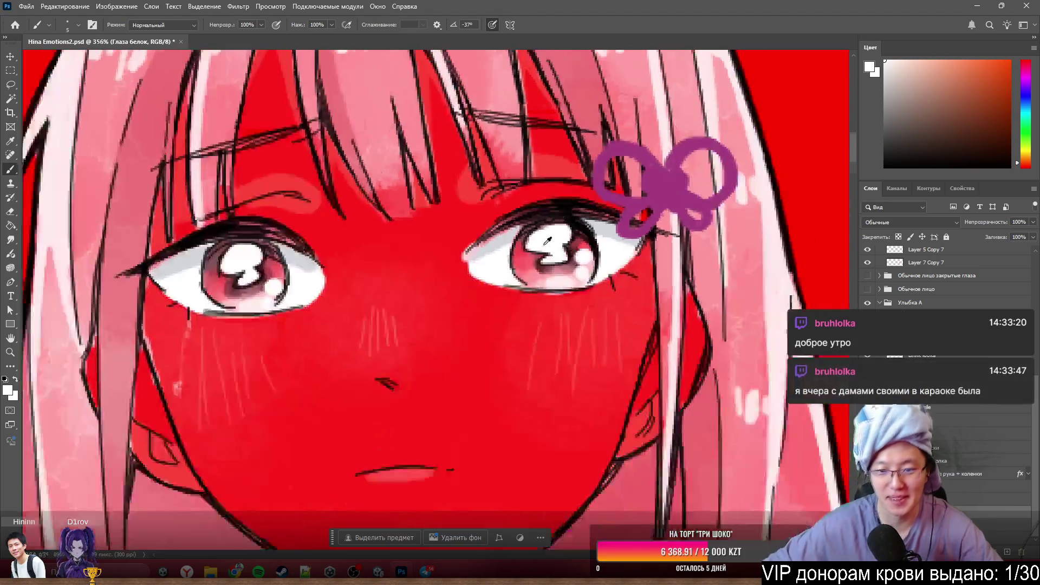
scroll(547, 240, "down", 5, "alt")
scroll(547, 240, "up", 6, "alt")
scroll(602, 297, "down", 2, "alt")
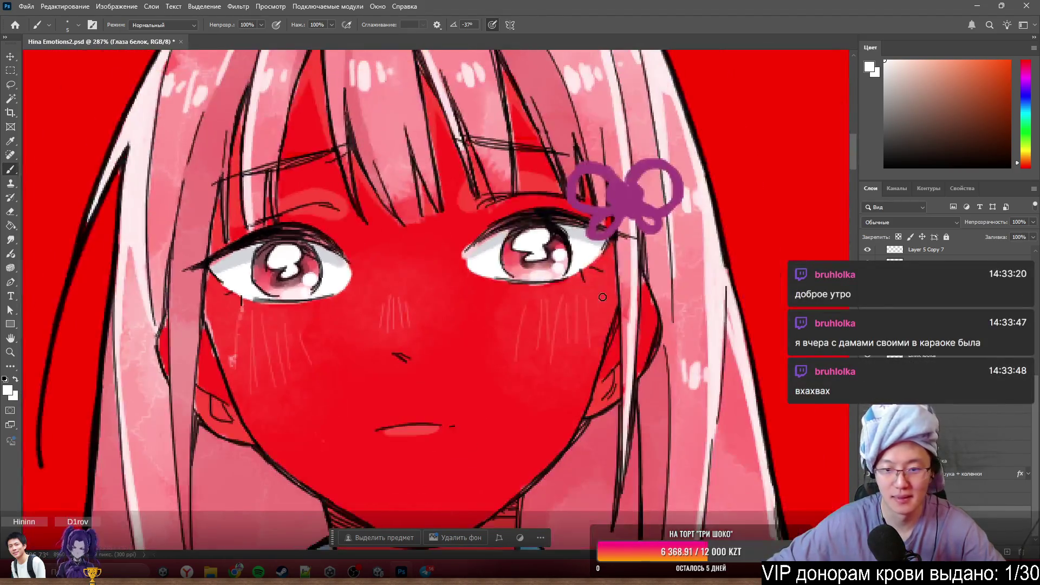
key("ctrl+comma")
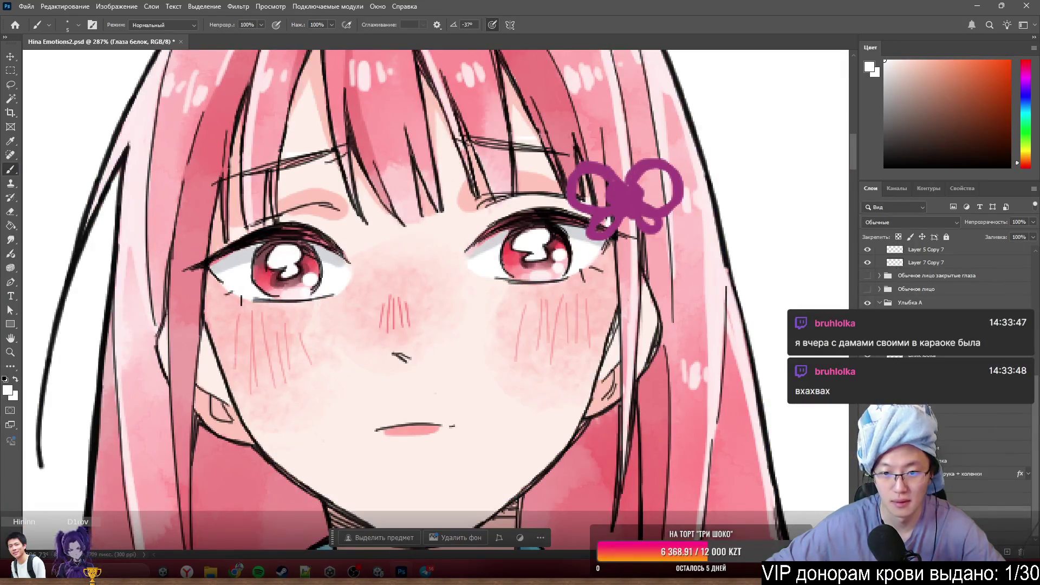
key("backslash")
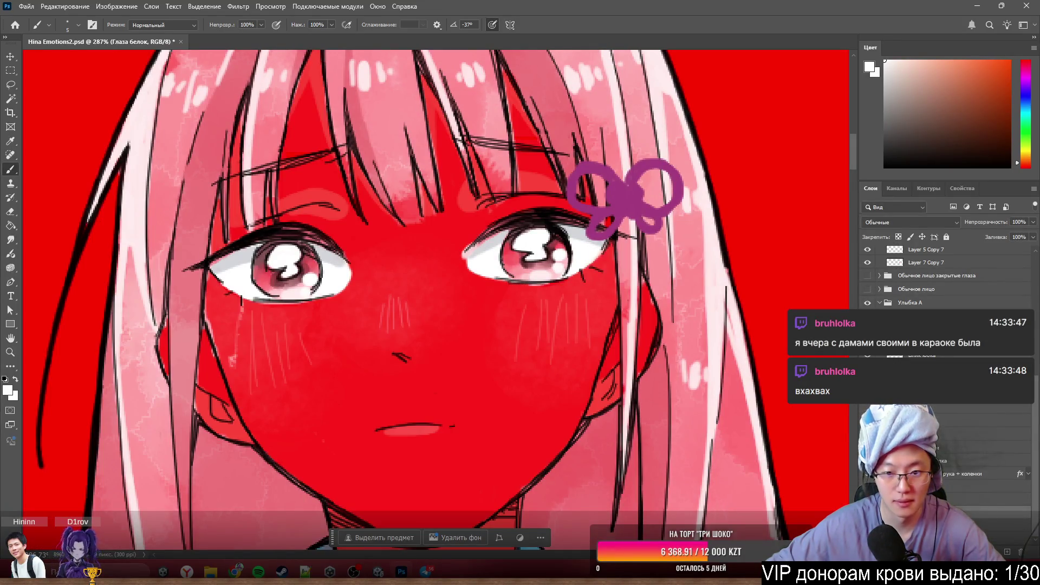
key("backslash")
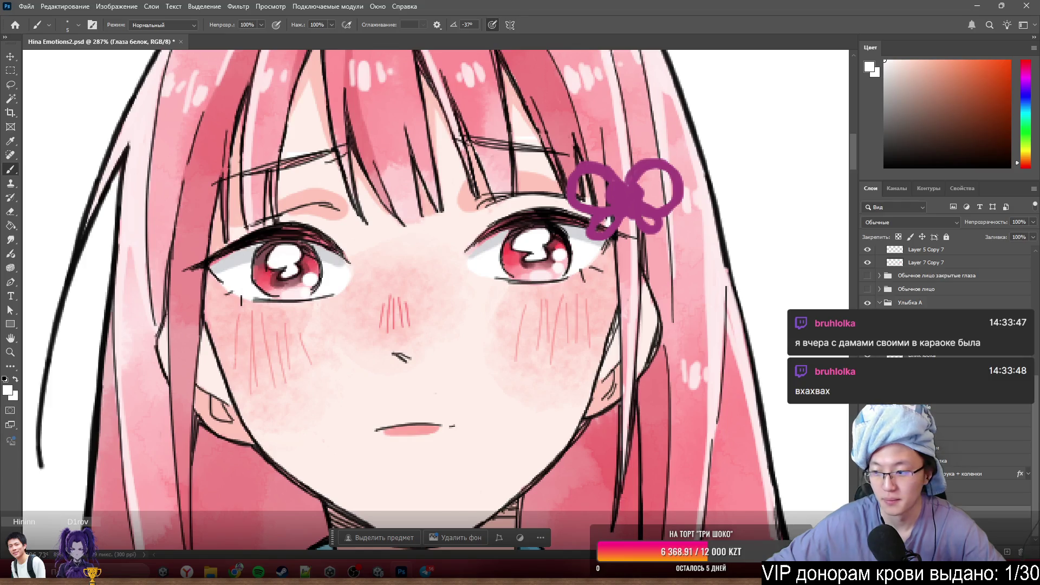
key("backslash")
scroll(579, 261, "down", 2)
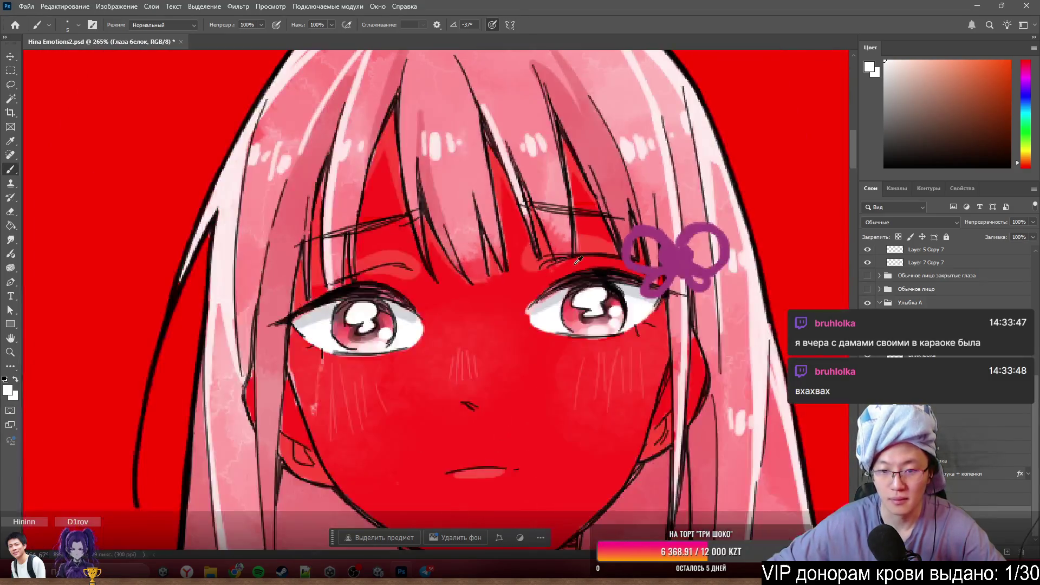
scroll(578, 261, "up", 1)
scroll(578, 282, "down", 4)
scroll(579, 331, "up", 5)
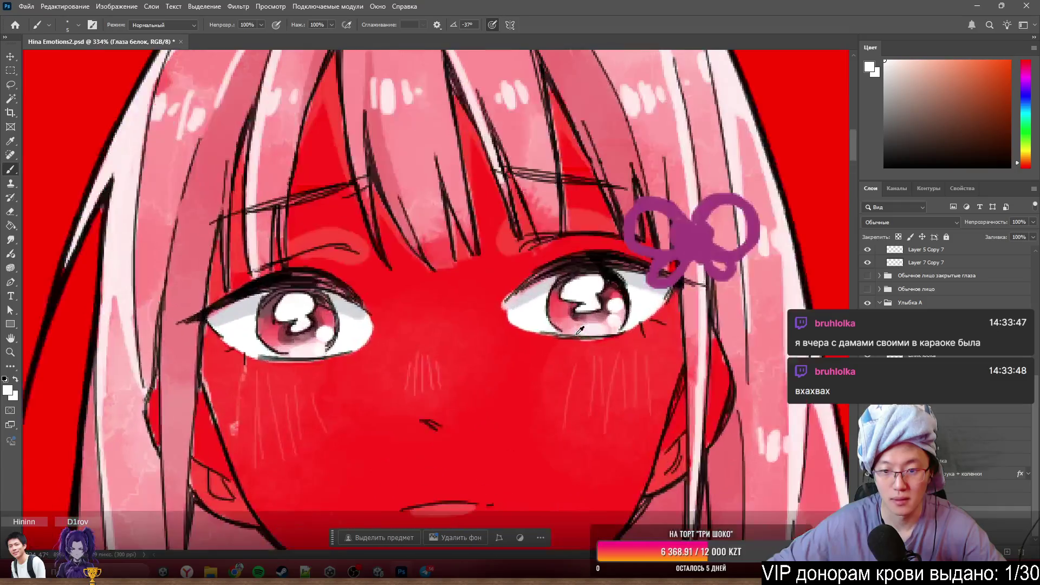
scroll(580, 330, "up", 3)
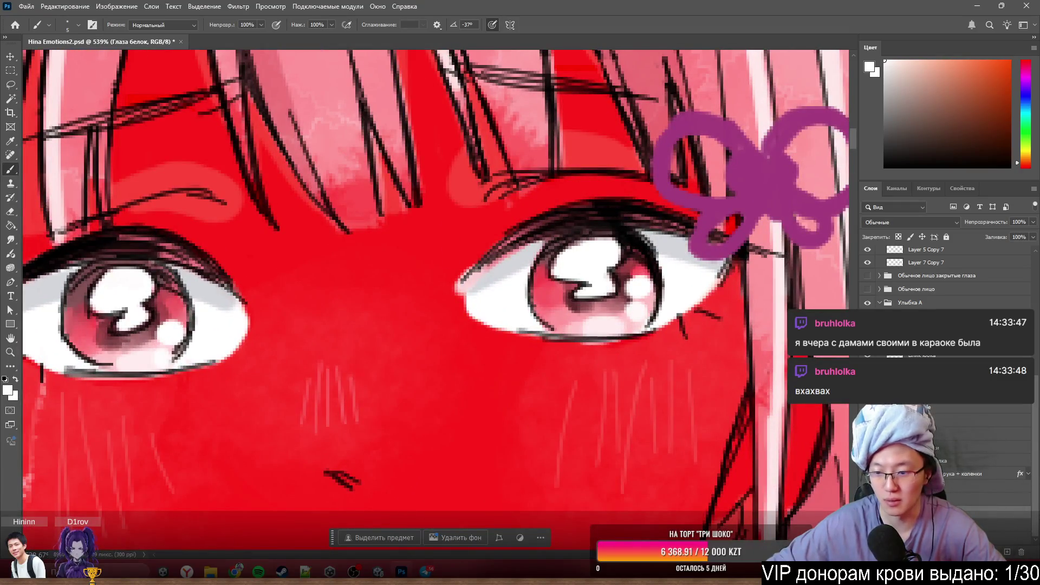
- Drag Layer 7 Copy 7 lower in the layer stack and hide the red mask overlay
left_click_drag(934, 263, 850, 457)
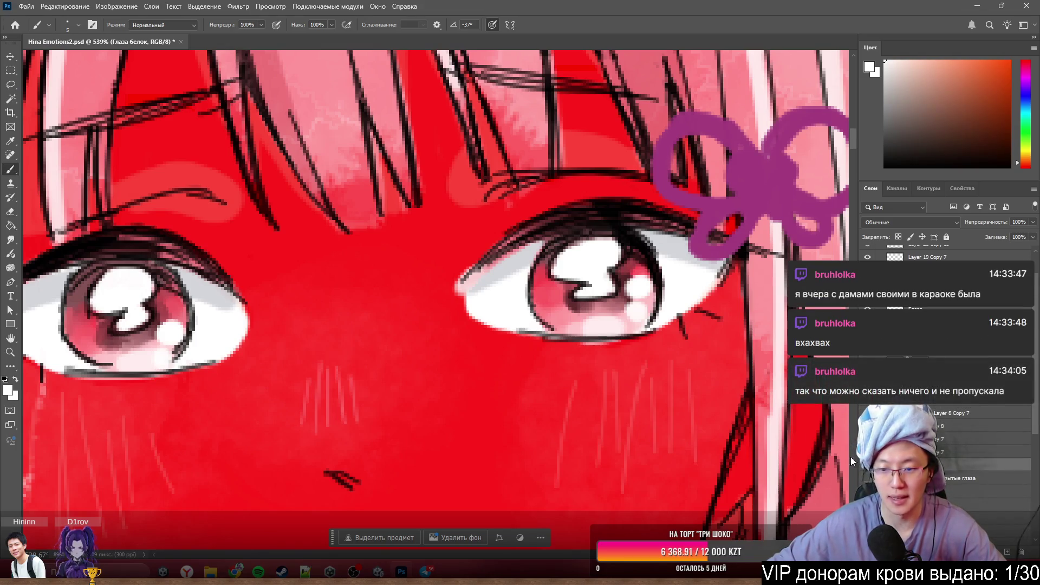
scroll(533, 336, "down", 5)
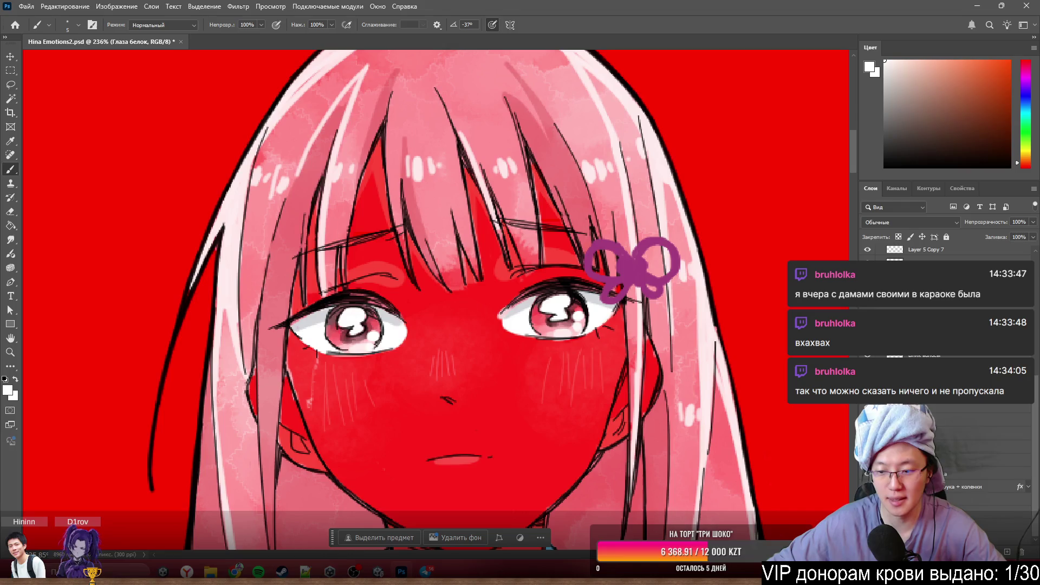
key("ctrl+z")
scroll(504, 335, "up", 5)
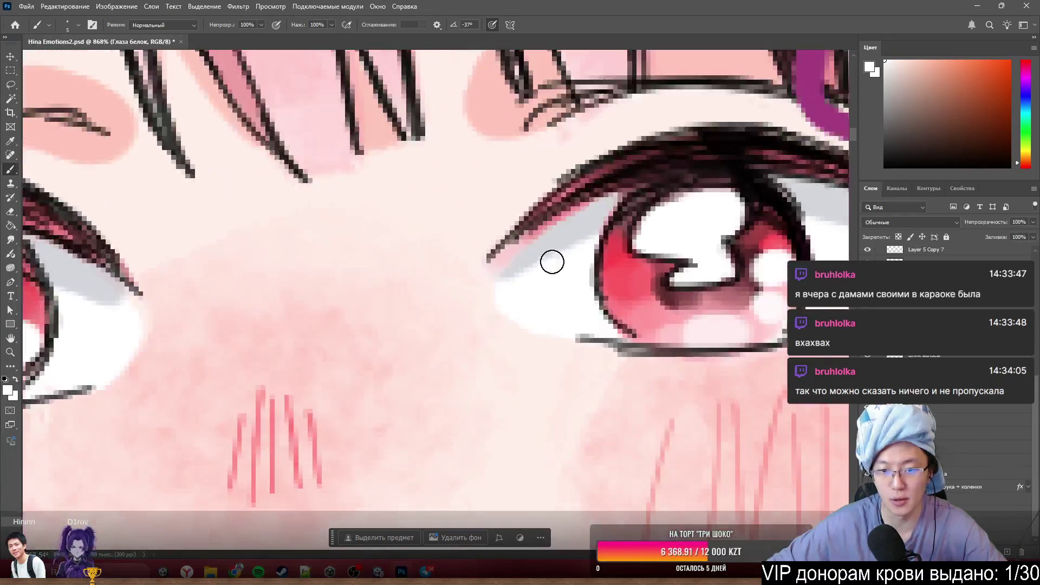
- Select Layer 10 Copy 7 for renaming
left_click(581, 283, "ctrl")
type("Глаза тень")
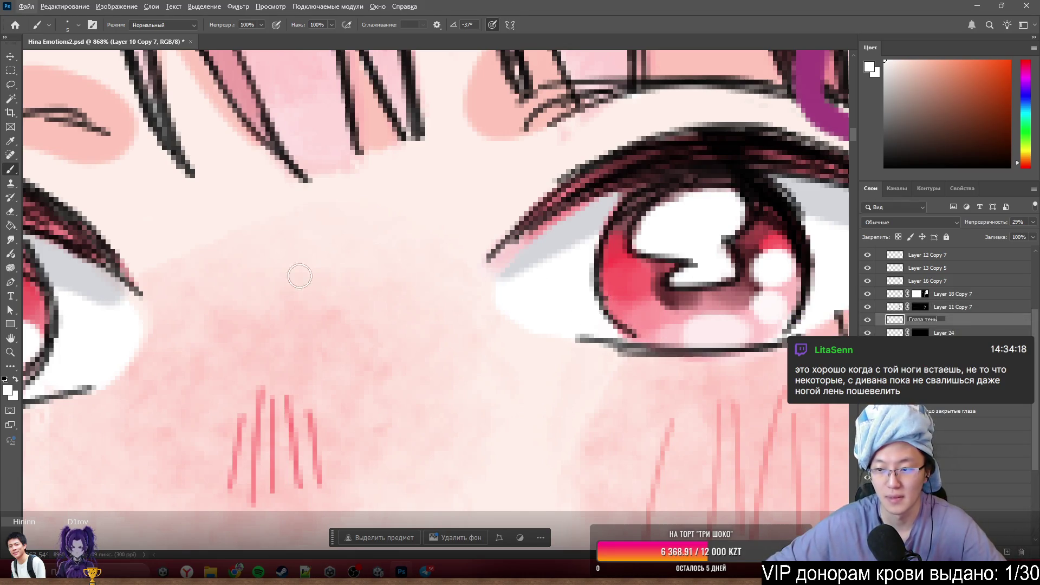
- Commit the Глаза тень name for Layer 10 Copy 7, then zoom around the blushing face to inspect it
key("Return")
scroll(436, 386, "down", 5)
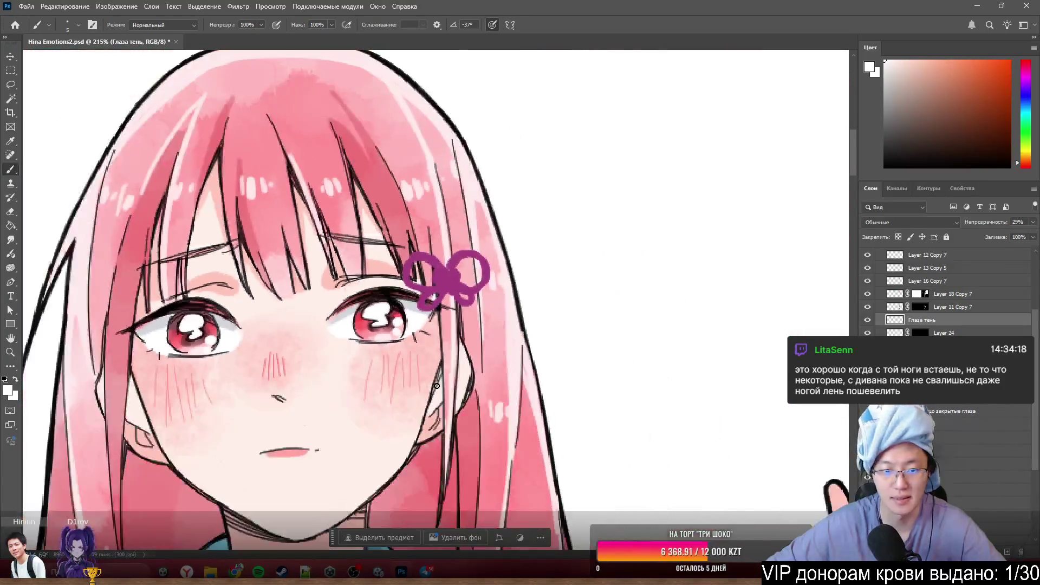
scroll(436, 385, "left", 5)
scroll(427, 406, "up", 3)
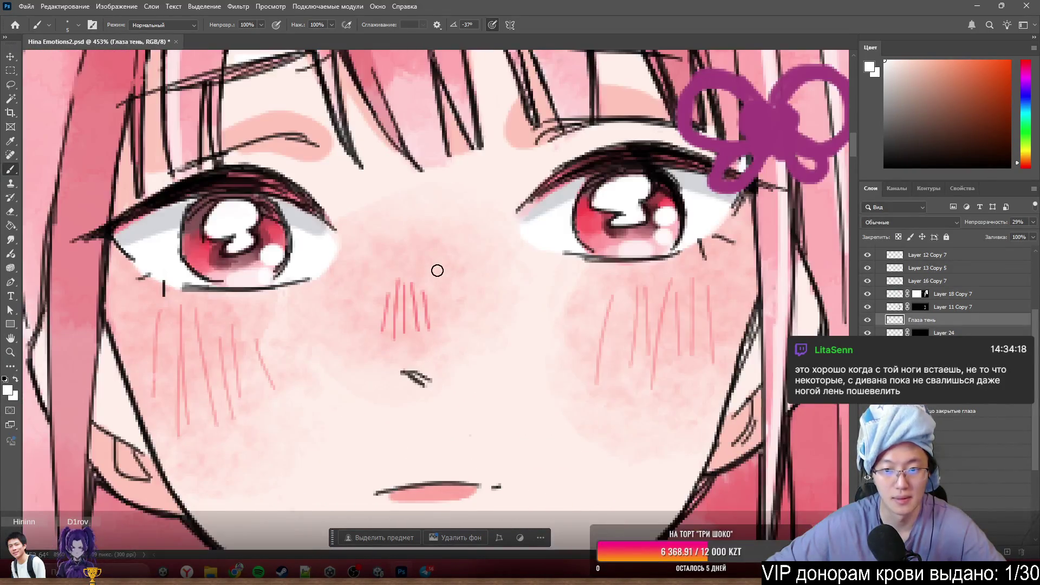
scroll(778, 318, "down", 6)
scroll(666, 339, "up", 3)
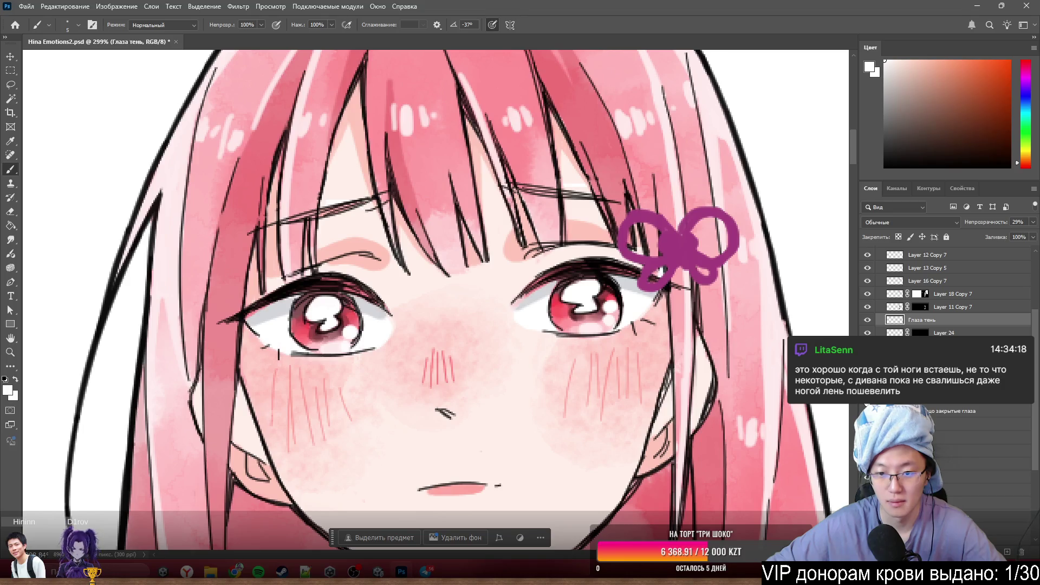
scroll(548, 399, "down", 5)
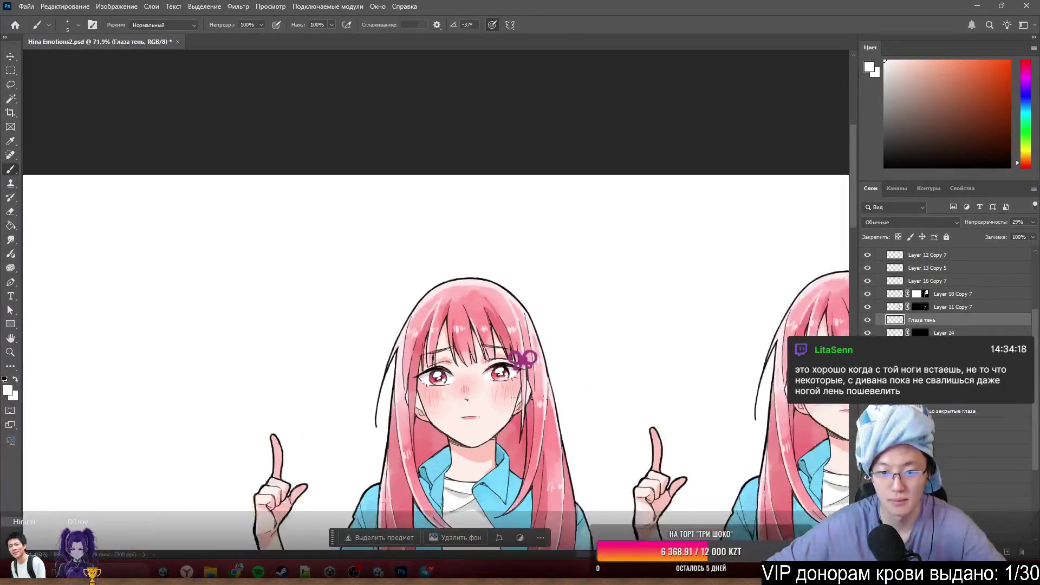
scroll(548, 399, "down", 2)
scroll(549, 399, "up", 2)
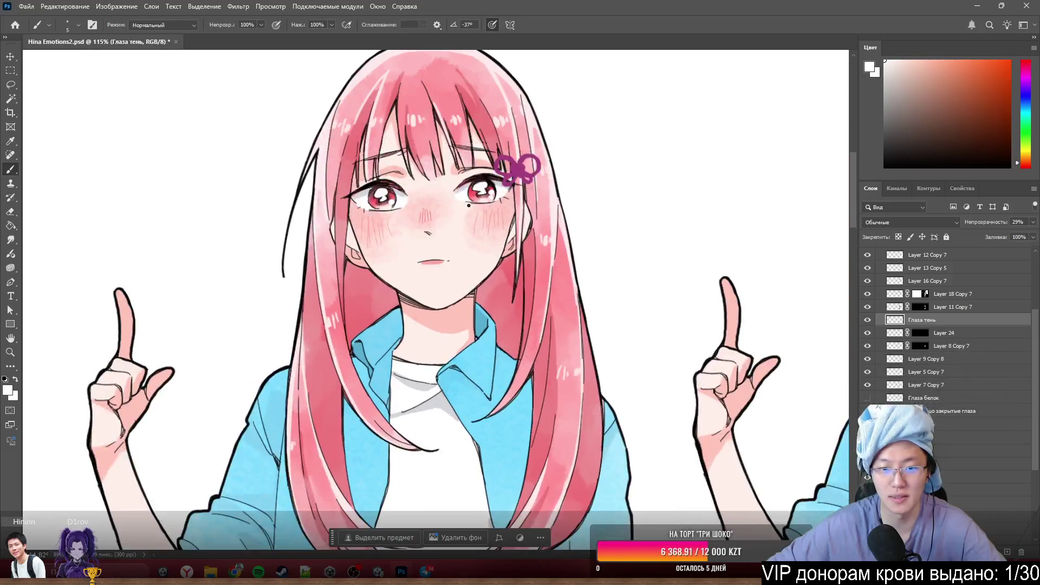
scroll(380, 304, "down", 3)
scroll(277, 234, "up", 3)
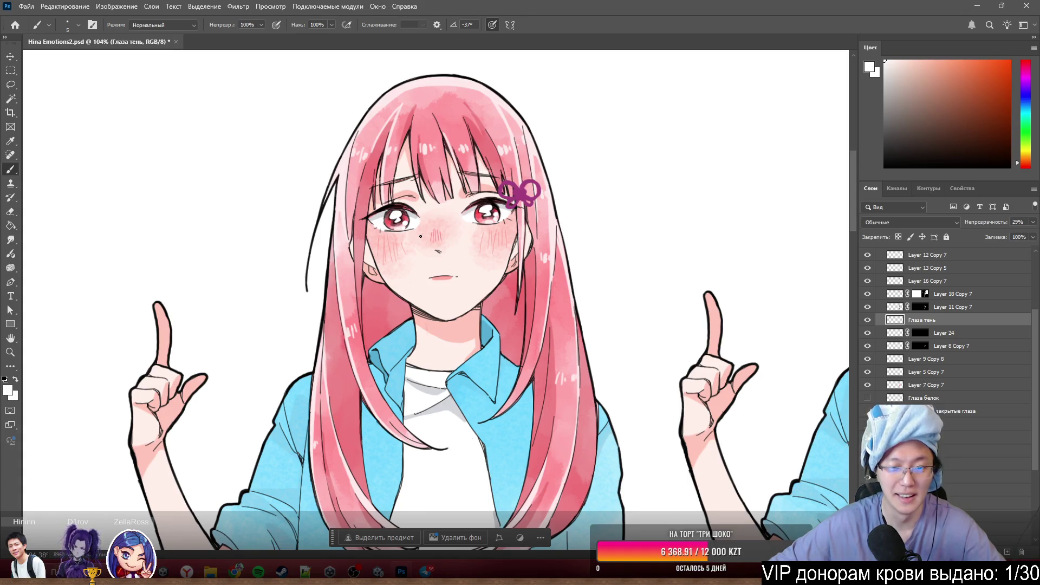
scroll(422, 236, "down", 3)
scroll(503, 310, "up", 6)
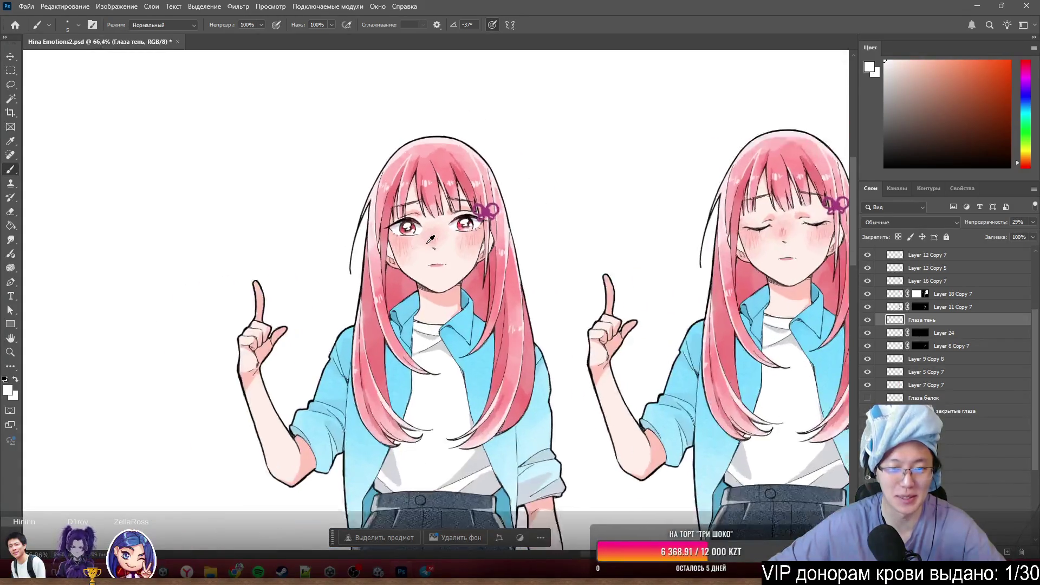
scroll(491, 233, "up", 3)
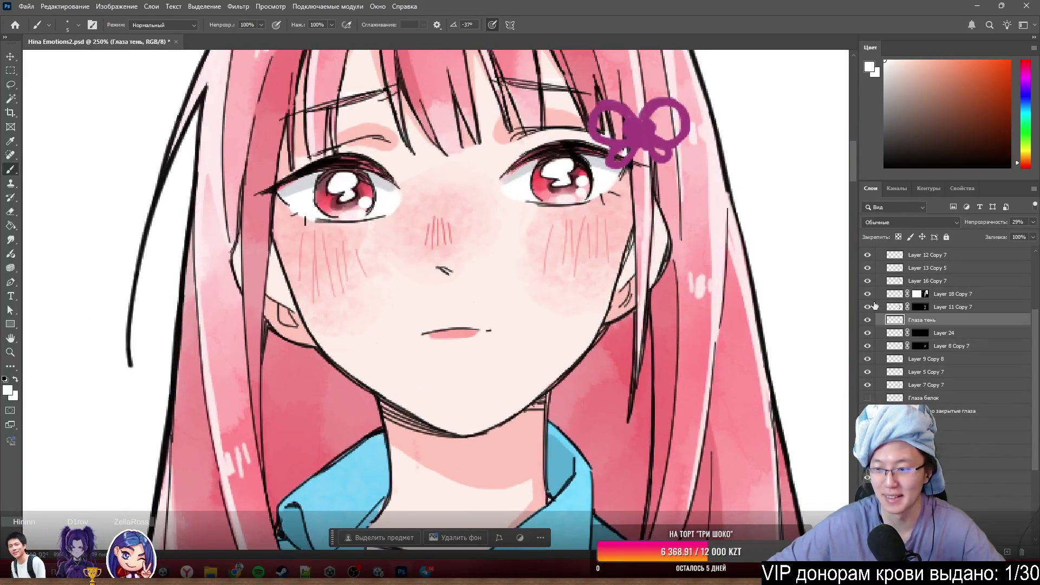
scroll(509, 159, "up", 3)
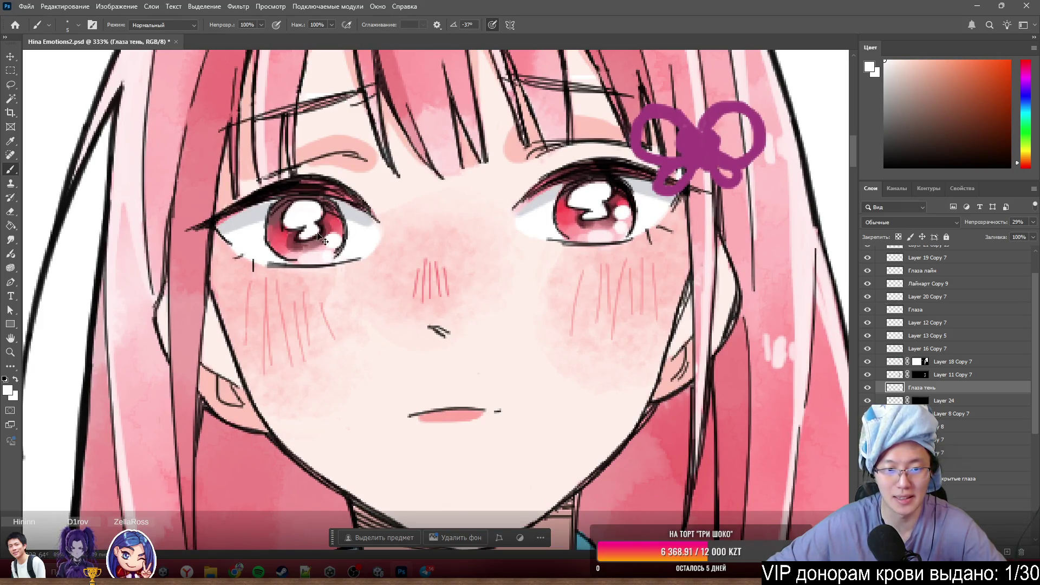
- Select Layer 19 Copy 7 and add a new layer above it
left_click(346, 238, "ctrl")
left_click(342, 246, "ctrl")
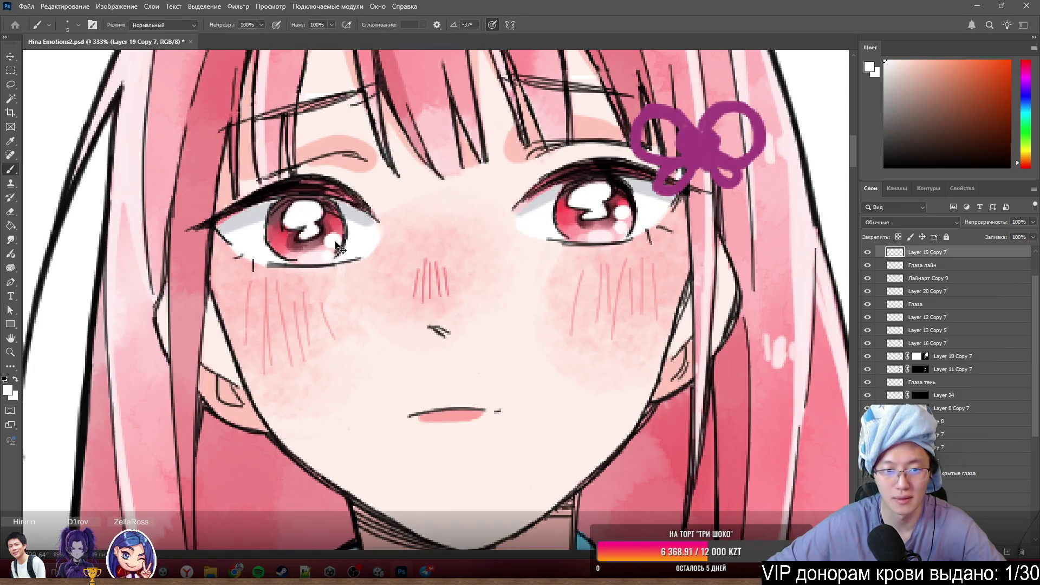
key("ctrl+j")
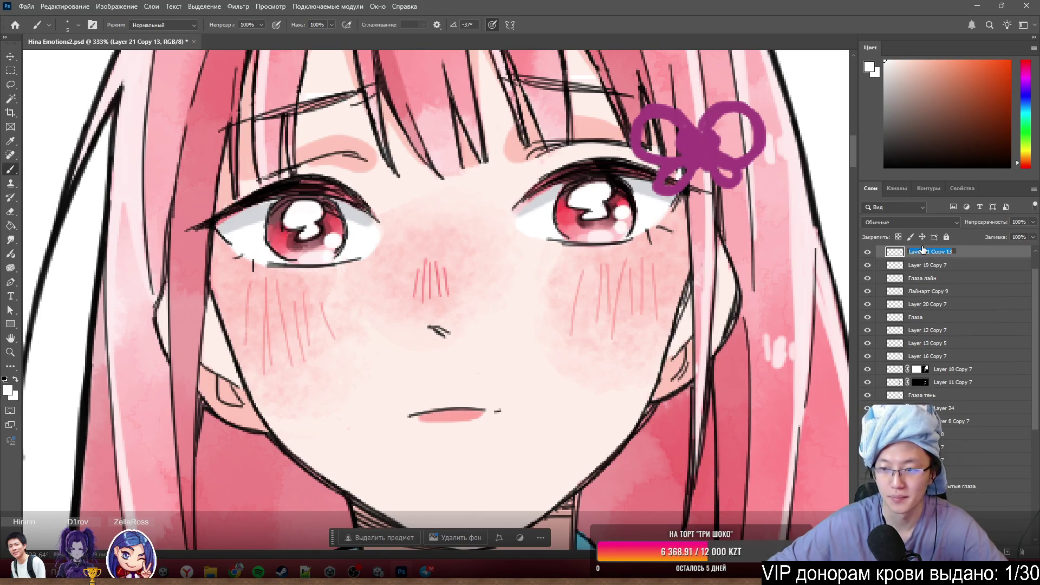
key("Return")
- Rename Layer 19 Copy 7 to Глаза блики
left_click(341, 245, "ctrl")
left_click_drag(348, 244, 349, 245)
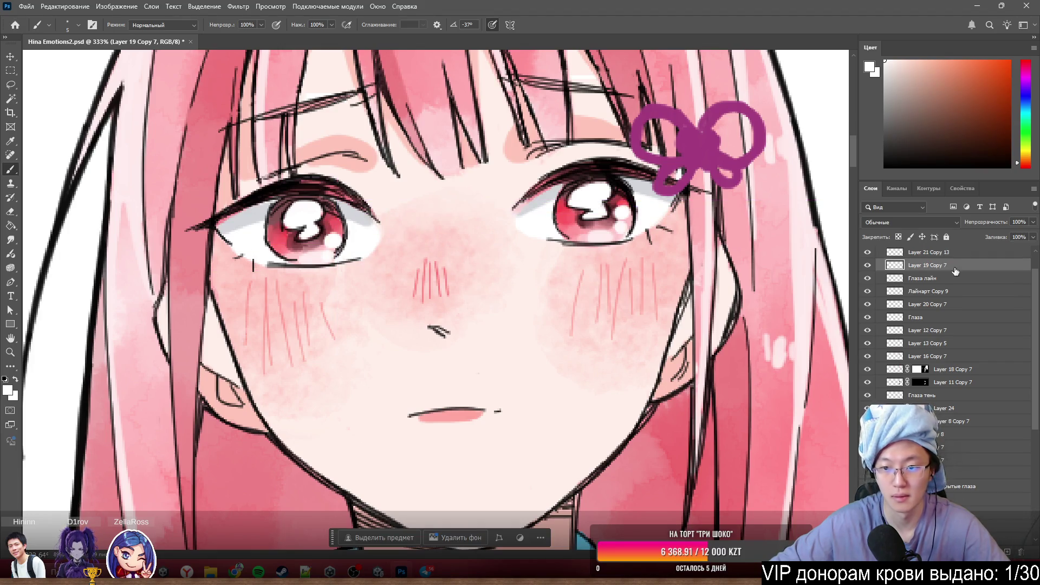
double_click(914, 265)
type("п")
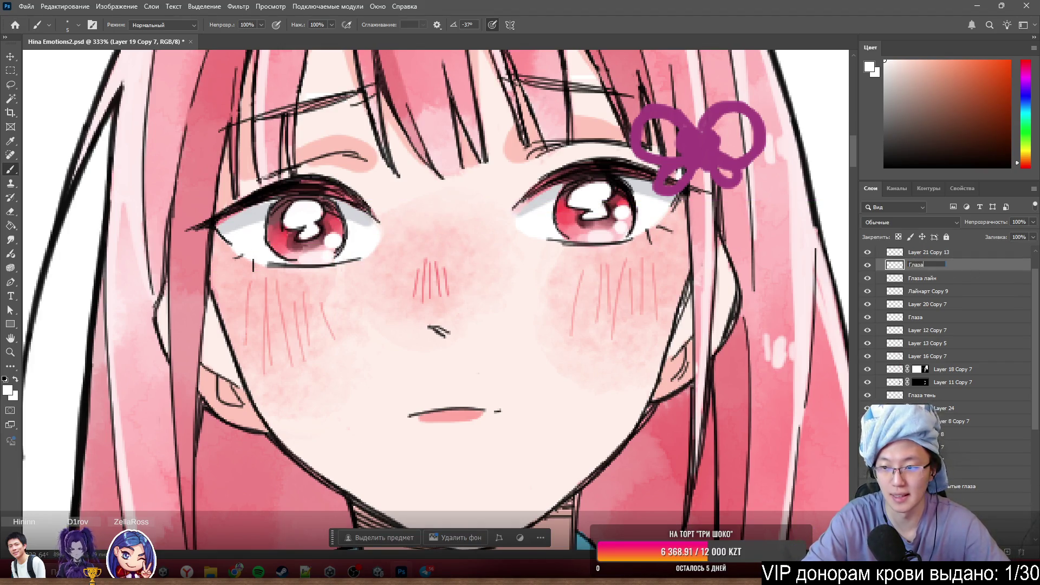
type("блики")
key("Return")
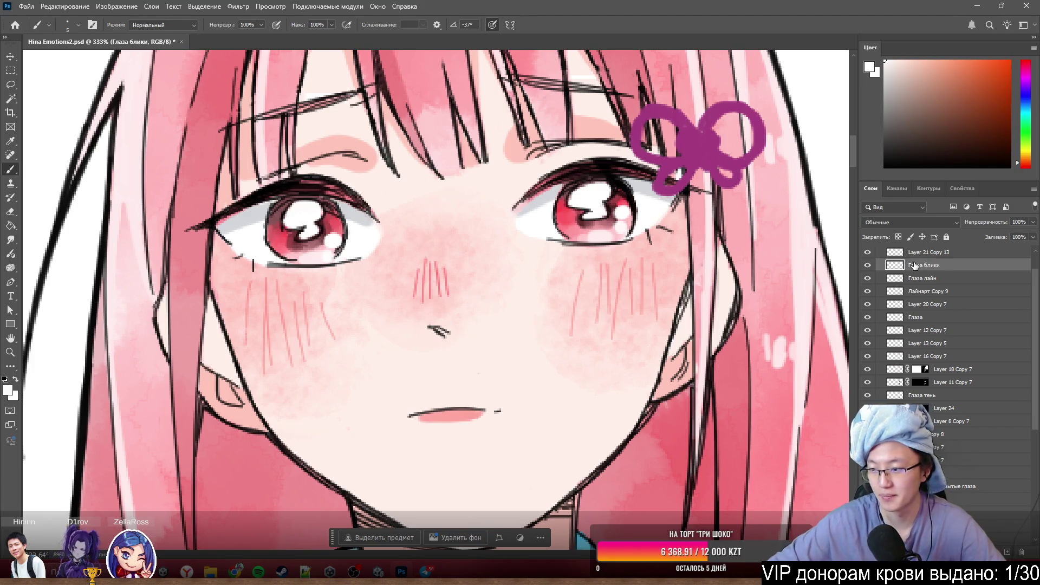
scroll(535, 362, "down", 3)
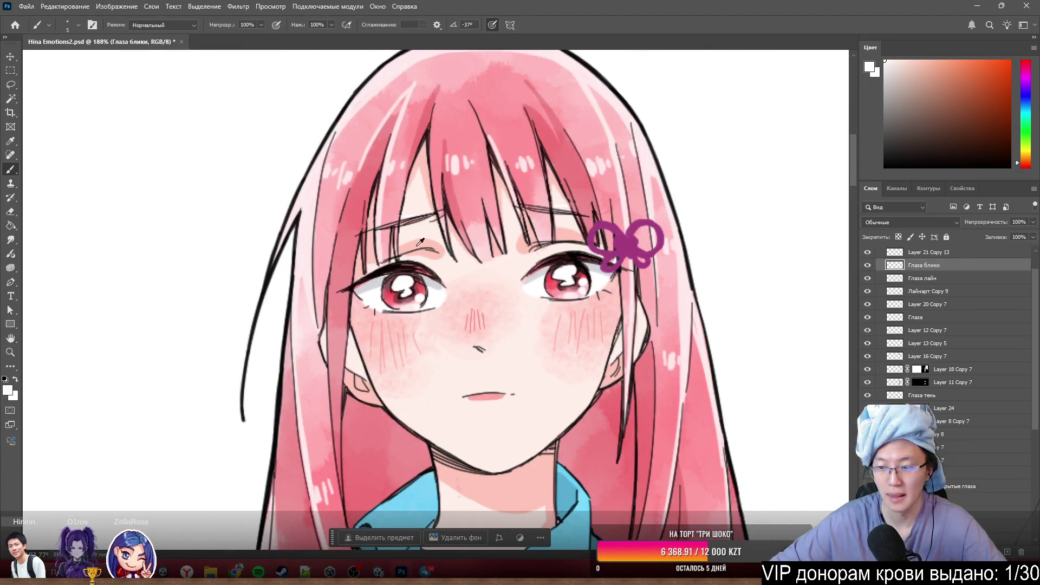
scroll(420, 242, "up", 4)
scroll(487, 271, "down", 3)
scroll(584, 312, "up", 2)
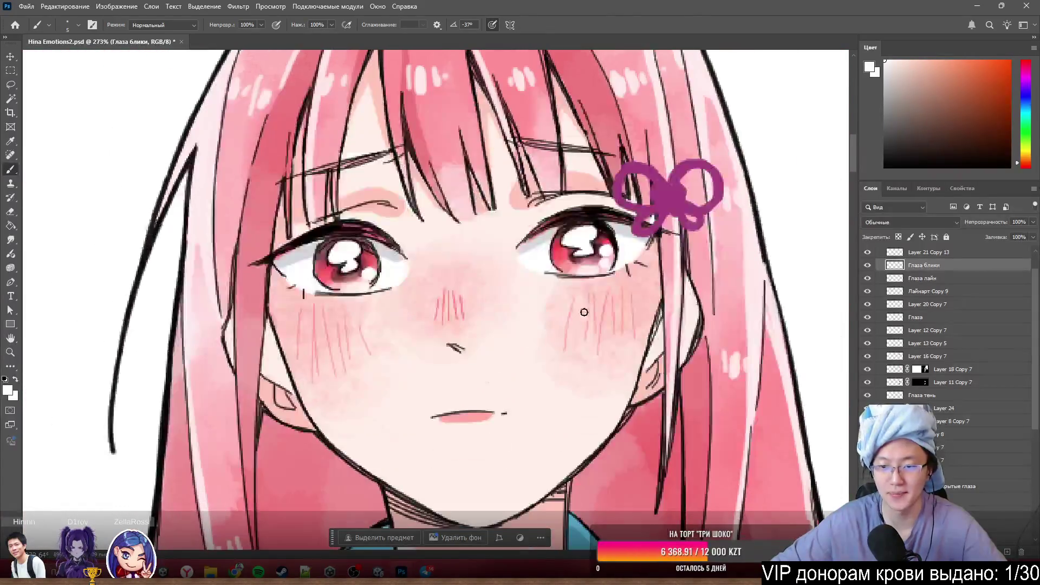
scroll(520, 260, "up", 3)
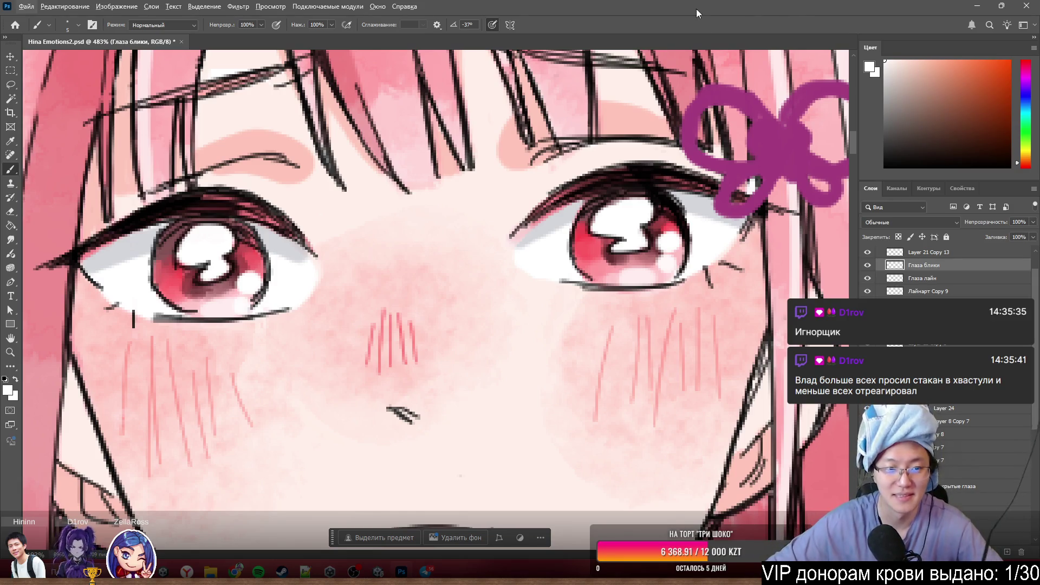
scroll(605, 321, "down", 3)
scroll(613, 303, "up", 1)
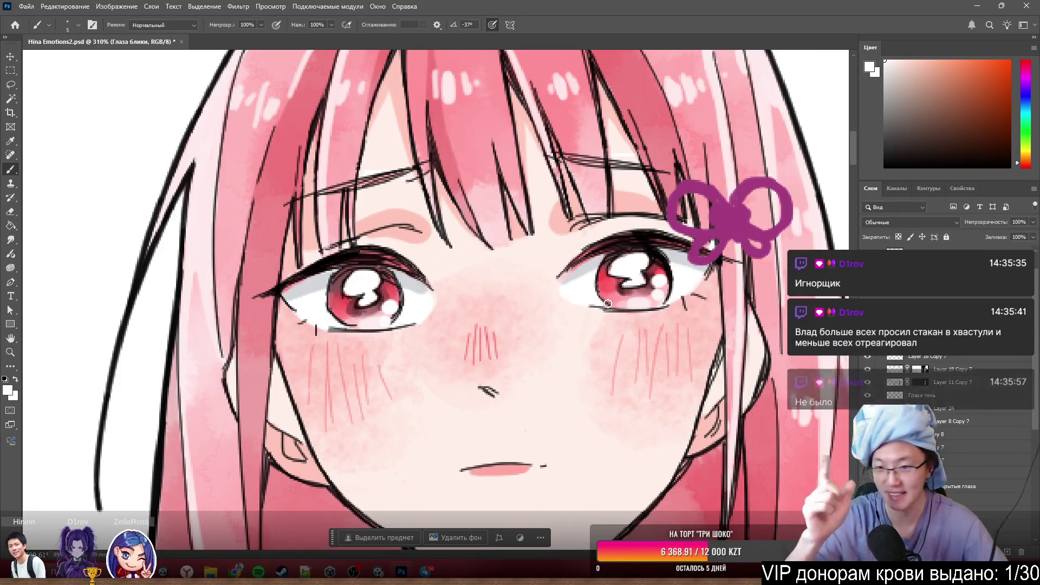
scroll(596, 230, "up", 2)
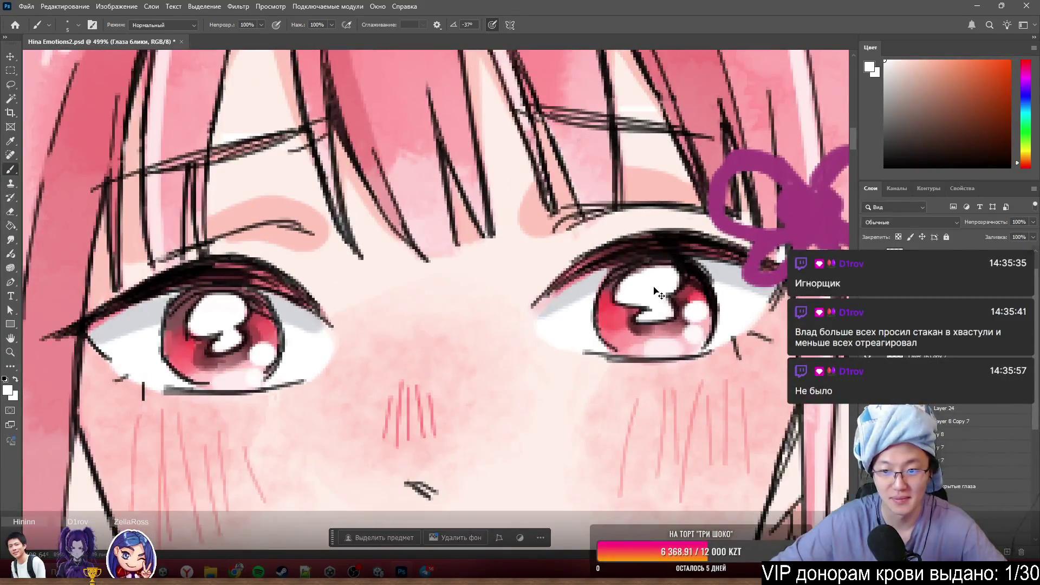
left_click(671, 303, "ctrl")
- Solo Layer 5 Copy 7's pale pink strokes, then turn the white background layer back on
scroll(460, 344, "down", 4)
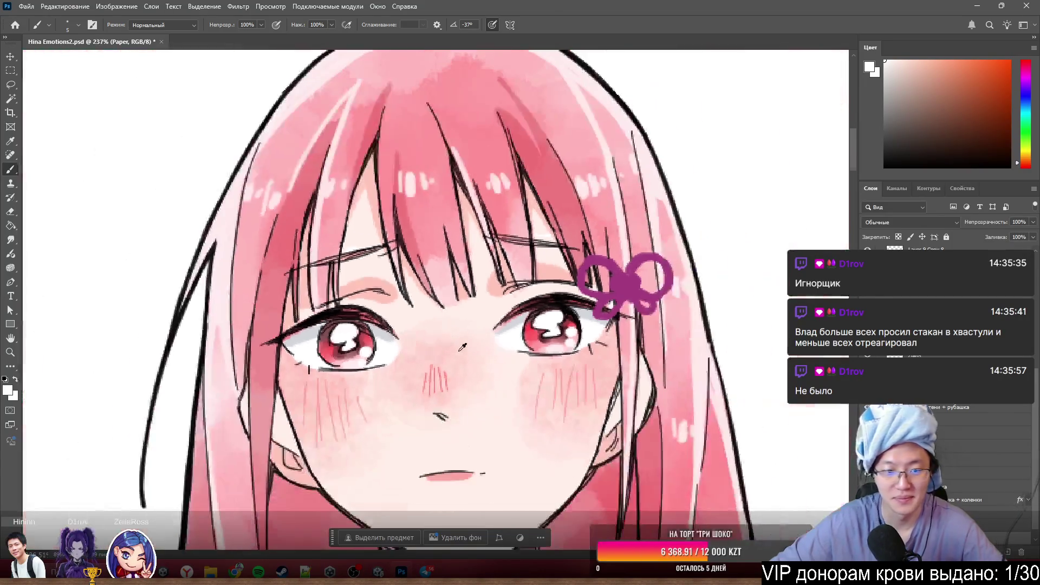
scroll(325, 325, "up", 3)
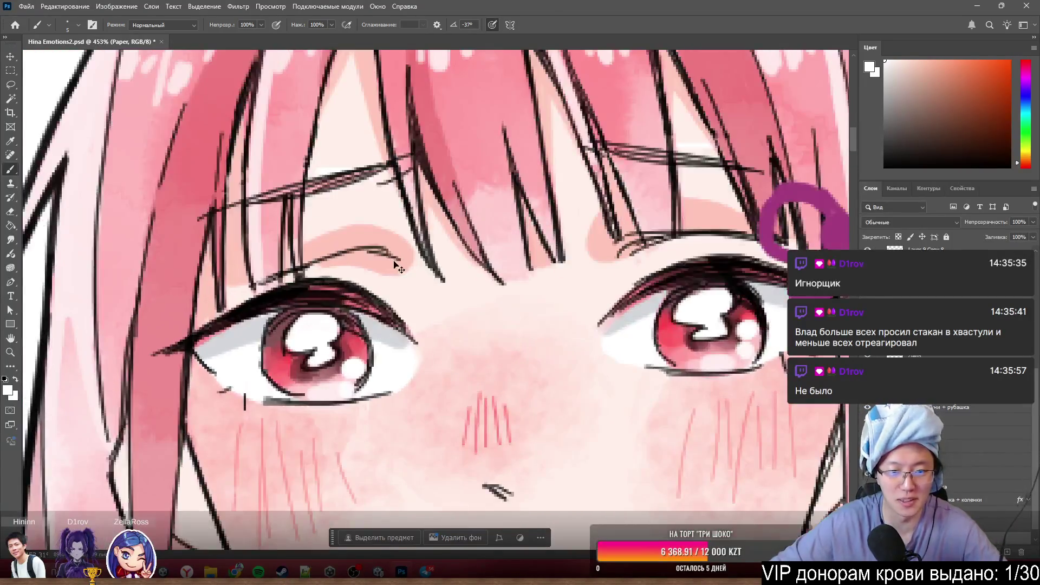
left_click(427, 272, "ctrl")
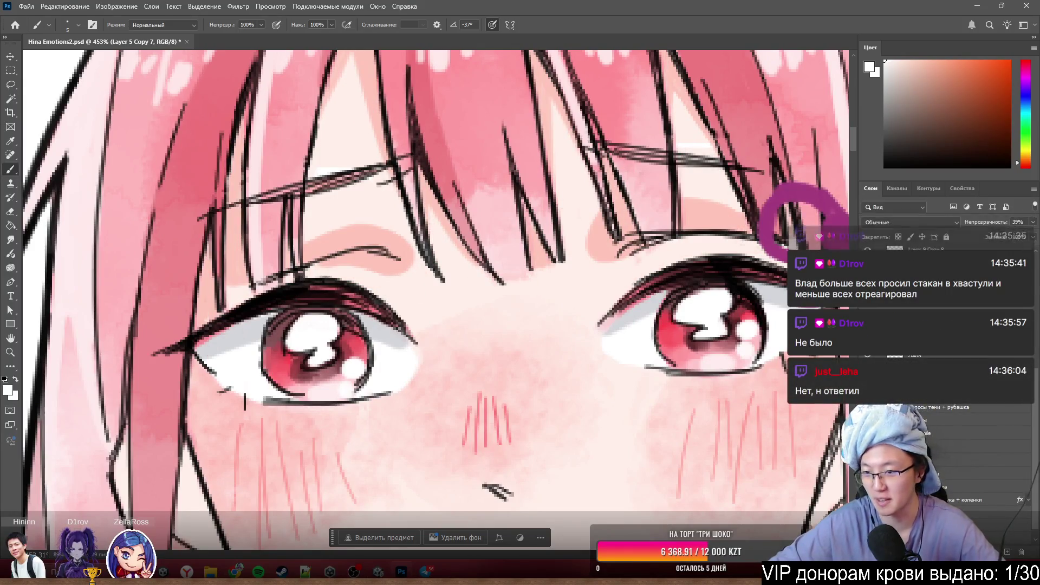
left_click(867, 304, "alt")
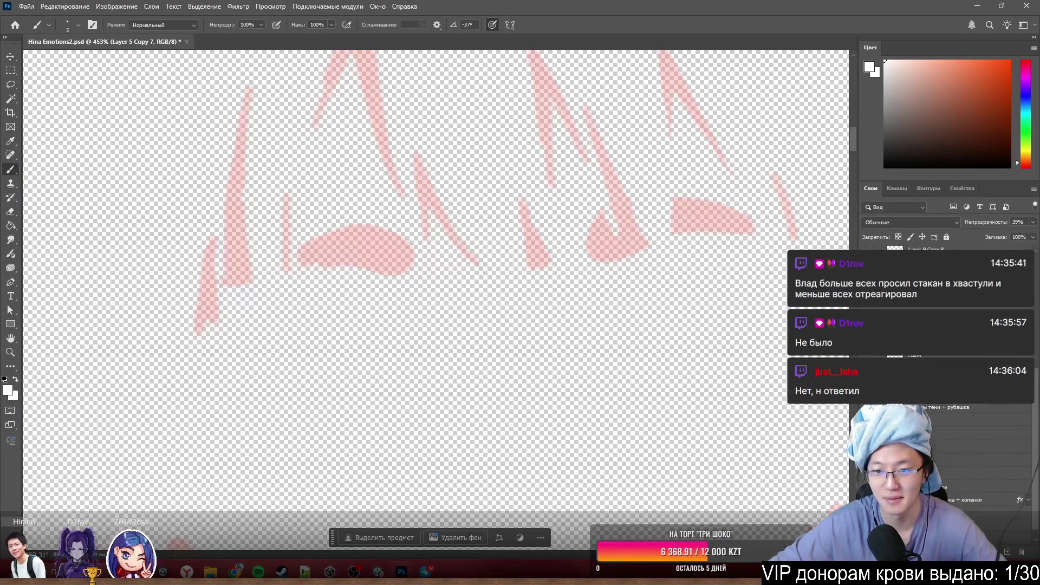
scroll(948, 379, "down", 1)
left_click(868, 499)
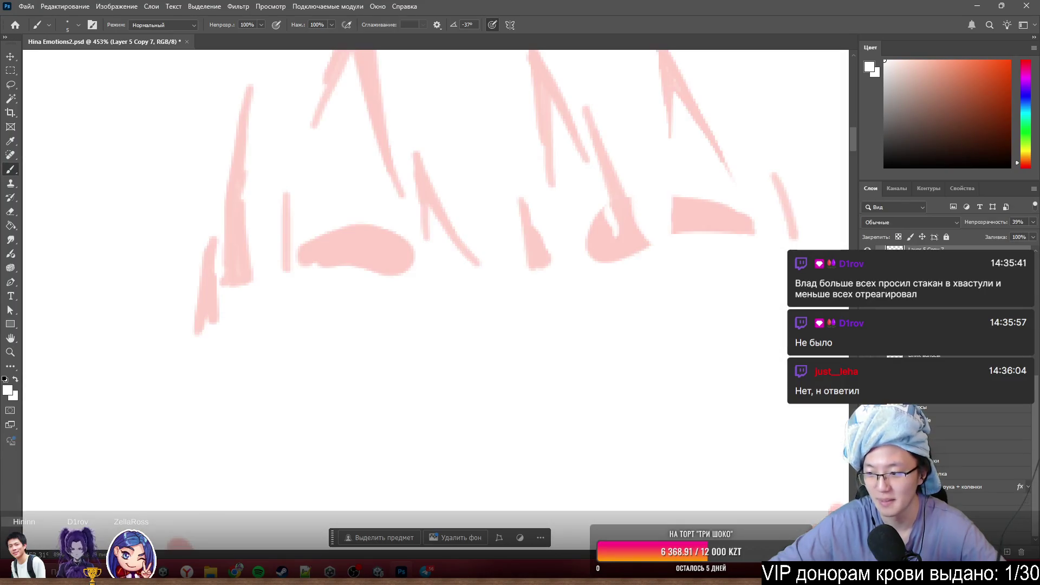
scroll(395, 151, "up", 3)
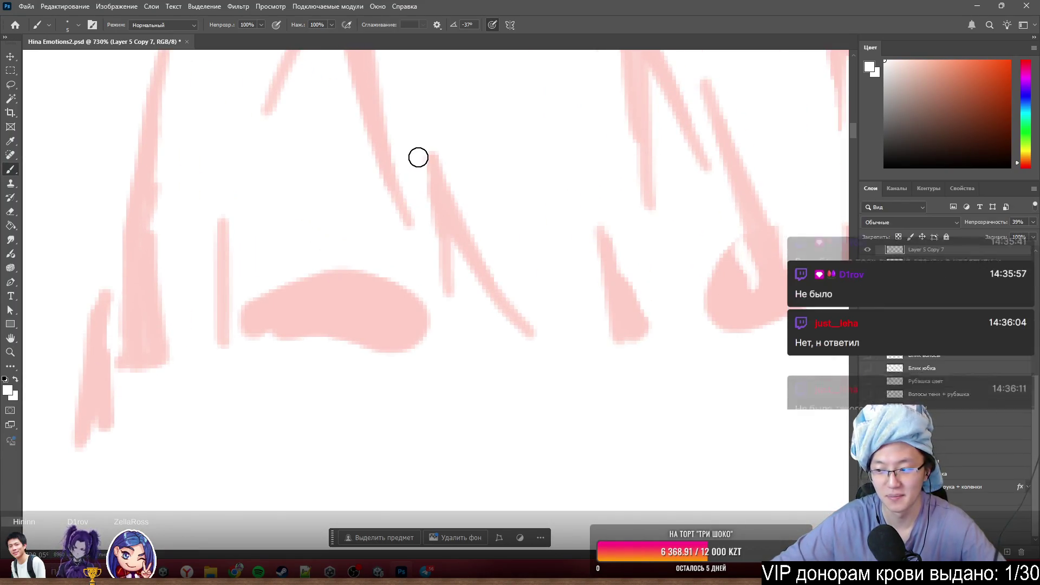
scroll(264, 308, "up", 1)
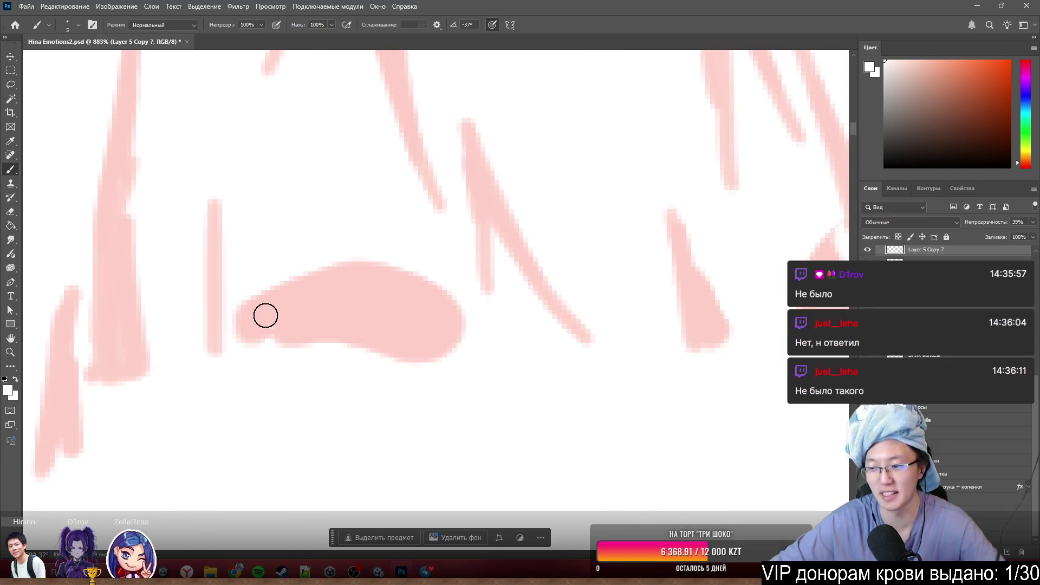
- Lasso-select the two filled pink under-eye shapes on Layer 5 Copy 7
key("l")
mouse_move(378, 231)
left_mouse_down()
mouse_move(450, 278)
mouse_move(493, 378)
mouse_move(257, 382)
mouse_move(228, 342)
mouse_move(271, 251)
mouse_move(360, 222)
left_mouse_up()
scroll(181, 216, "down", 2)
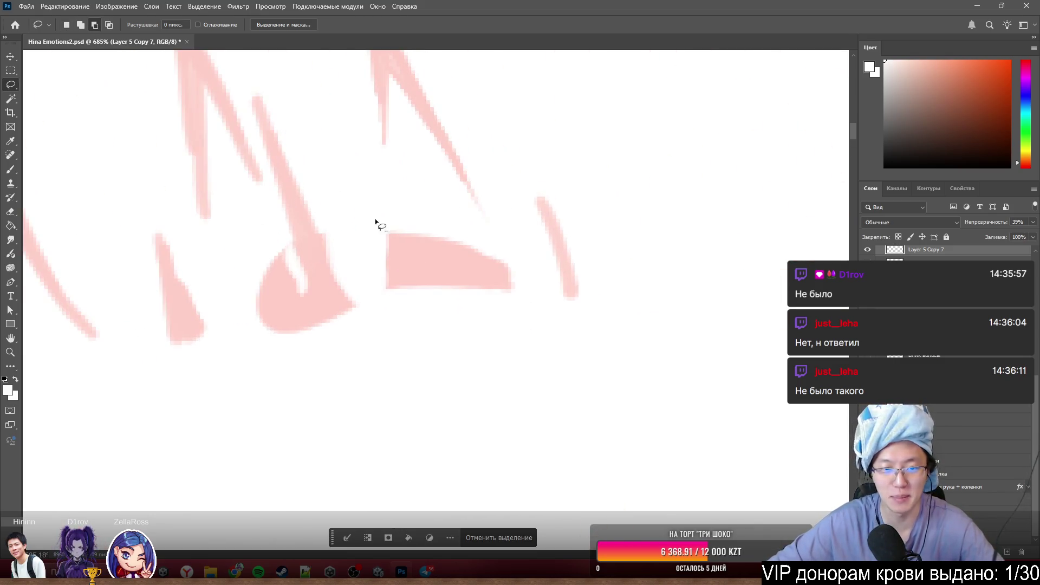
mouse_move(256, 246)
left_mouse_down()
mouse_move(513, 244)
mouse_move(467, 349)
mouse_move(249, 315)
mouse_move(256, 246)
left_mouse_up()
scroll(487, 293, "down", 3)
scroll(288, 278, "left", 3)
scroll(440, 270, "up", 3)
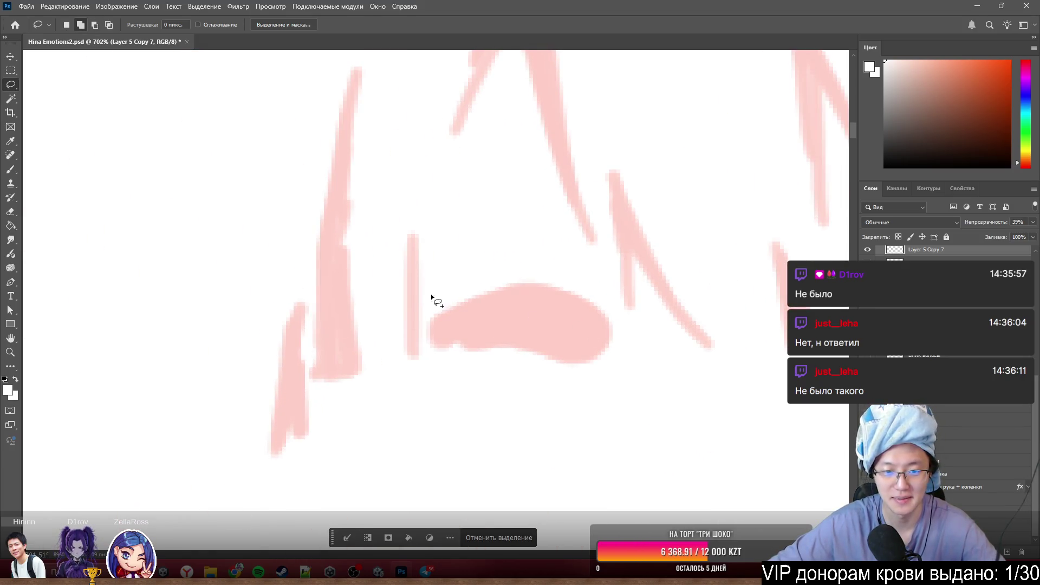
mouse_move(431, 295)
left_mouse_down()
mouse_move(427, 372)
mouse_move(612, 379)
left_mouse_up()
mouse_move(619, 324)
left_mouse_down()
mouse_move(514, 249)
mouse_move(431, 297)
left_mouse_up()
scroll(426, 327, "up", 4)
left_click_drag(425, 336, 493, 452)
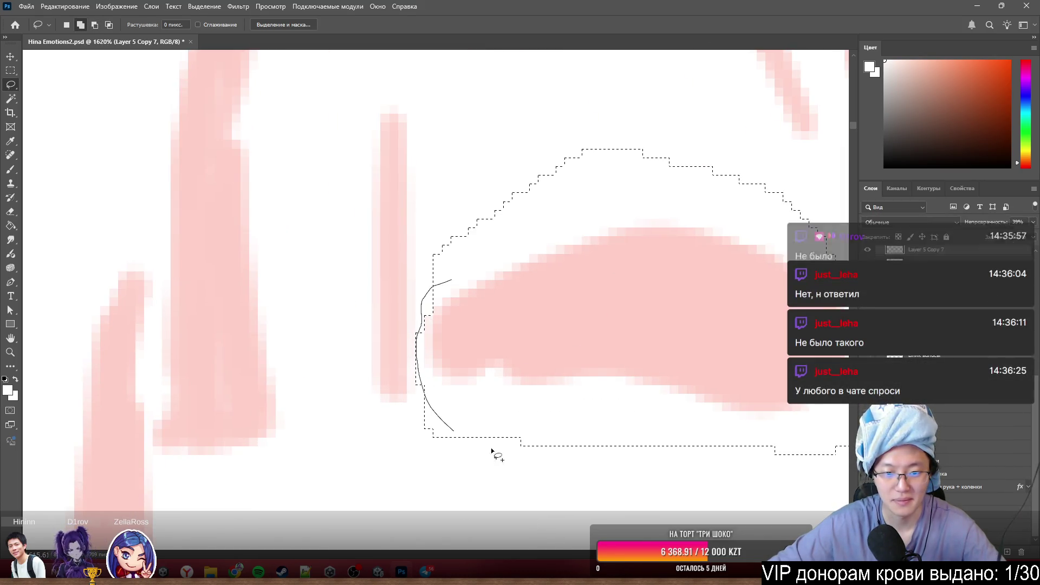
scroll(526, 291, "down", 5)
scroll(398, 315, "up", 3)
scroll(353, 330, "down", 5)
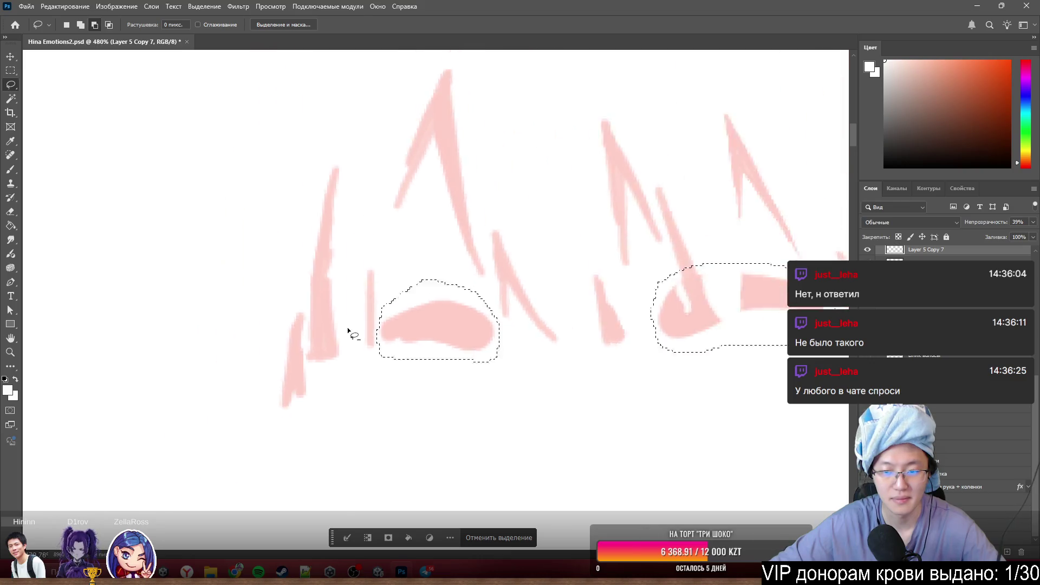
scroll(580, 325, "up", 3)
- Cut the selected shapes to a new layer, Слой 4, and hide it to check its contents
right_click(579, 323)
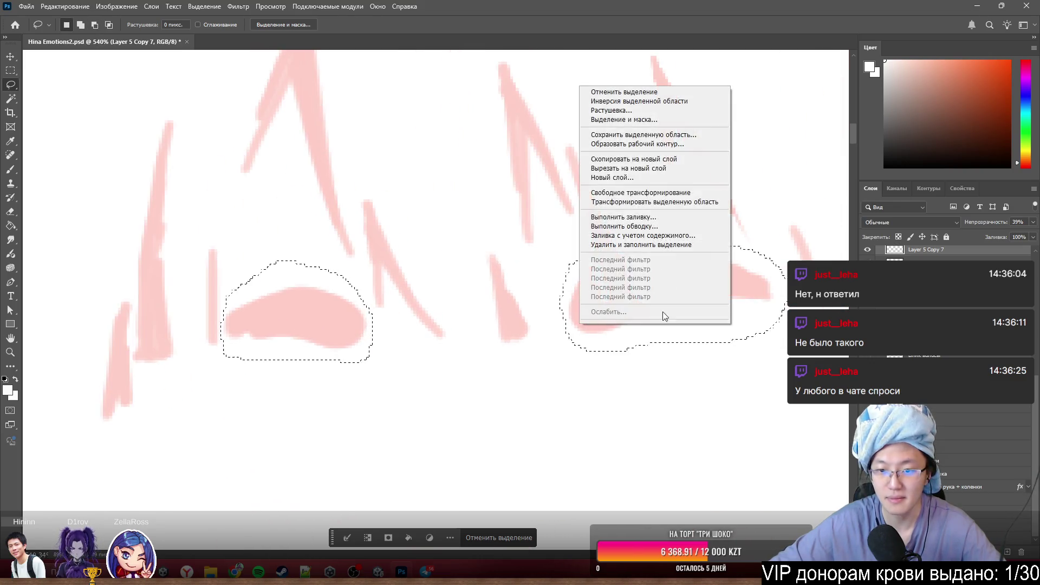
left_click(643, 167)
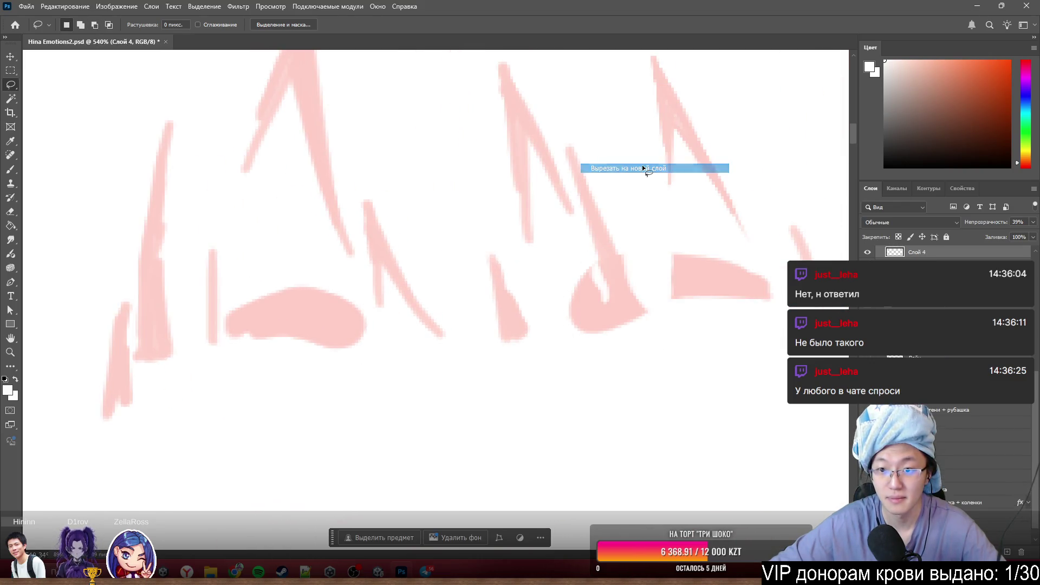
left_click(867, 252)
- Hide the Layer 5 Copy 7 sketch, sample the pink and paint over the shape's top
left_click(868, 253)
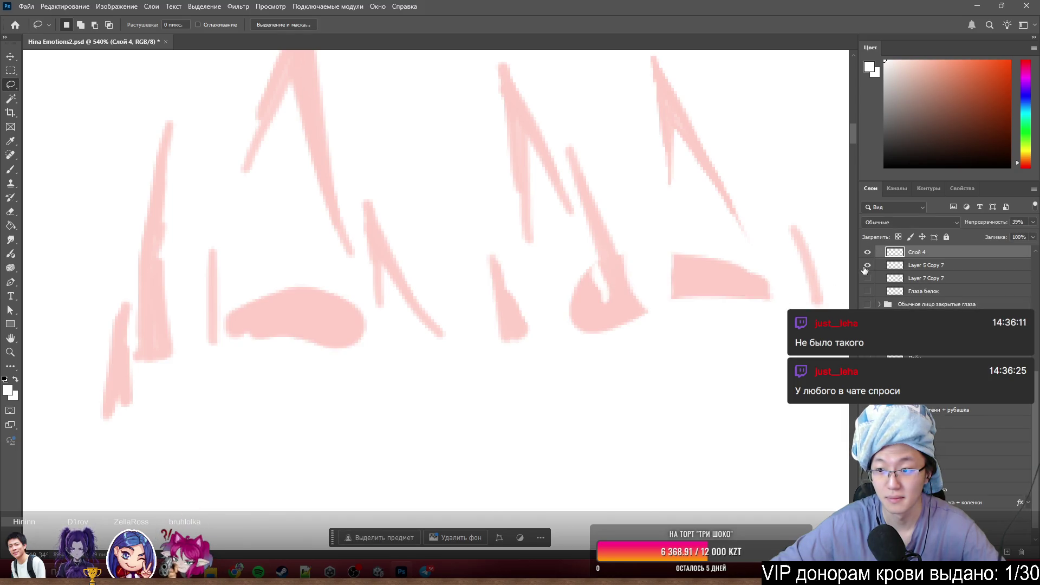
left_click(867, 266)
key("b")
scroll(757, 206, "up", 1)
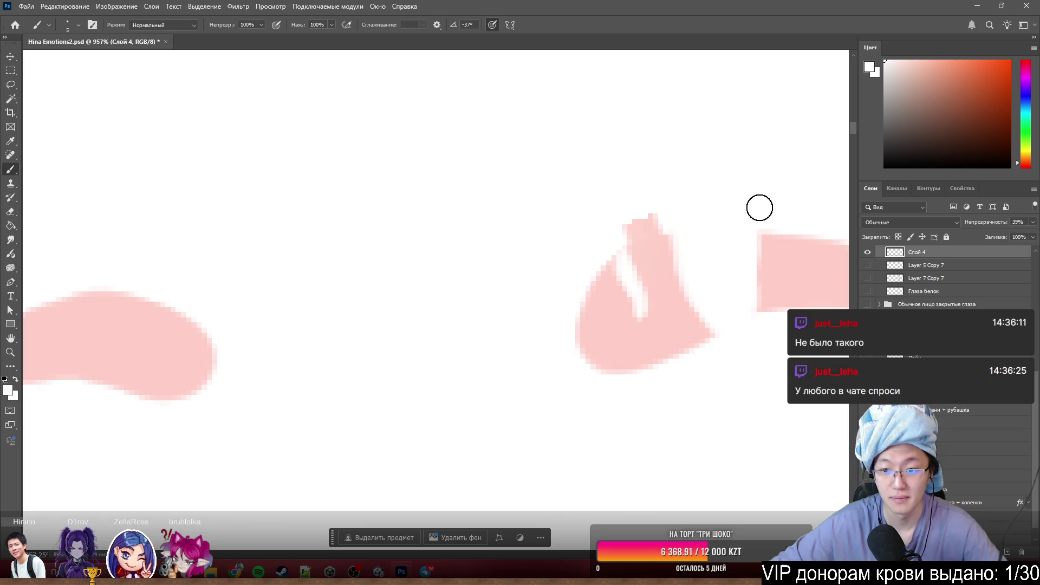
scroll(476, 207, "down", 1)
scroll(416, 401, "up", 3)
left_click(365, 447, "alt")
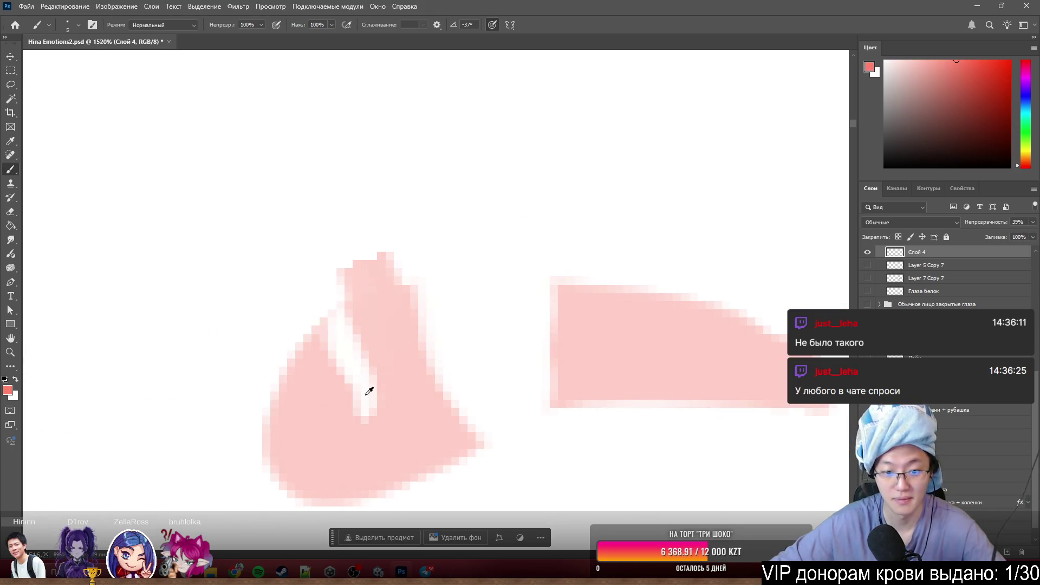
left_click_drag(398, 230, 316, 268)
- Erase the stray top-left tip, fill the white streak, and extend the lower-right edge
key("e")
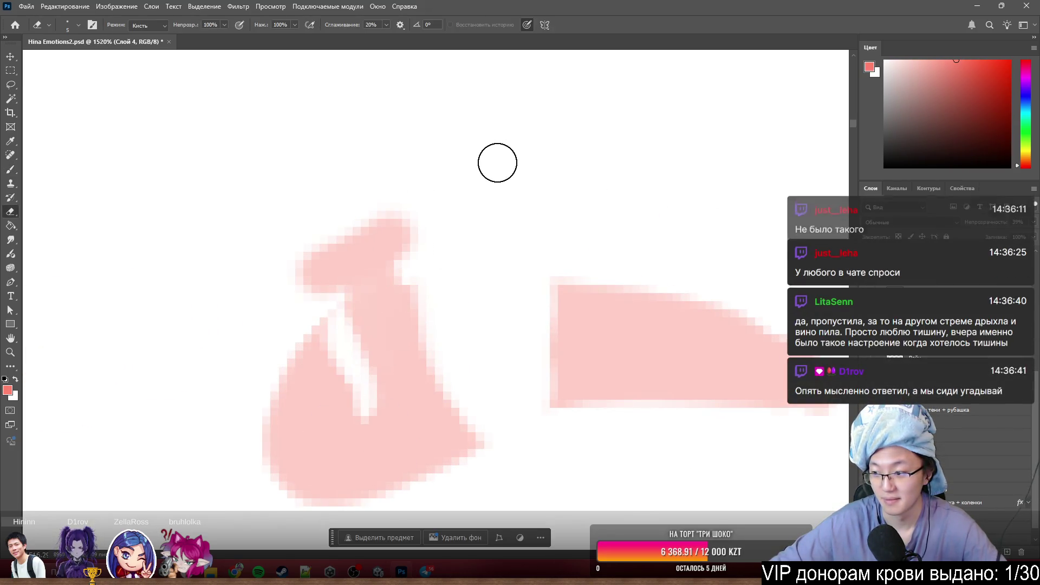
scroll(340, 225, "down", 1)
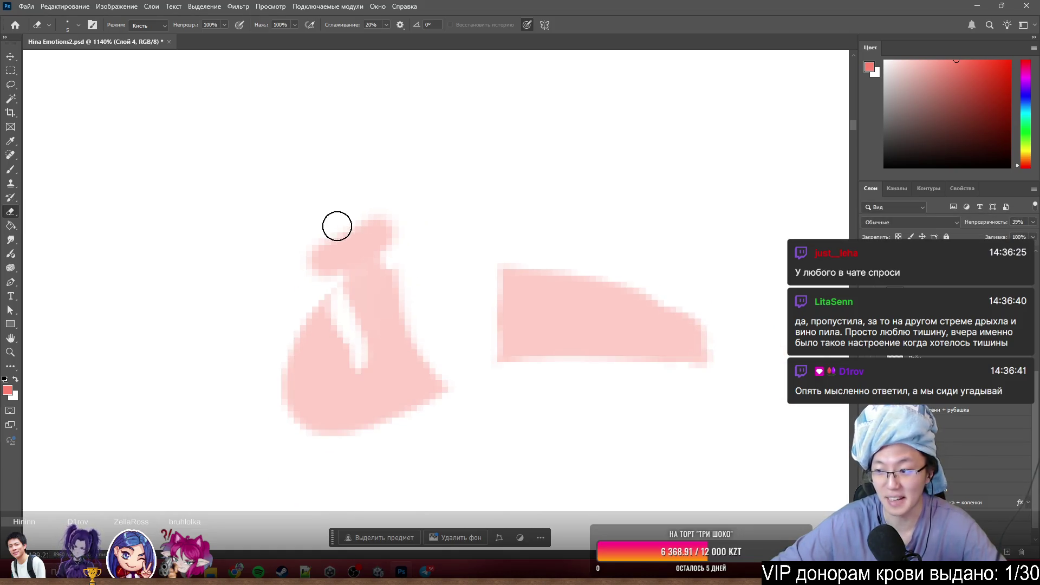
scroll(338, 225, "up", 1)
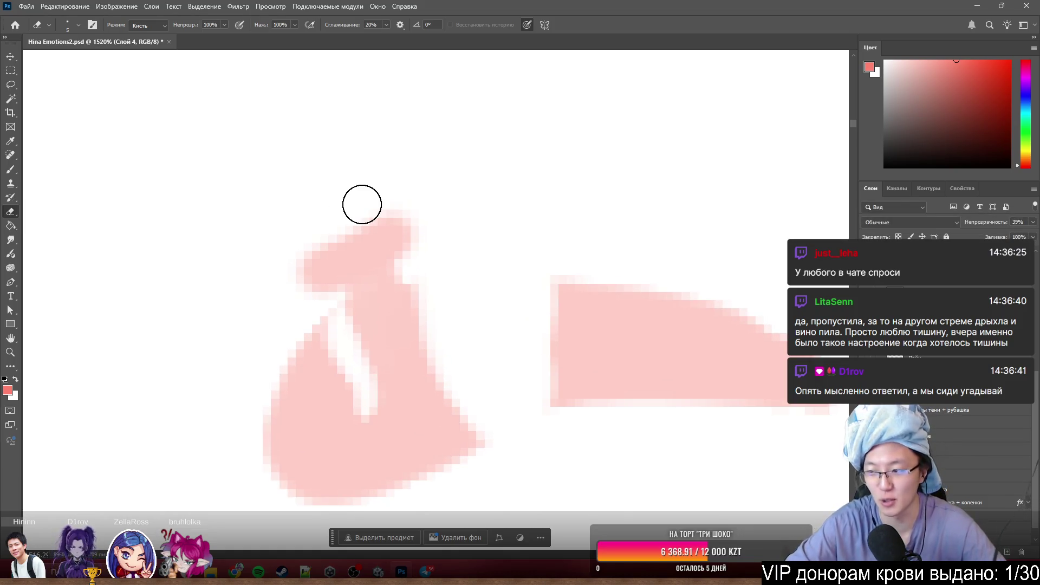
mouse_move(362, 203)
left_mouse_down()
mouse_move(376, 216)
mouse_move(306, 274)
mouse_move(395, 233)
mouse_move(379, 251)
mouse_move(400, 260)
left_mouse_up()
key("b")
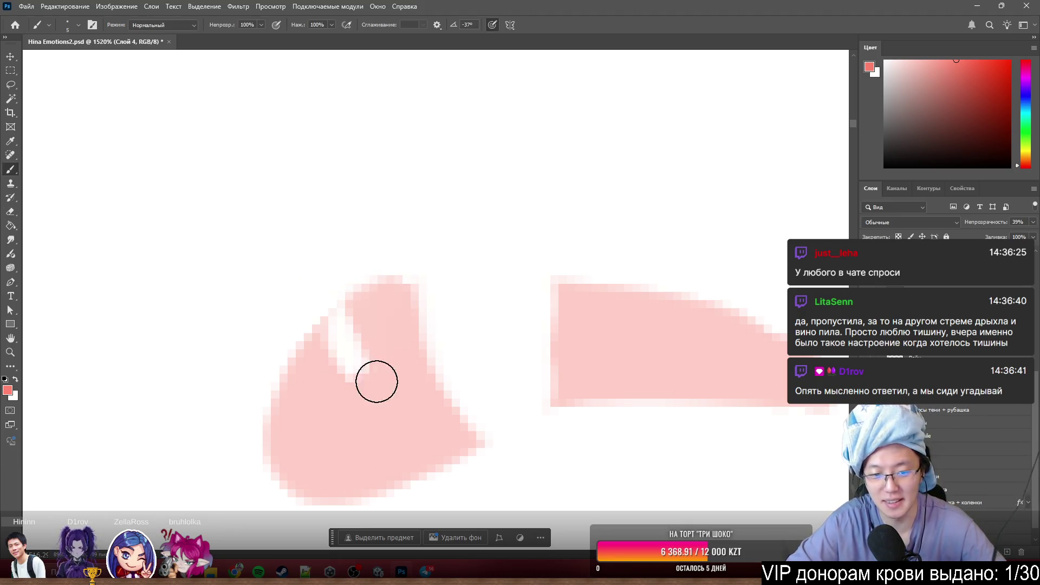
mouse_move(375, 379)
left_mouse_down()
mouse_move(367, 378)
mouse_move(381, 315)
mouse_move(408, 294)
mouse_move(527, 287)
mouse_move(586, 312)
mouse_move(413, 352)
mouse_move(519, 311)
mouse_move(466, 327)
mouse_move(527, 330)
mouse_move(531, 355)
mouse_move(487, 406)
mouse_move(545, 388)
left_mouse_up()
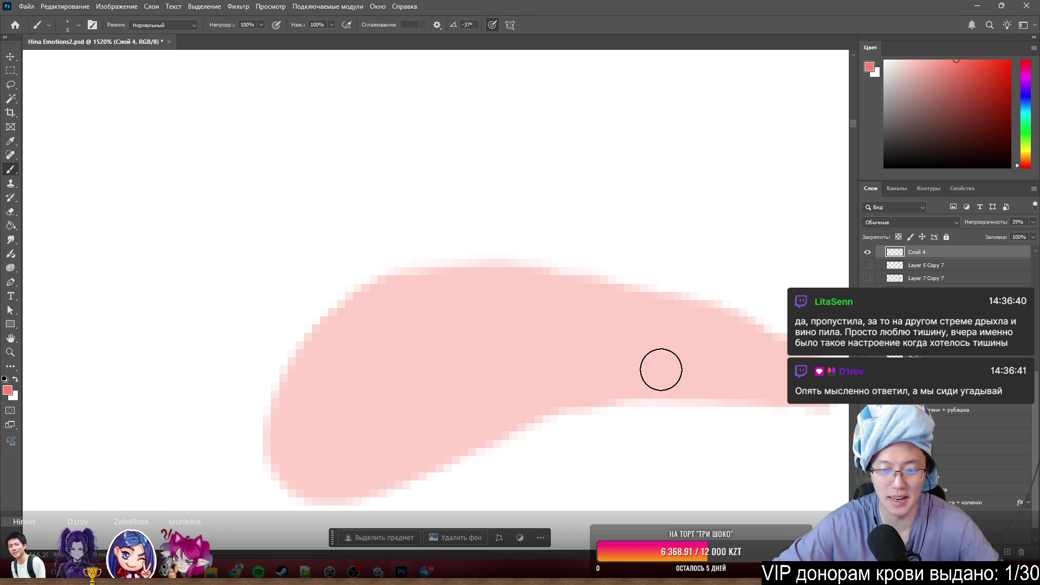
mouse_move(713, 385)
left_mouse_down()
mouse_move(796, 409)
mouse_move(796, 399)
left_mouse_up()
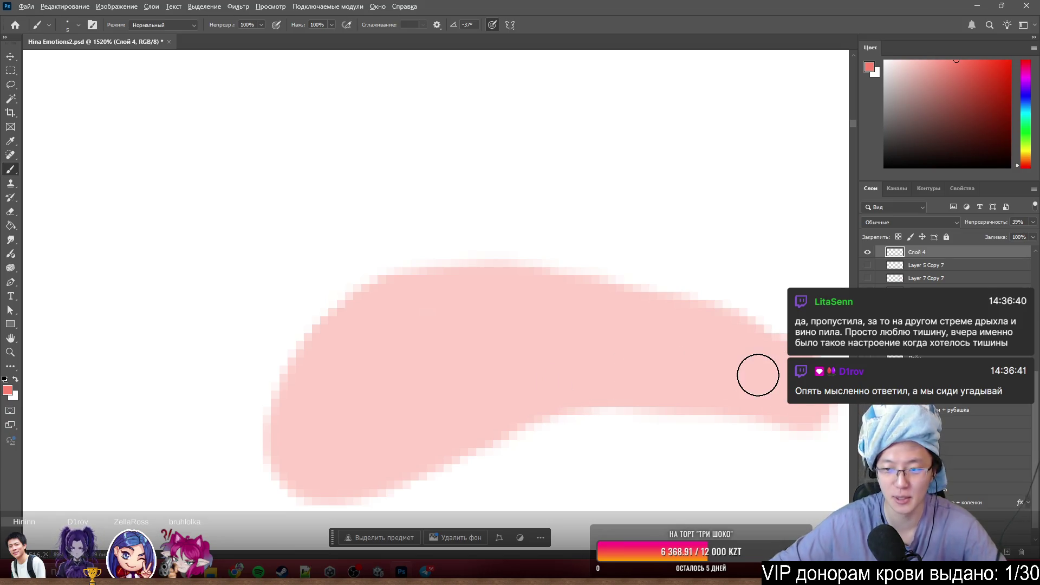
scroll(759, 368, "down", 5)
scroll(596, 341, "up", 4)
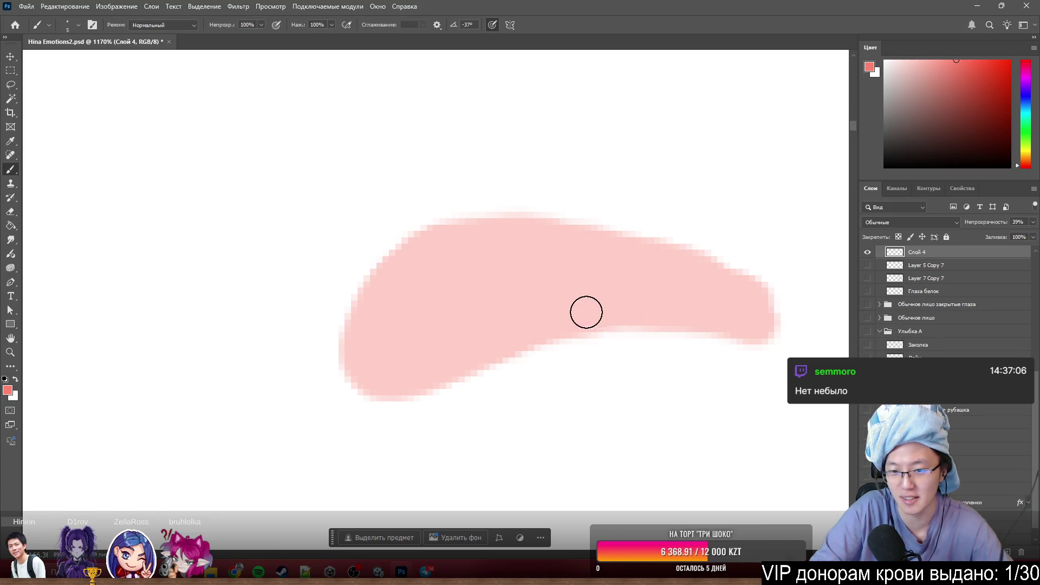
key("e")
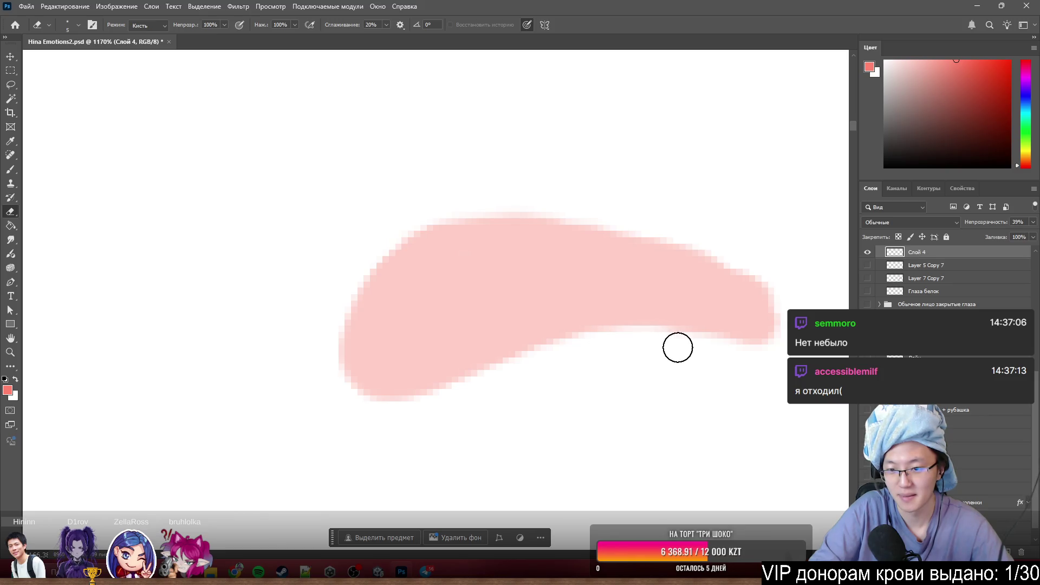
key("b")
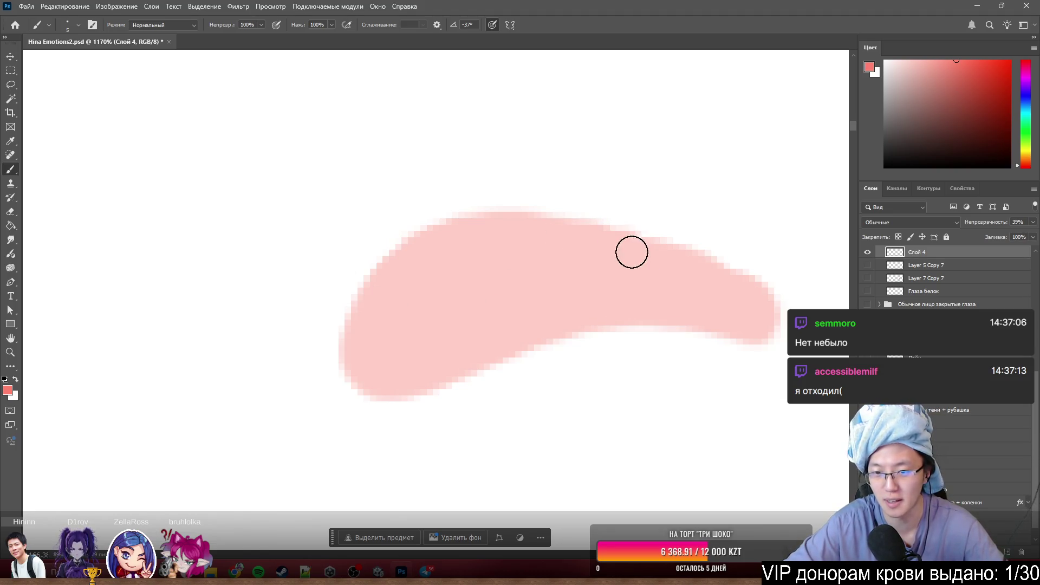
scroll(651, 280, "down", 5)
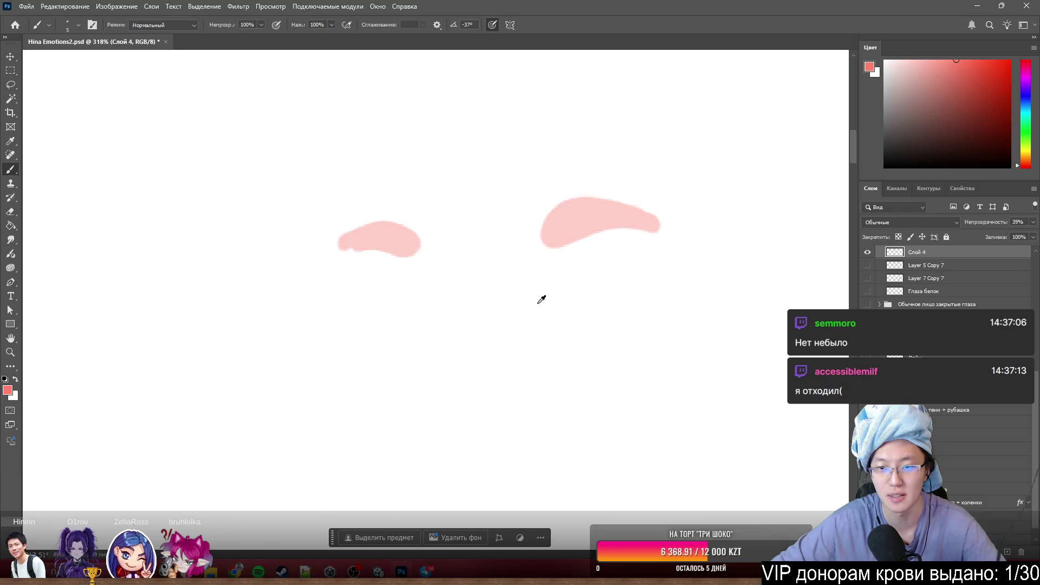
- Paint over the notch in the pink brow stroke's lower-left edge to round it
scroll(397, 239, "up", 6)
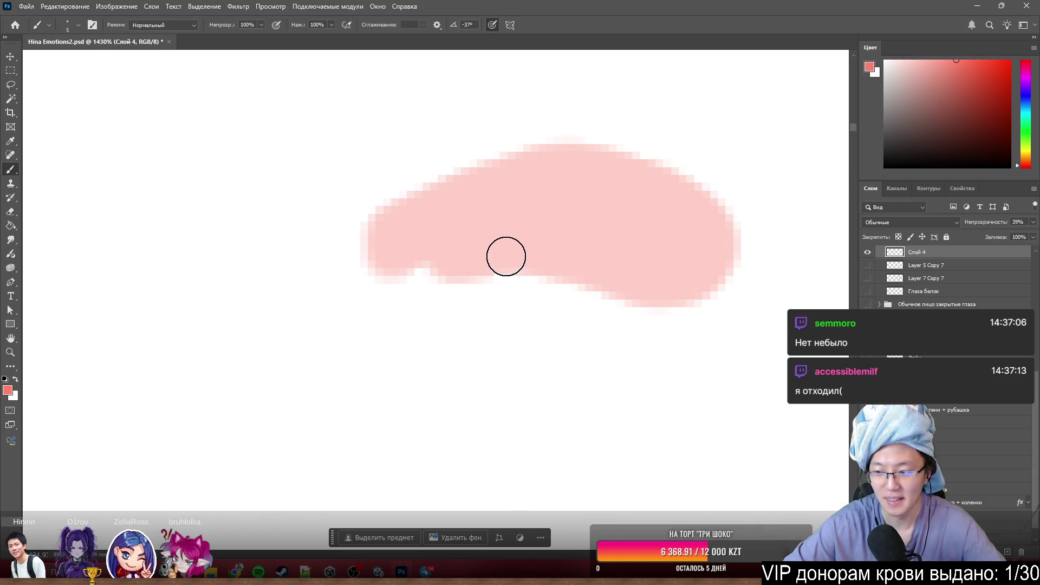
mouse_move(424, 239)
left_mouse_down()
mouse_move(420, 258)
mouse_move(394, 250)
mouse_move(476, 242)
left_mouse_up()
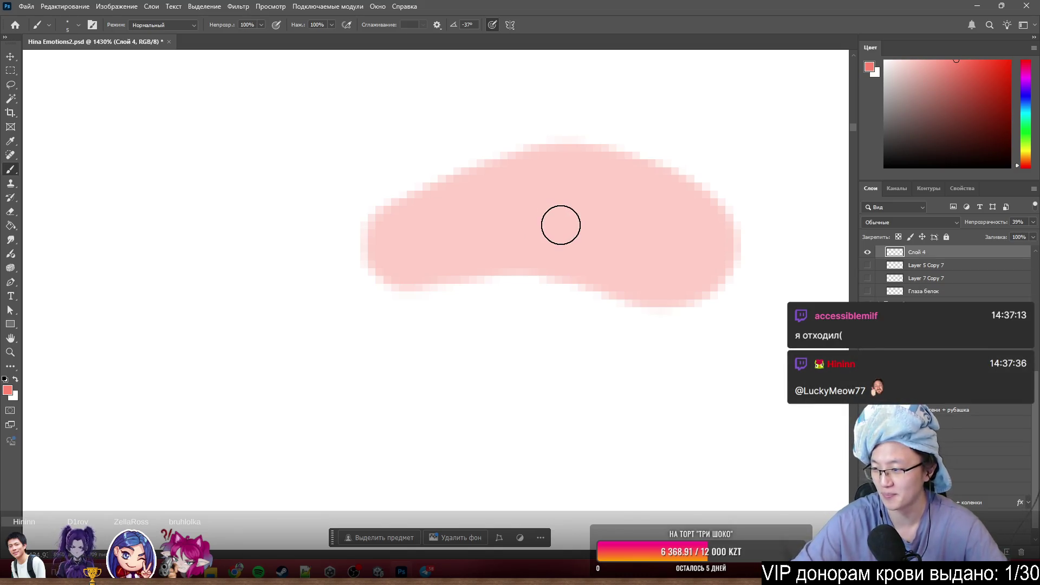
scroll(655, 341, "down", 8)
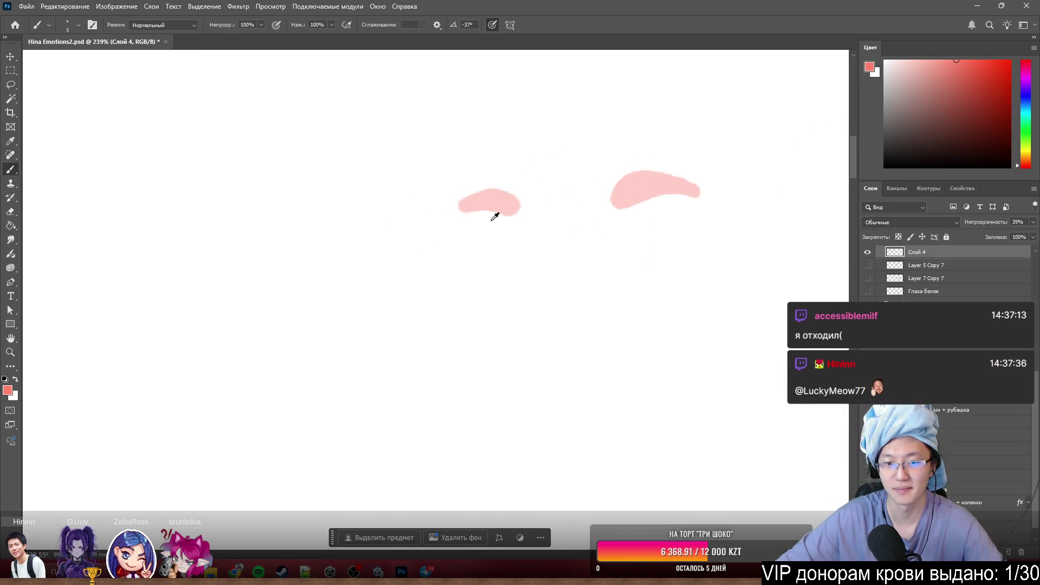
scroll(692, 123, "up", 5)
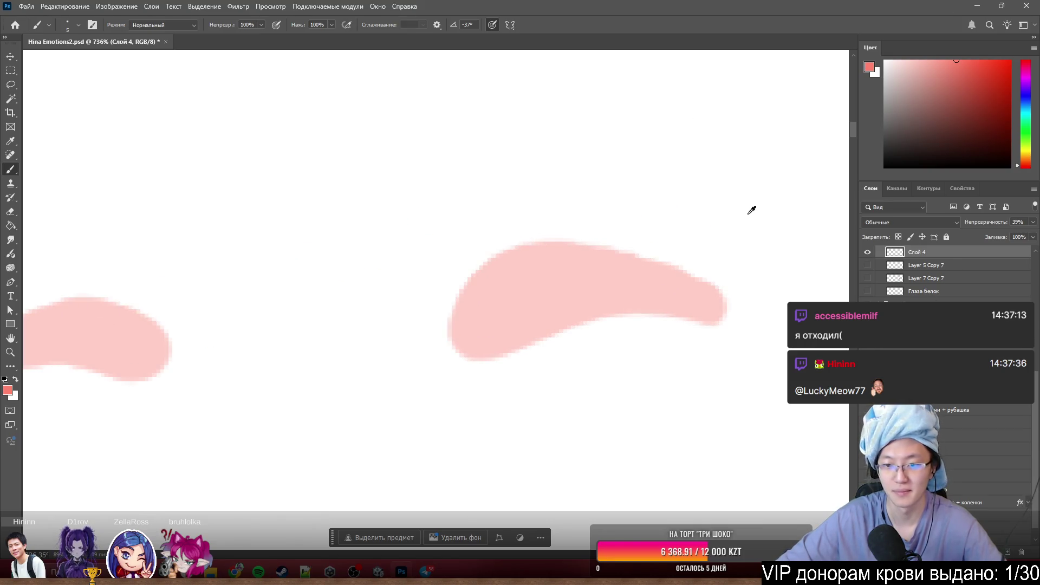
scroll(720, 266, "down", 3)
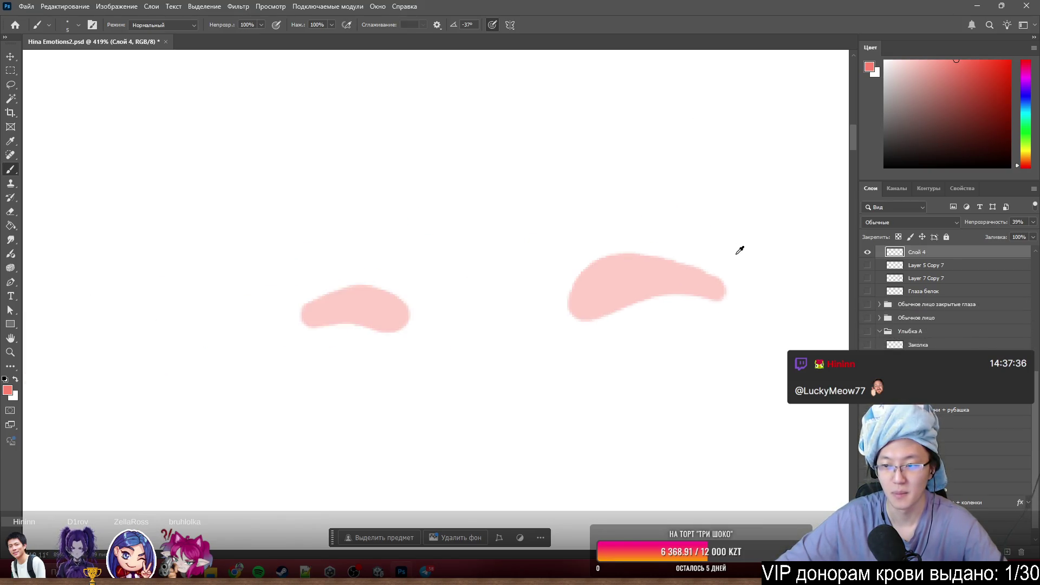
right_click(869, 255)
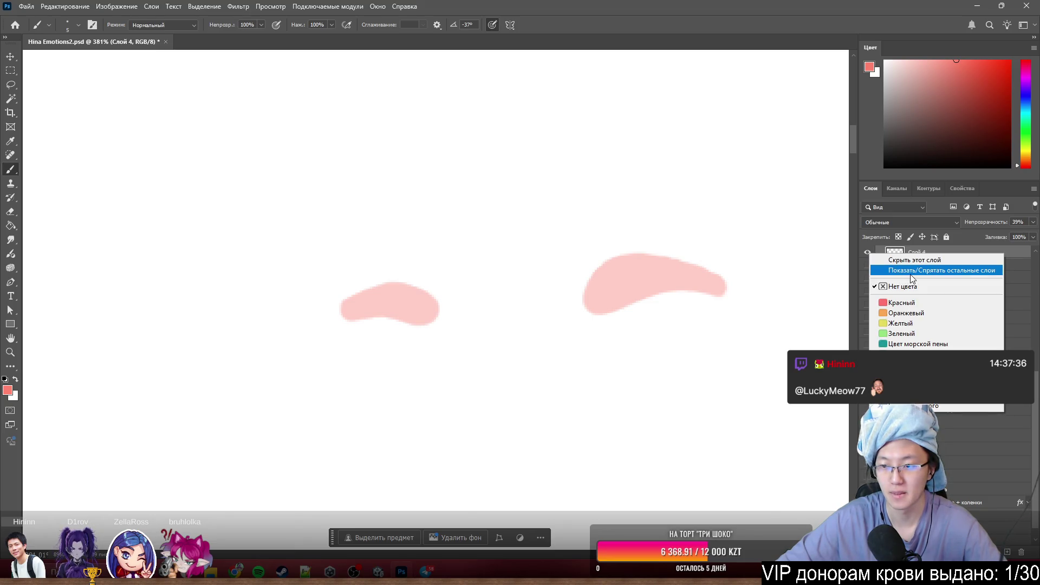
- Show all other layers again and rename Слой 4 to 'Глаза брови'
left_click(912, 270)
scroll(662, 209, "down", 3)
scroll(475, 290, "up", 2)
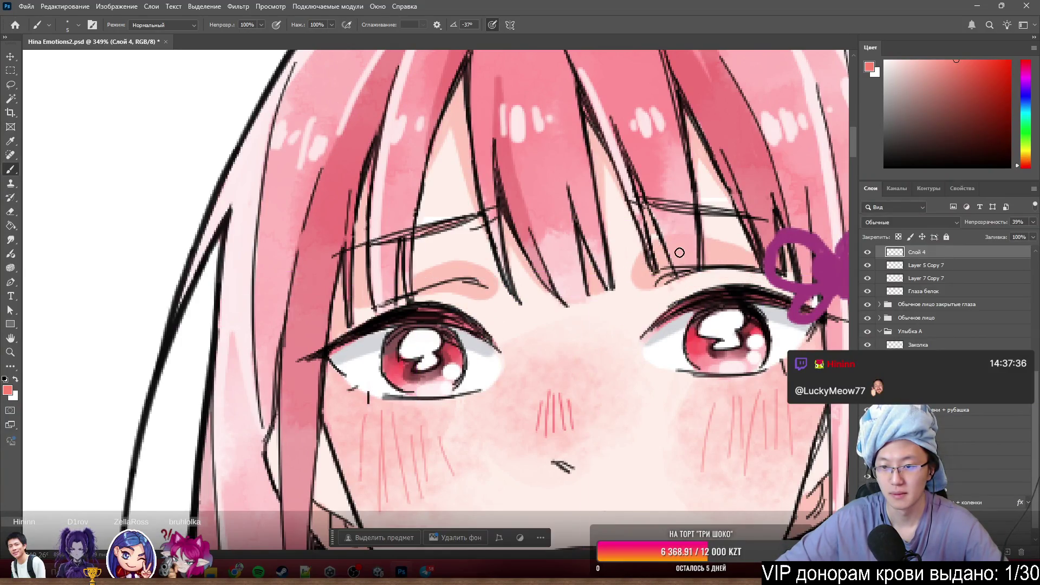
scroll(667, 190, "down", 4)
scroll(663, 187, "up", 2)
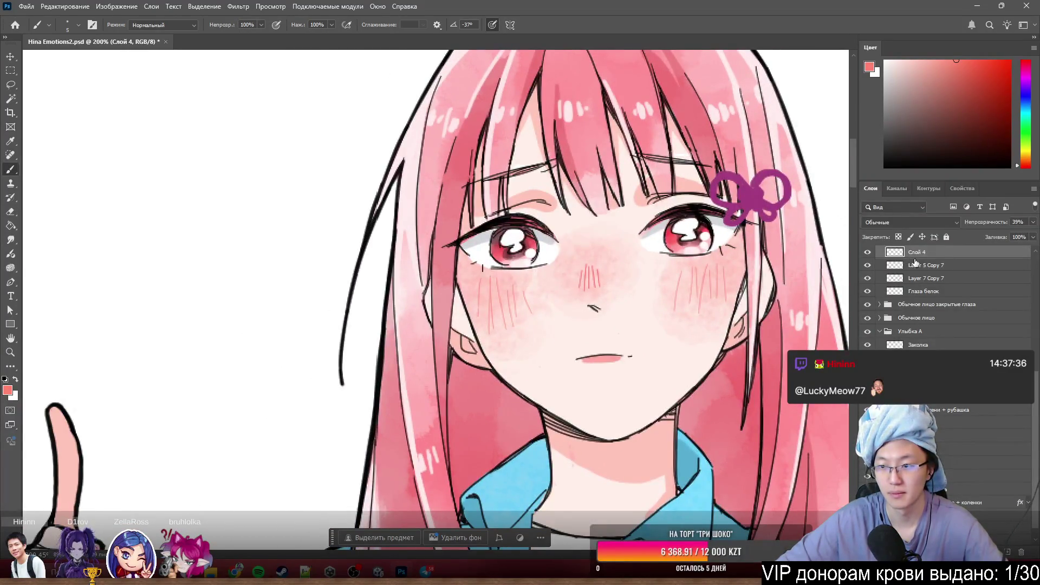
type("Uko")
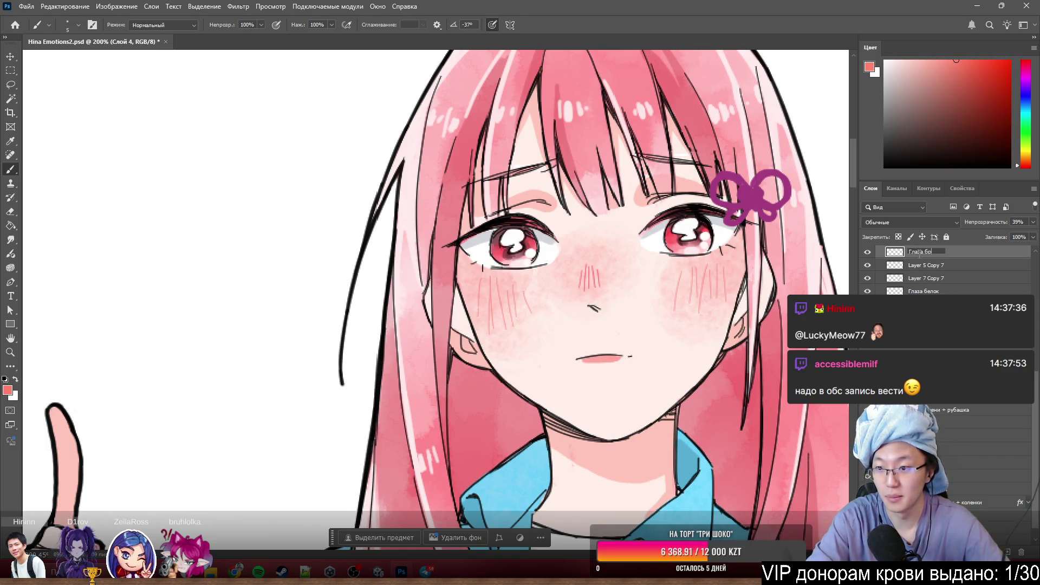
key("Return")
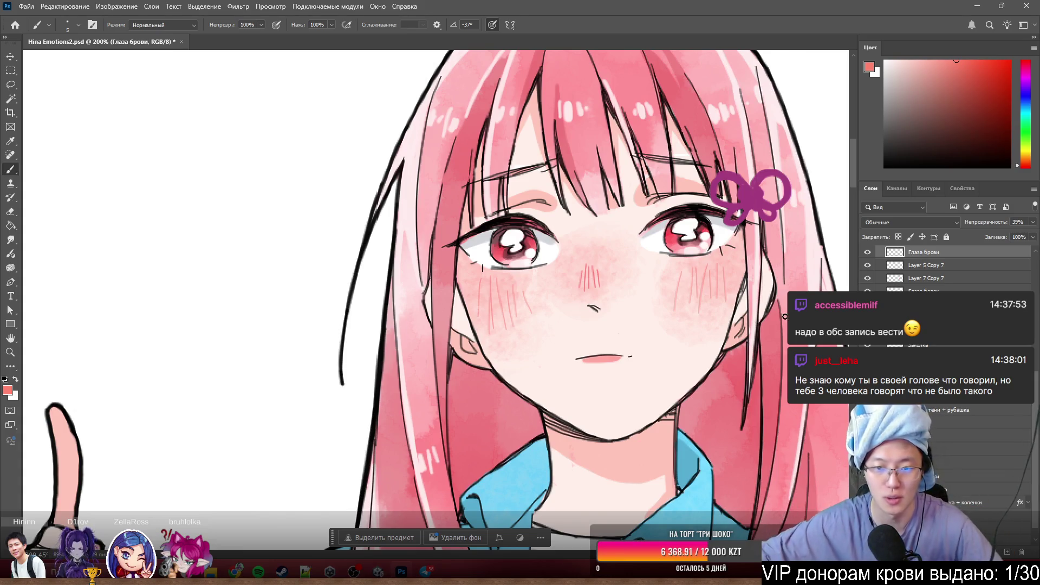
- Merge the masked blush into a new empty layer and name it 'Глаза щёки'
scroll(636, 296, "up", 3)
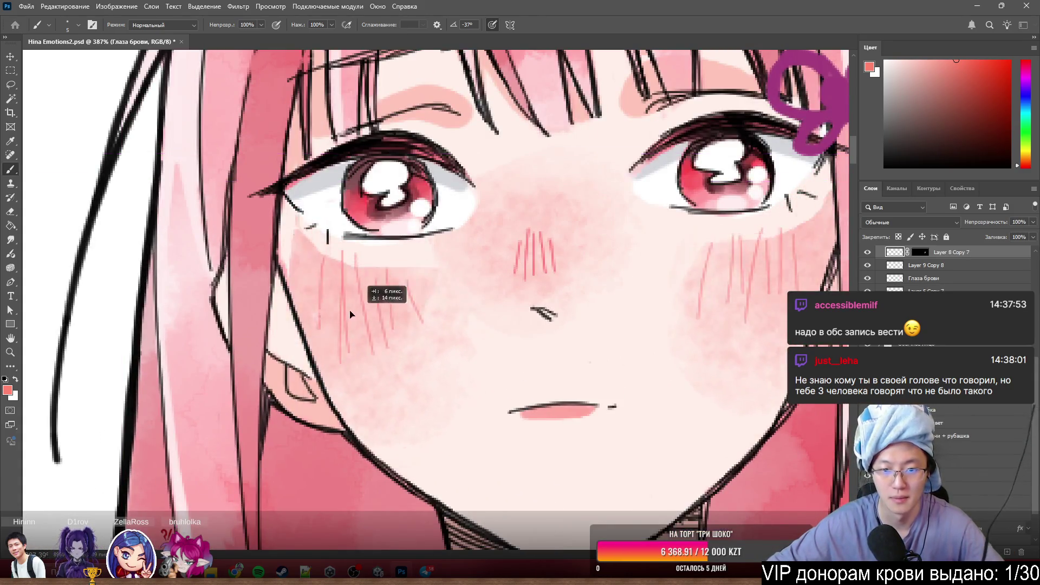
scroll(944, 269, "up", 1)
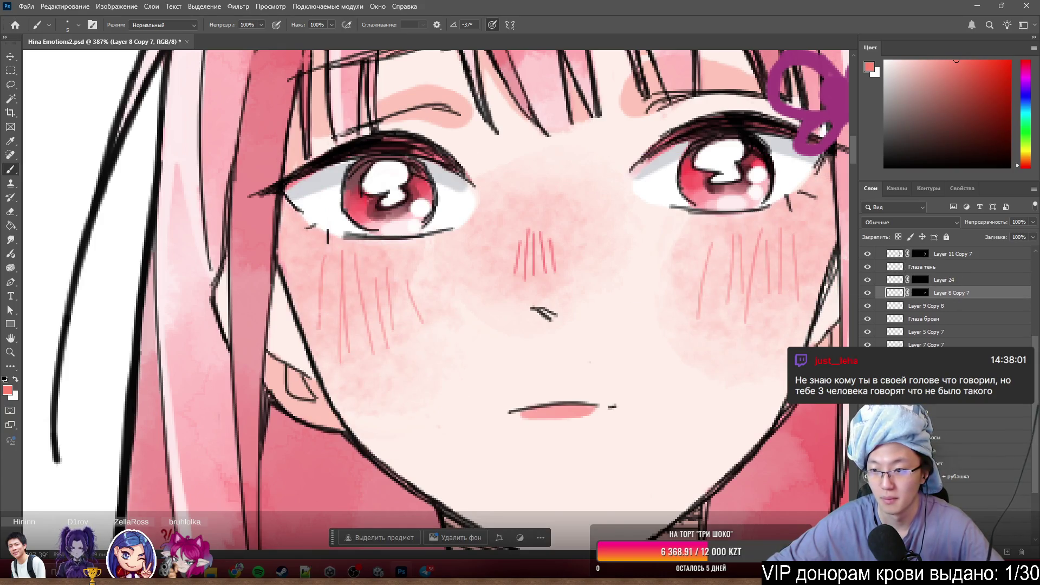
left_click(1009, 552)
key("ctrl+e")
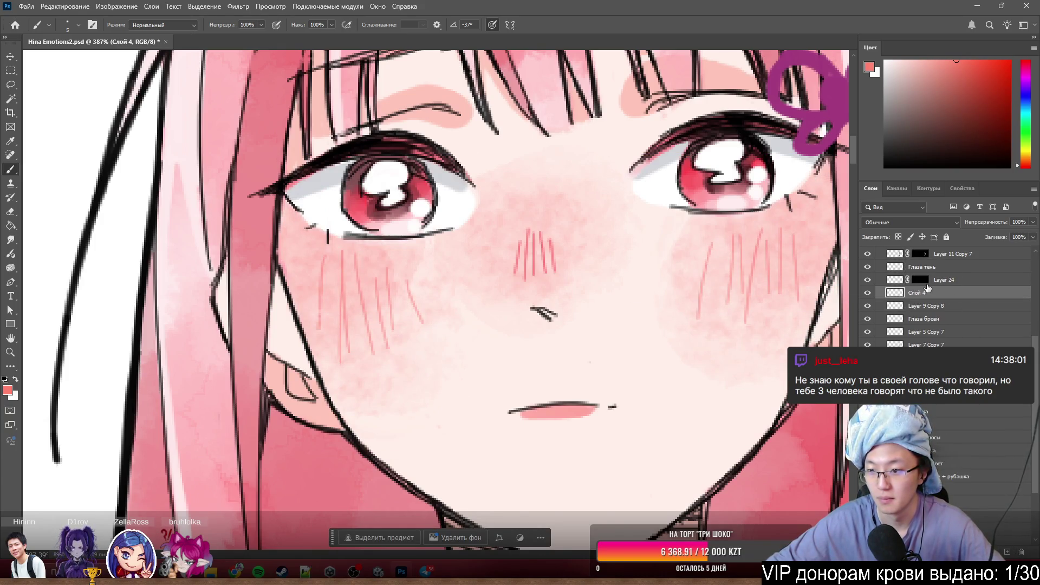
double_click(915, 293)
type("Глаза щеки")
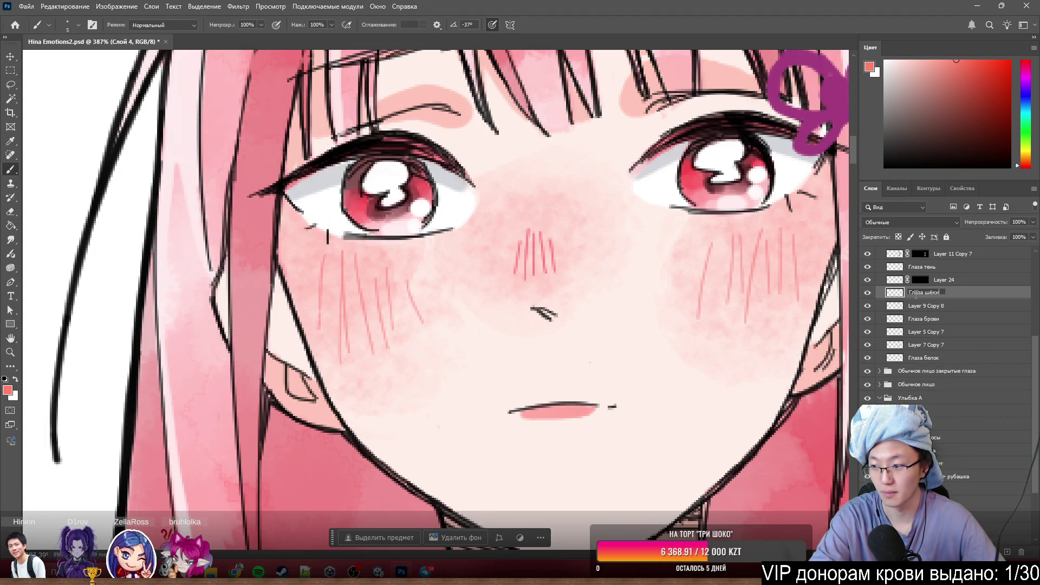
key("Return")
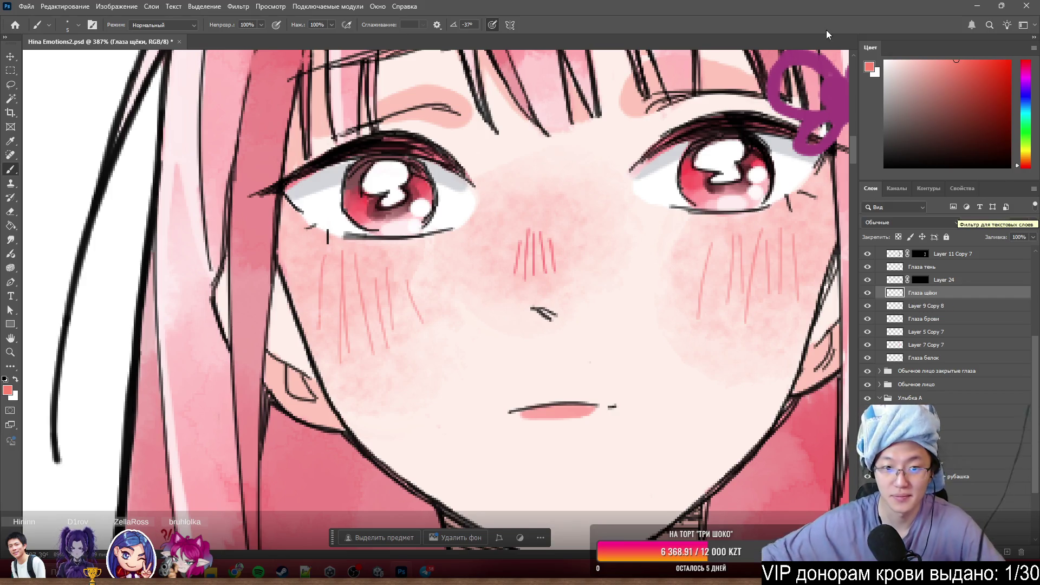
- Delete Layer 24, check the eye-shadow layer's visibility, then undo back to Глаза щёки
scroll(460, 298, "down", 3)
scroll(478, 278, "up", 1)
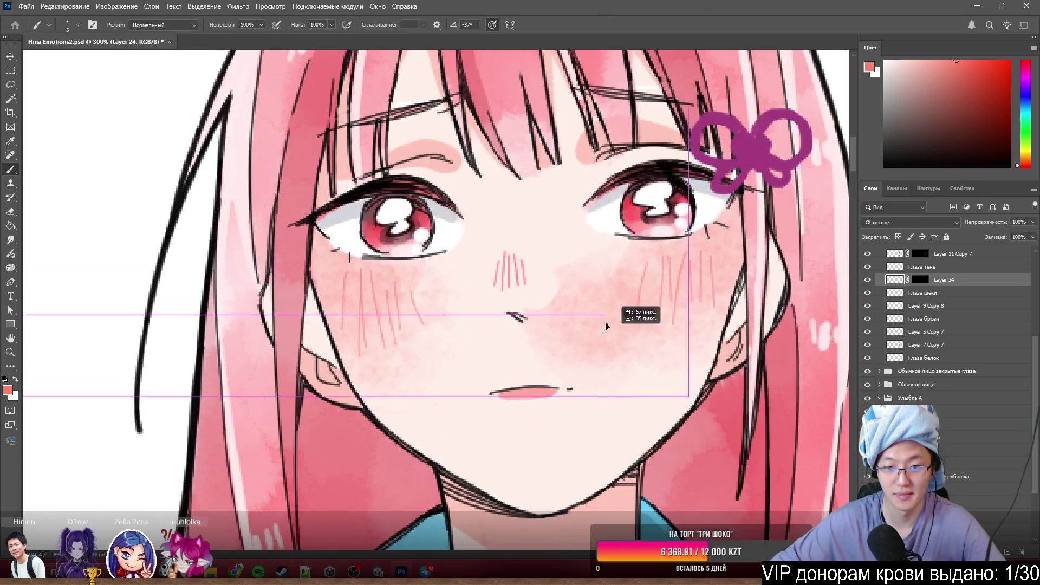
left_click(729, 314, "ctrl")
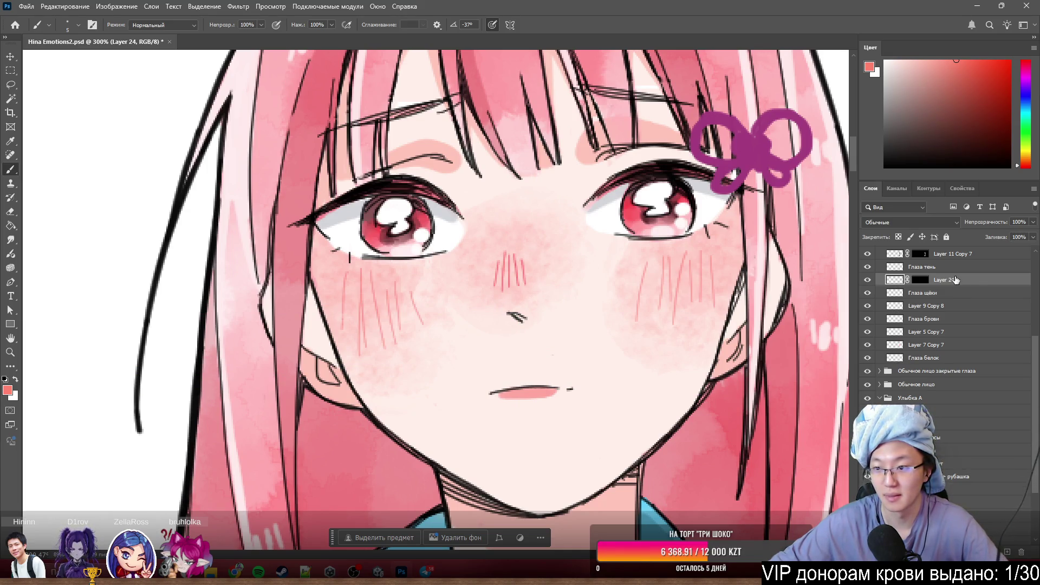
key("Delete")
left_click(867, 267)
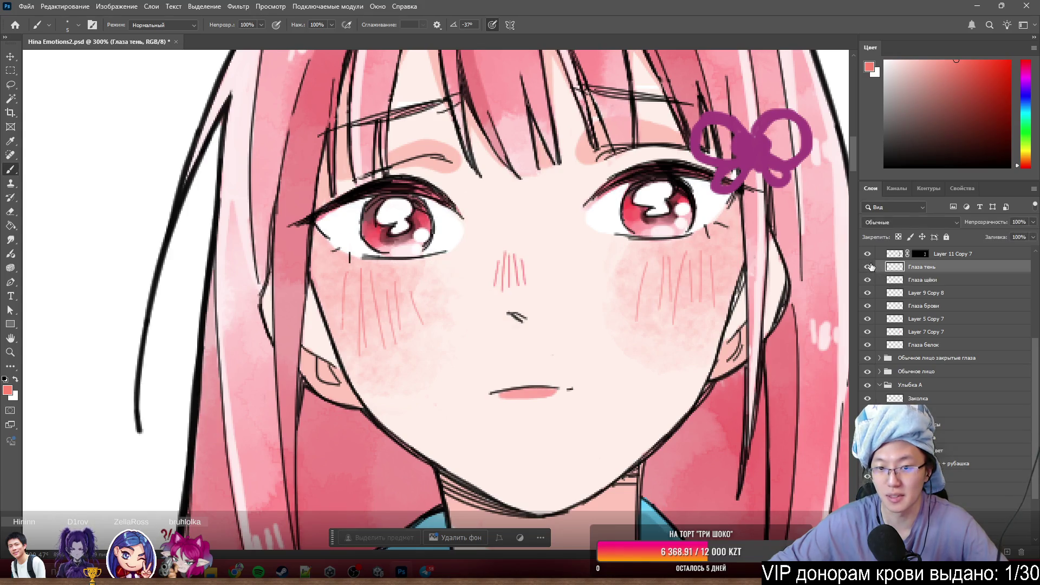
left_click(869, 266)
key("ctrl+z")
key("ctrl+z")
key("ctrl+z")
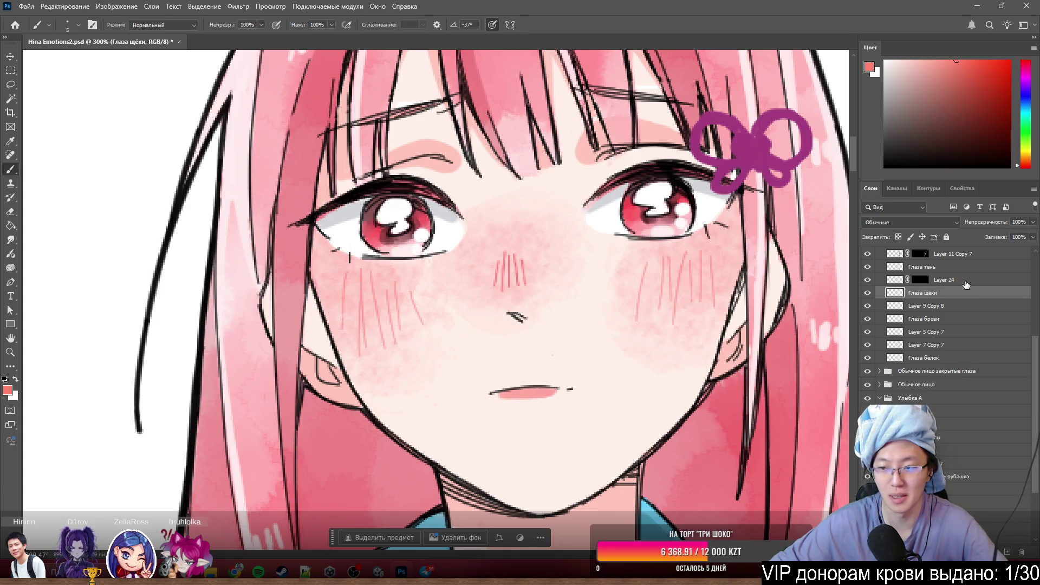
scroll(425, 256, "down", 10)
- Merge Глаза щёки with Layer 24 and toggle the merged layer's visibility to check it
scroll(307, 250, "up", 5)
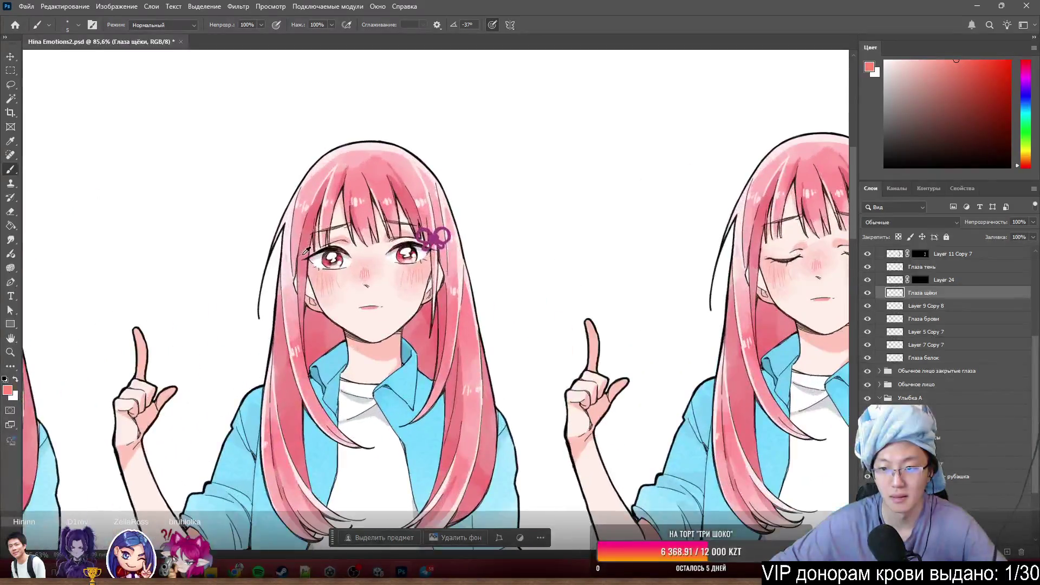
scroll(321, 245, "up", 3)
scroll(341, 277, "down", 5)
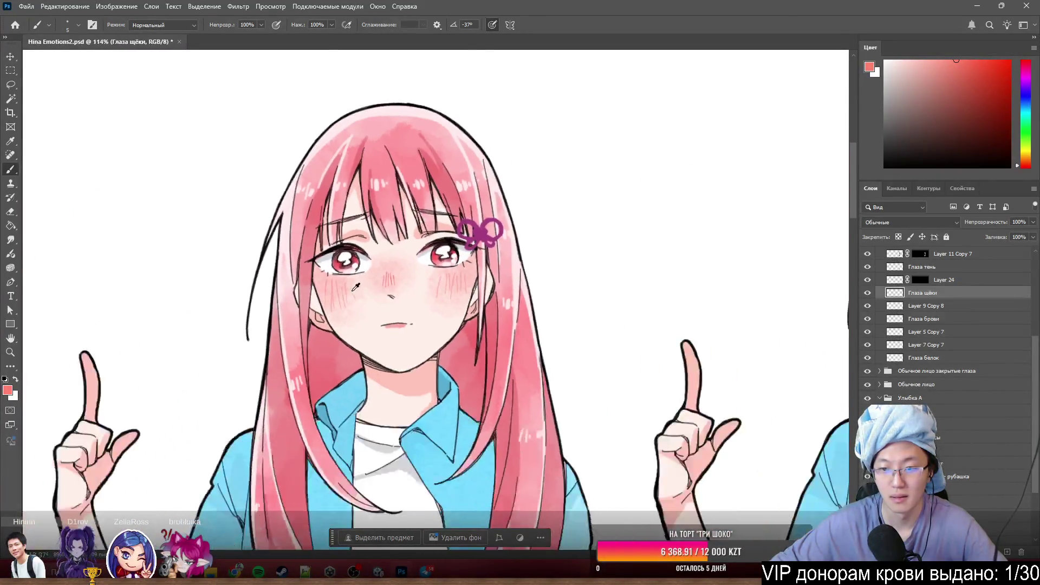
scroll(468, 269, "up", 7)
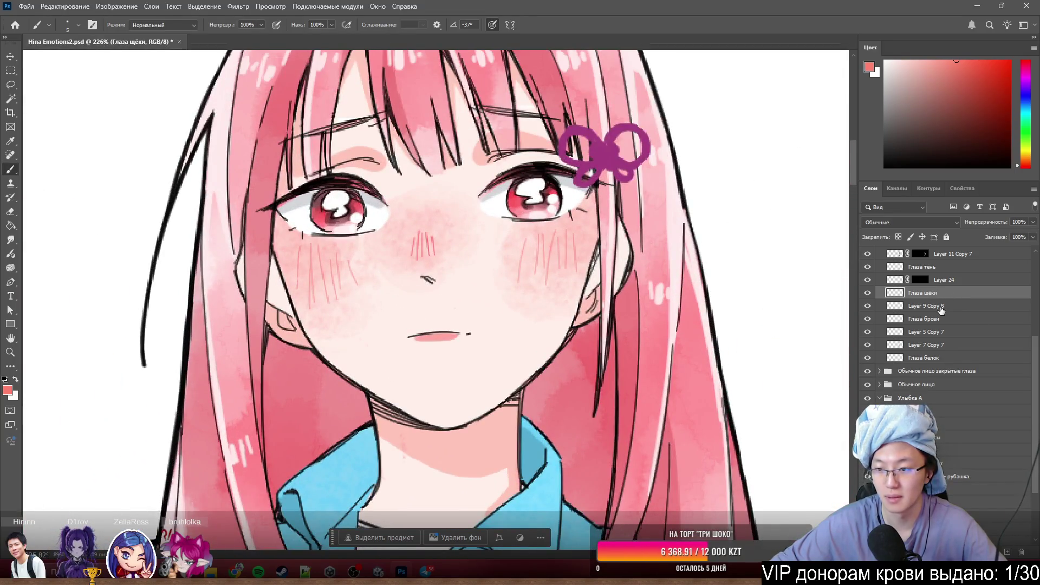
scroll(942, 298, "up", 1)
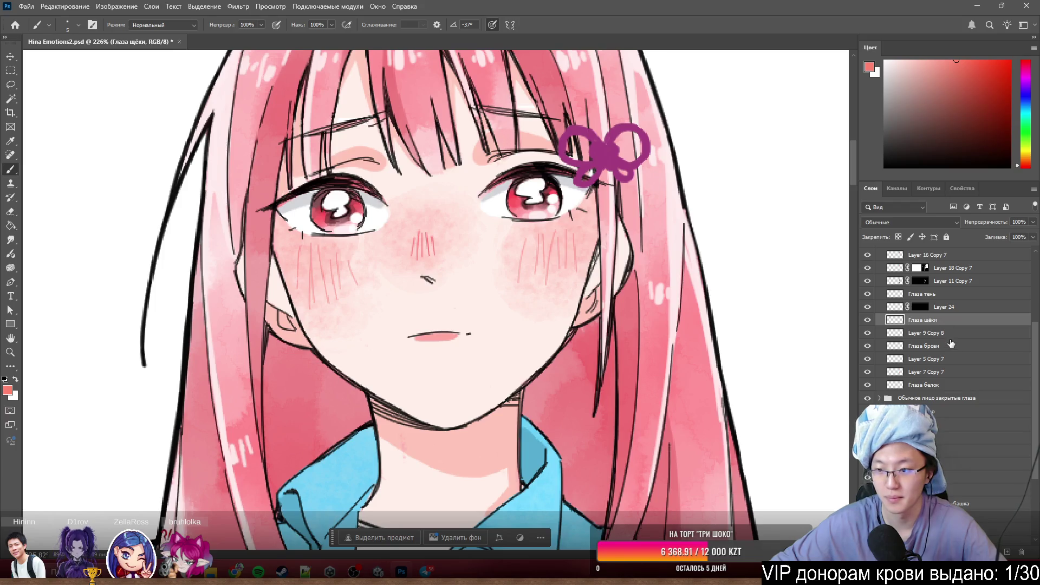
left_click(937, 307, "shift")
key("ctrl+e")
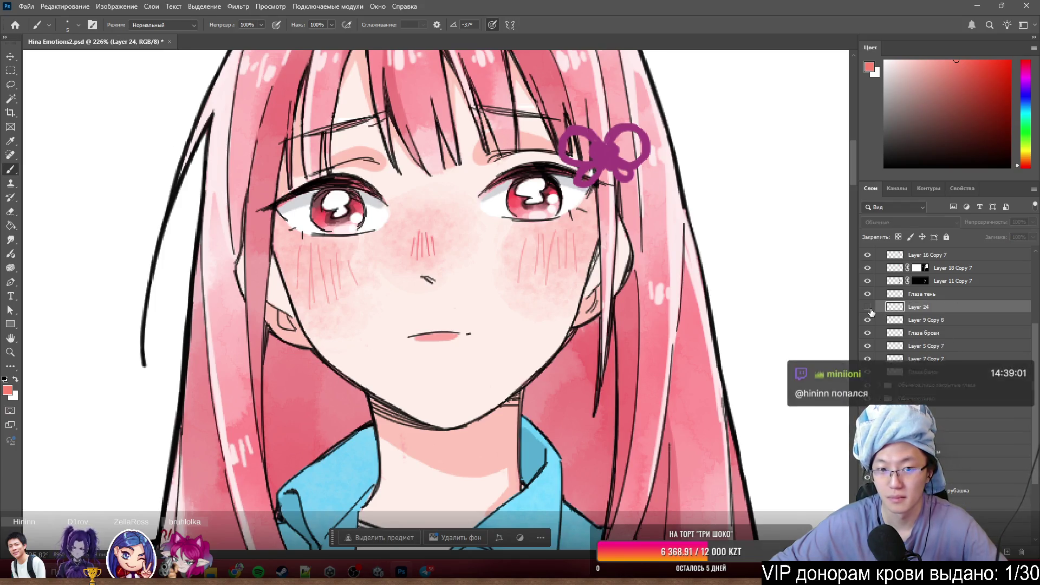
left_click(867, 307)
left_click(867, 307)
left_click(867, 307)
left_click(867, 307)
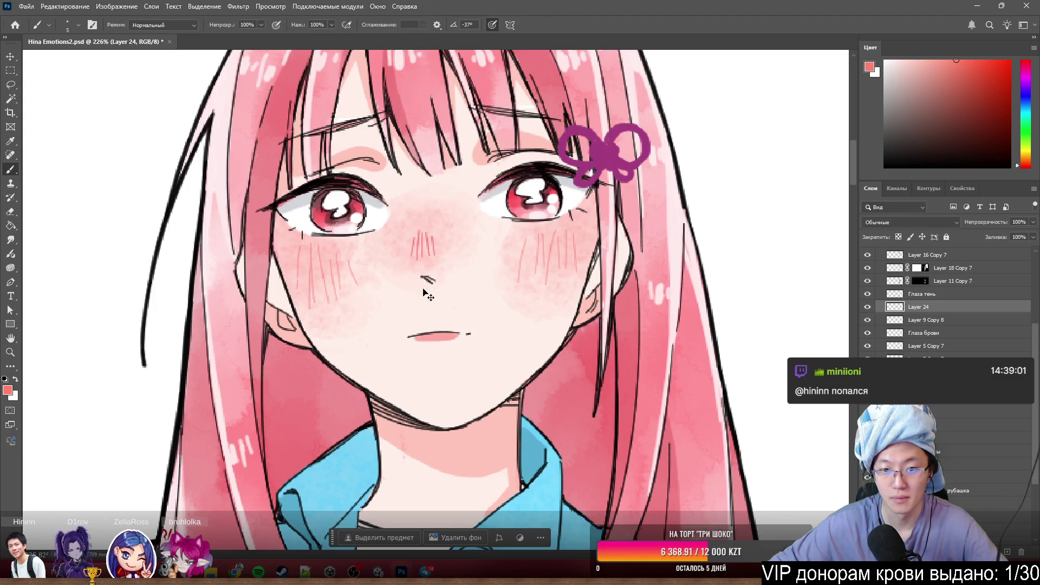
- Make Лайнарт Copy 9 active, look over the canvas, then switch to the Twitch stream manager
left_click(428, 282, "ctrl")
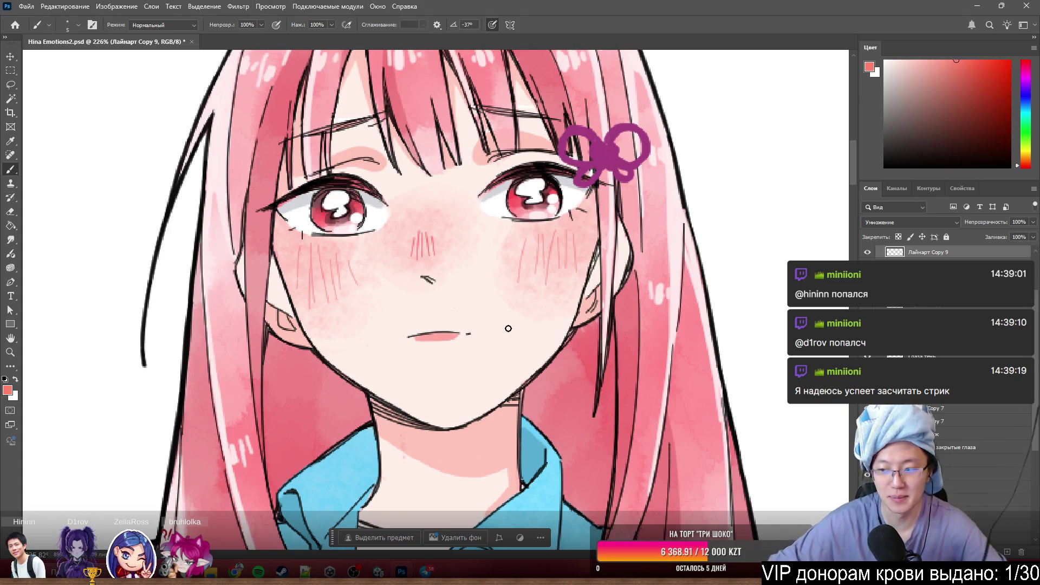
scroll(508, 328, "down", 5)
scroll(542, 331, "up", 8)
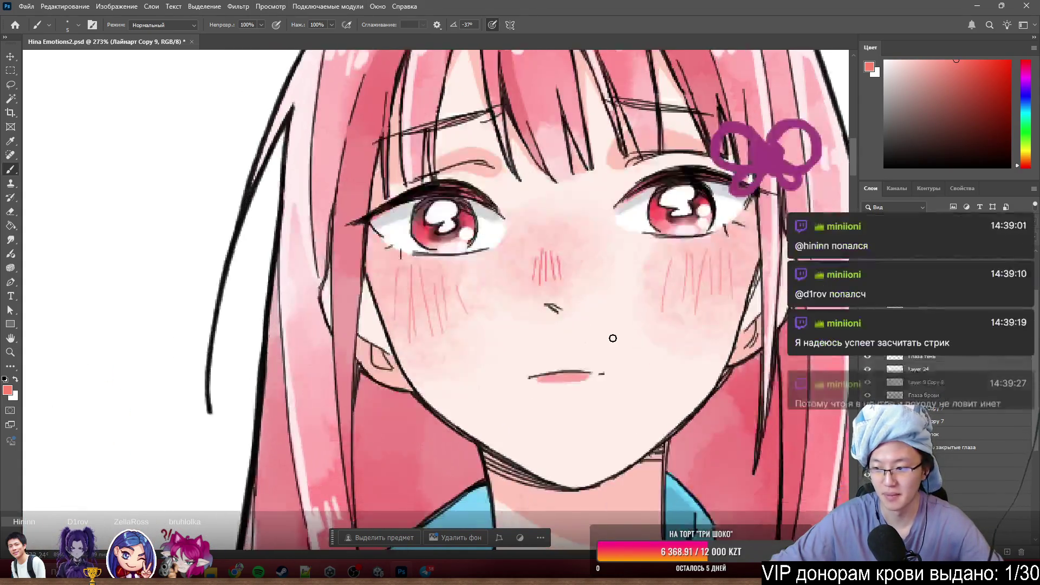
scroll(613, 338, "down", 1)
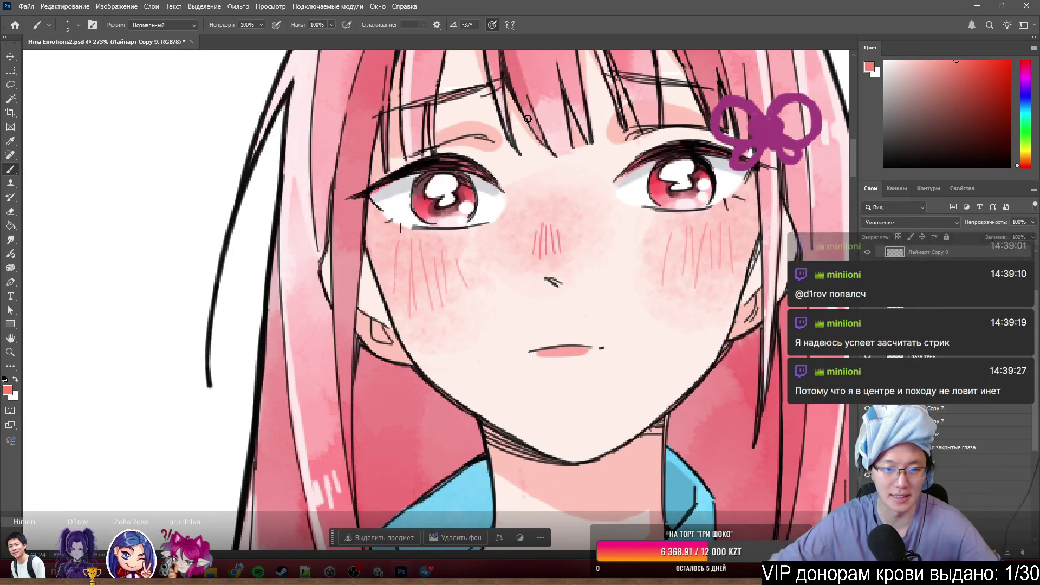
scroll(613, 338, "down", 4)
scroll(699, 196, "up", 3)
scroll(559, 243, "up", 1)
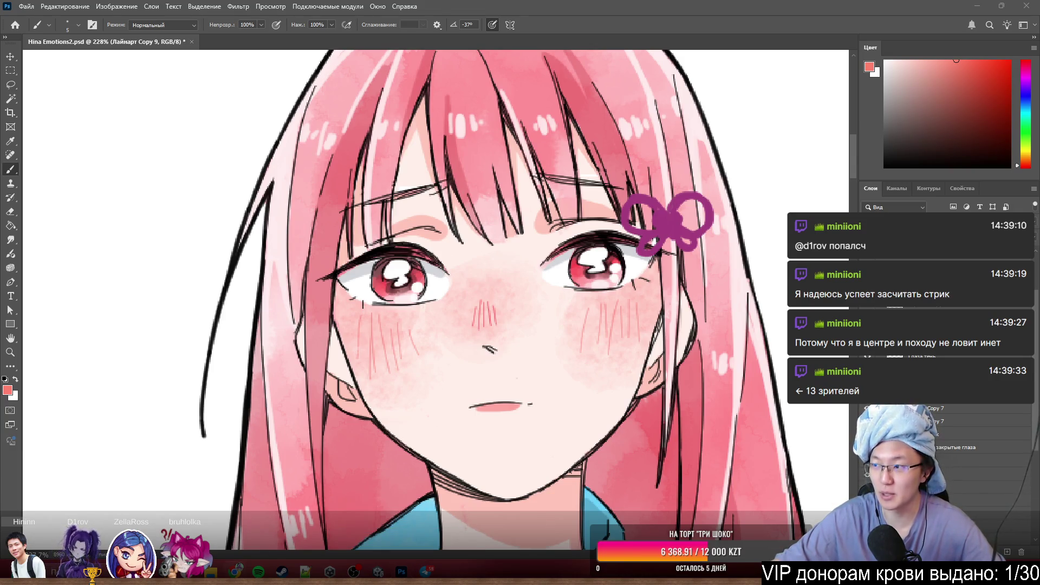
key("alt+Tab")
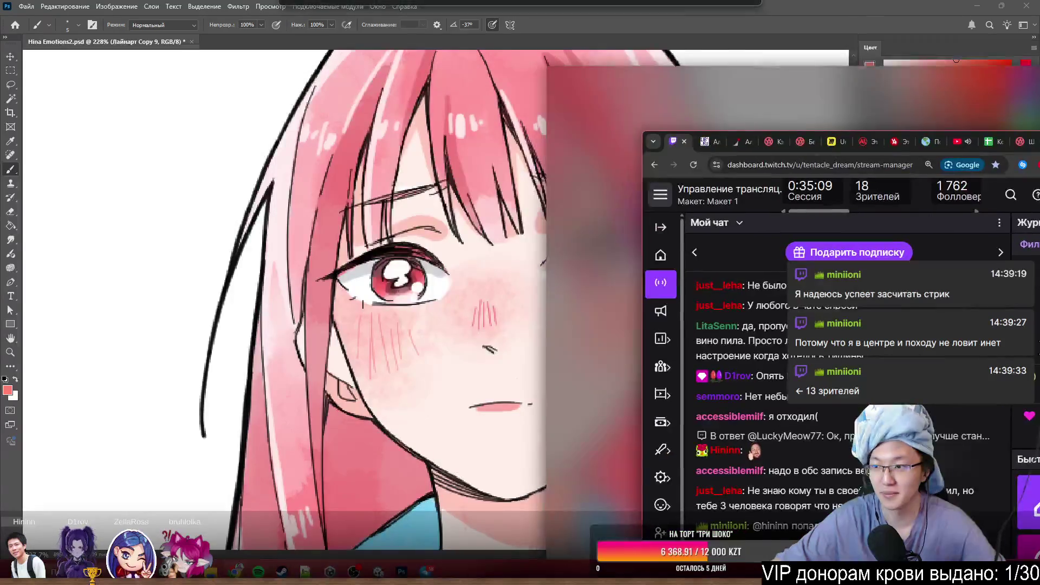
- Move the Twitch dashboard aside and return to the Photoshop drawing
left_click_drag(684, 84, 1039, 136)
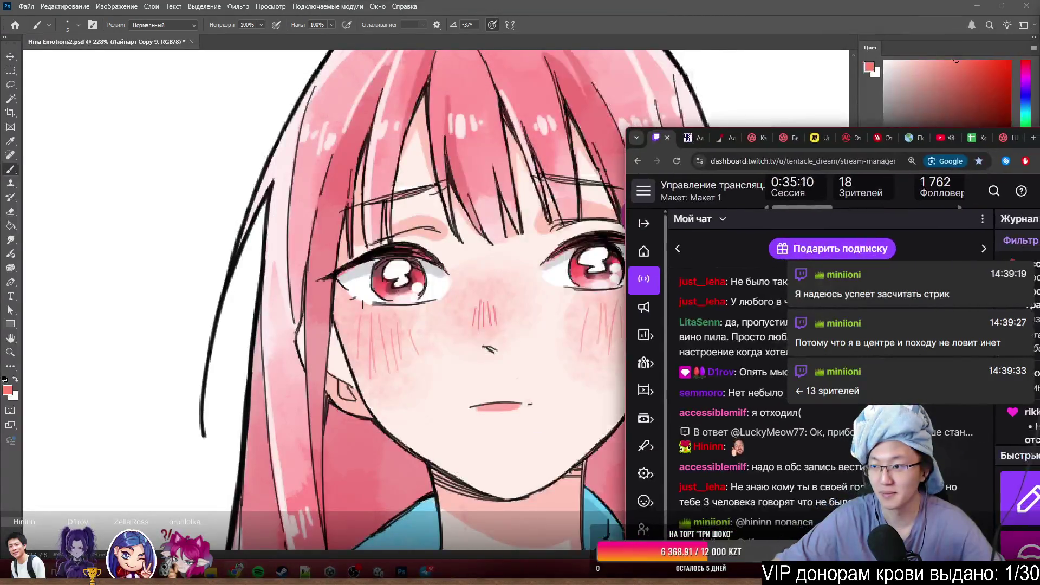
key("alt+Tab")
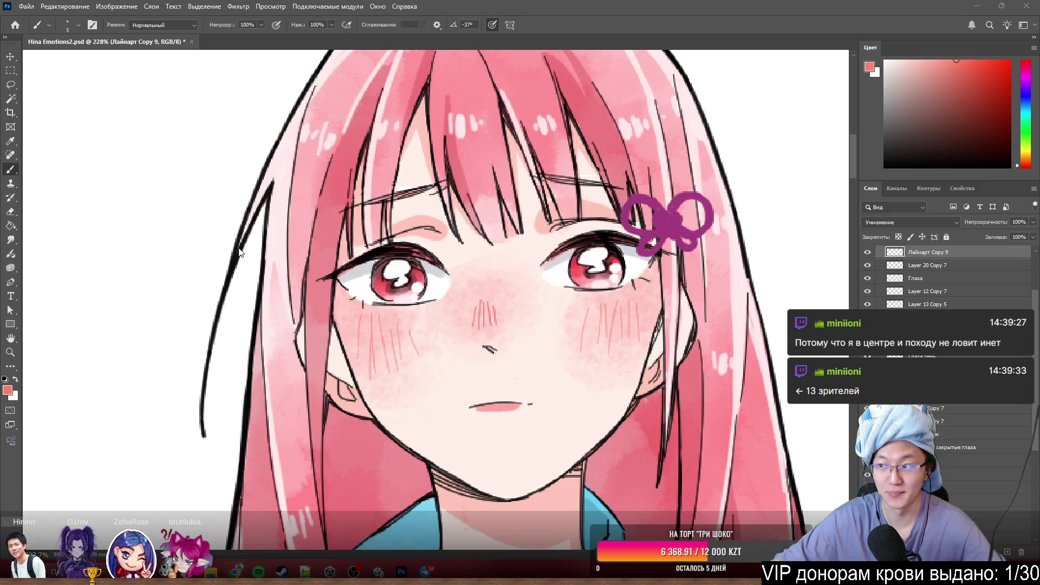
- Zoom around the blushing face, then switch over to the Unity project
scroll(402, 239, "down", 2)
scroll(402, 238, "down", 5)
scroll(431, 235, "up", 5)
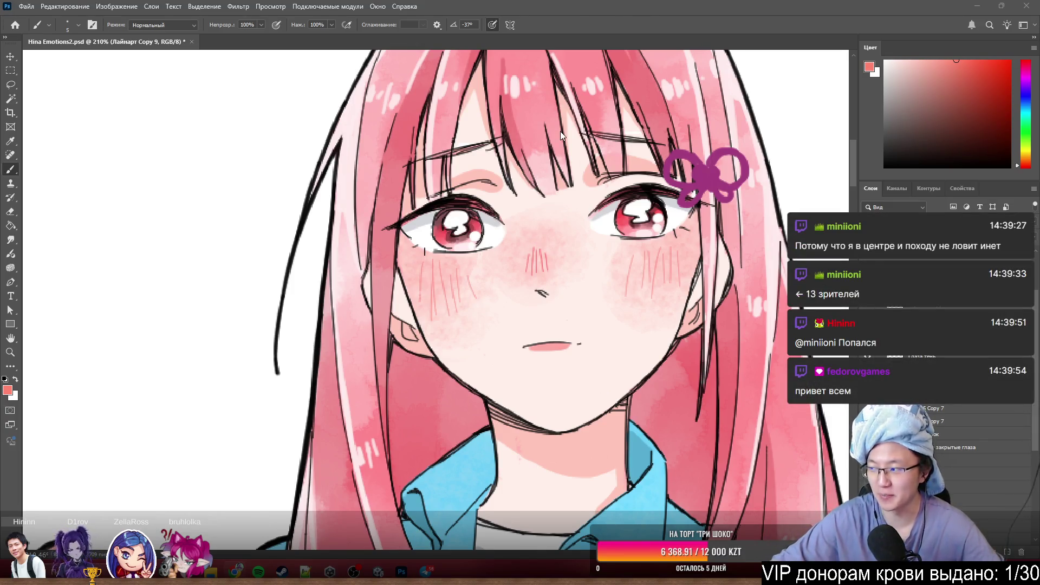
scroll(662, 298, "down", 2)
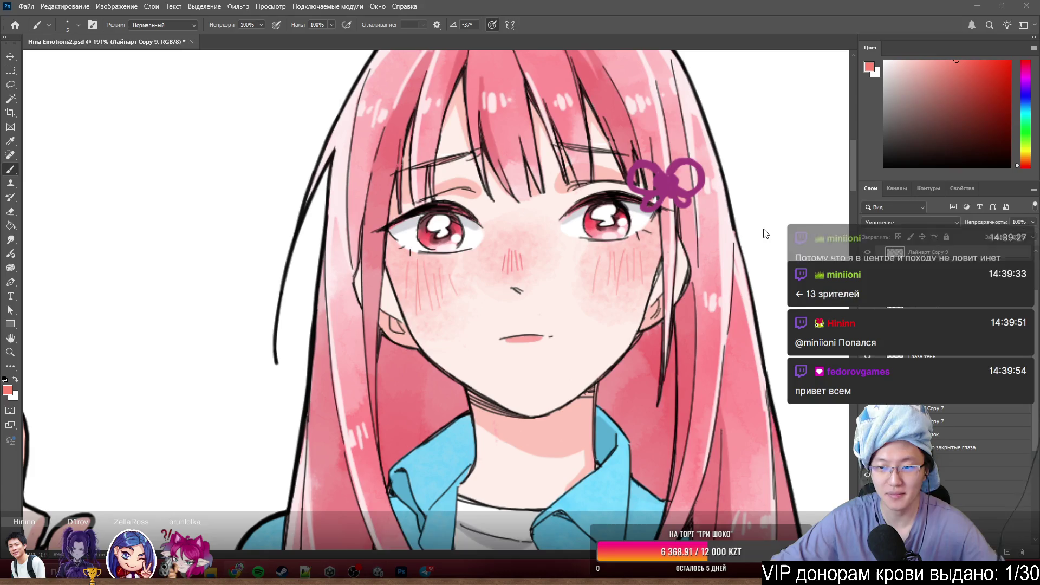
scroll(557, 303, "up", 5)
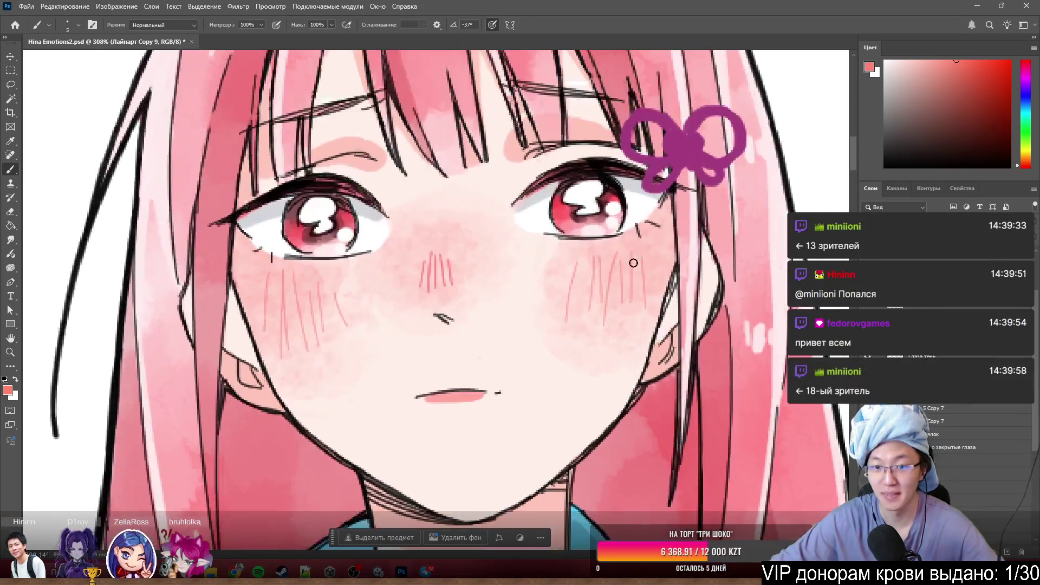
scroll(512, 314, "down", 2)
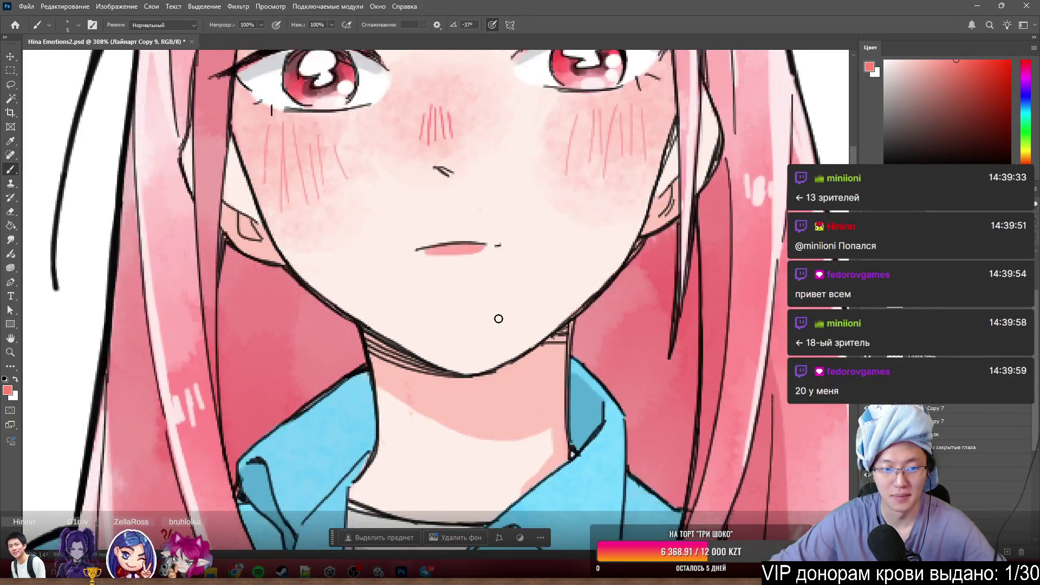
scroll(498, 318, "up", 2)
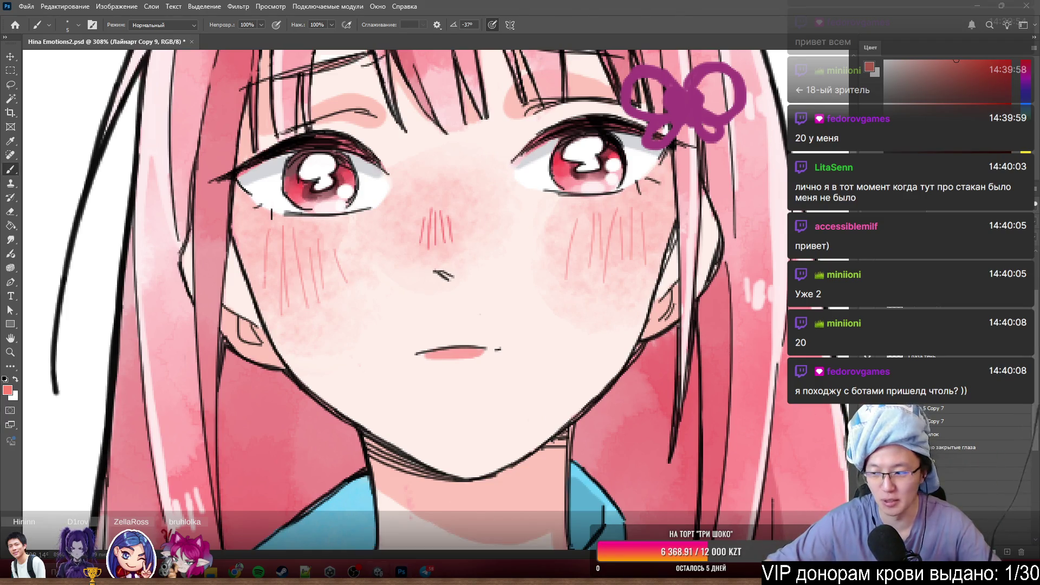
key("alt+Tab")
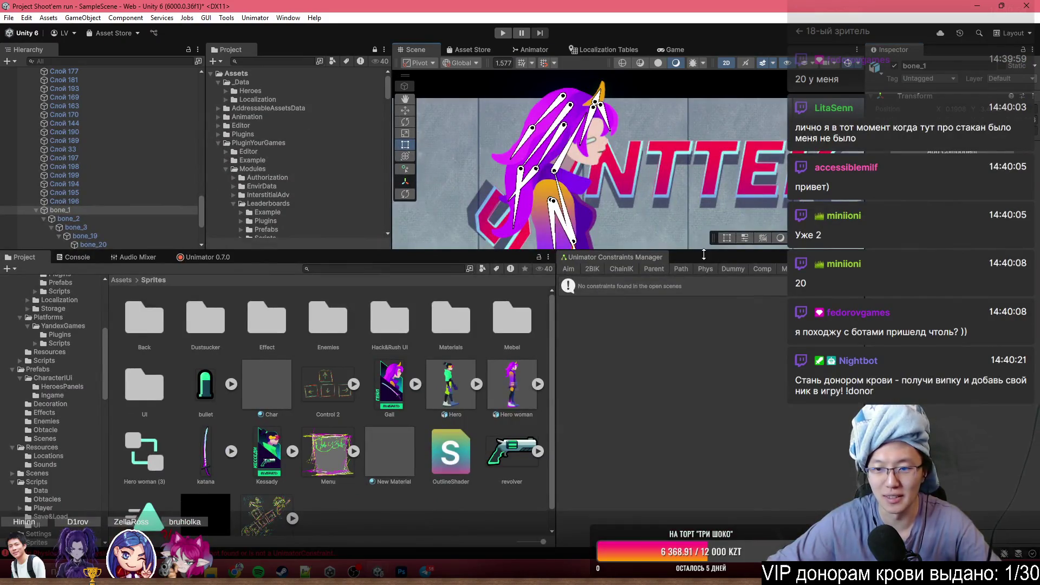
- Enlarge the Scene view, then zoom and pan to frame the bone-rigged character
left_click_drag(703, 253, 703, 416)
scroll(688, 248, "down", 5)
scroll(677, 292, "down", 5)
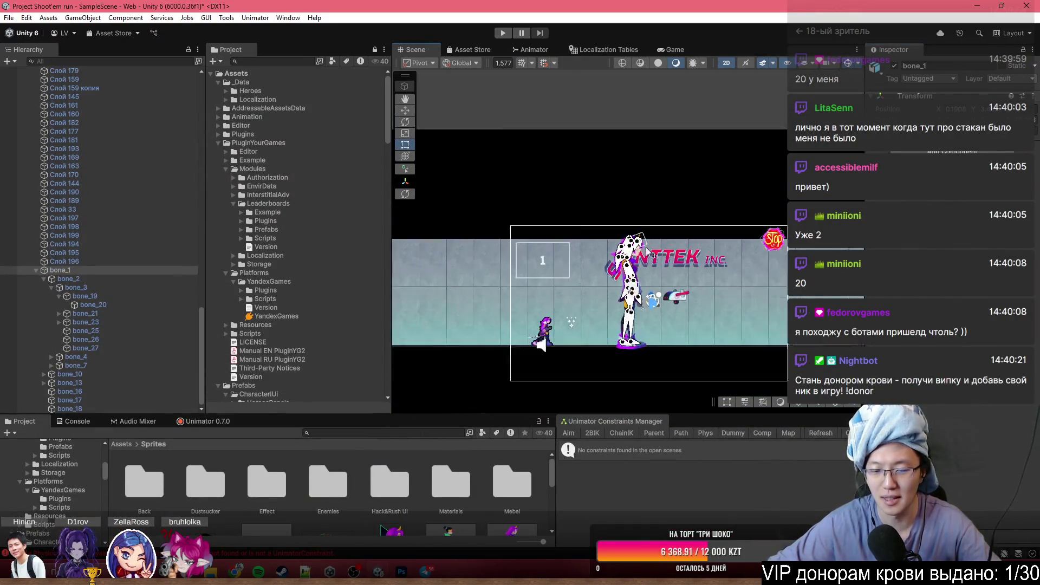
scroll(601, 258, "up", 3)
scroll(596, 255, "up", 3)
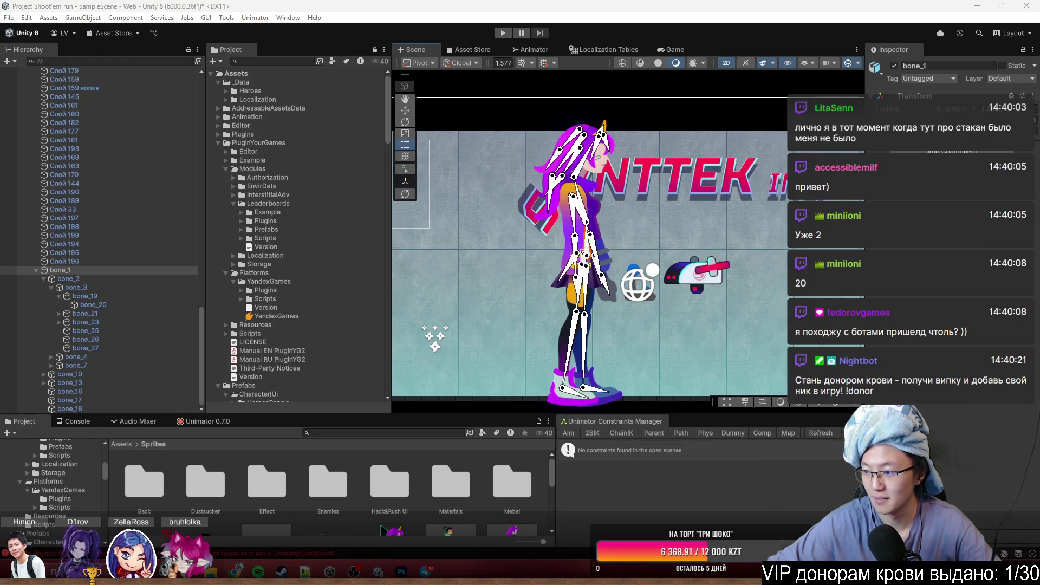
scroll(648, 300, "down", 3)
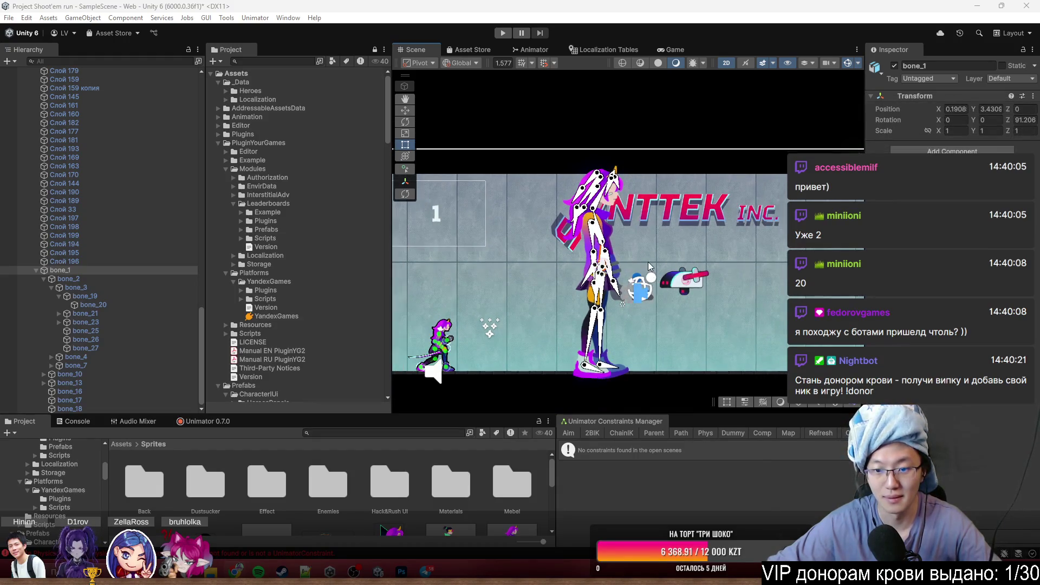
mouse_move(648, 261)
left_mouse_down()
mouse_move(757, 158)
mouse_move(671, 183)
left_mouse_up()
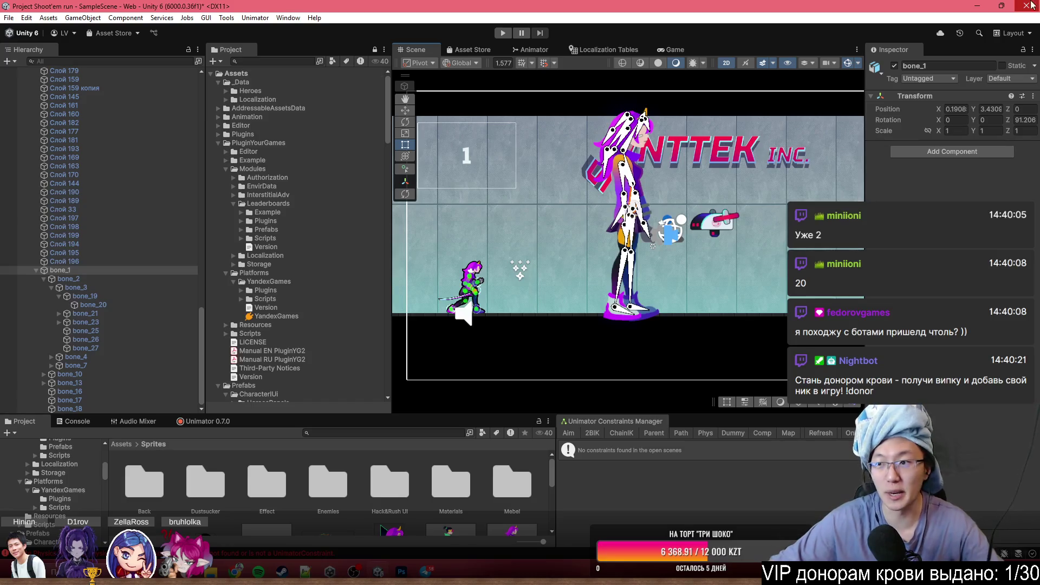
left_click(972, 11)
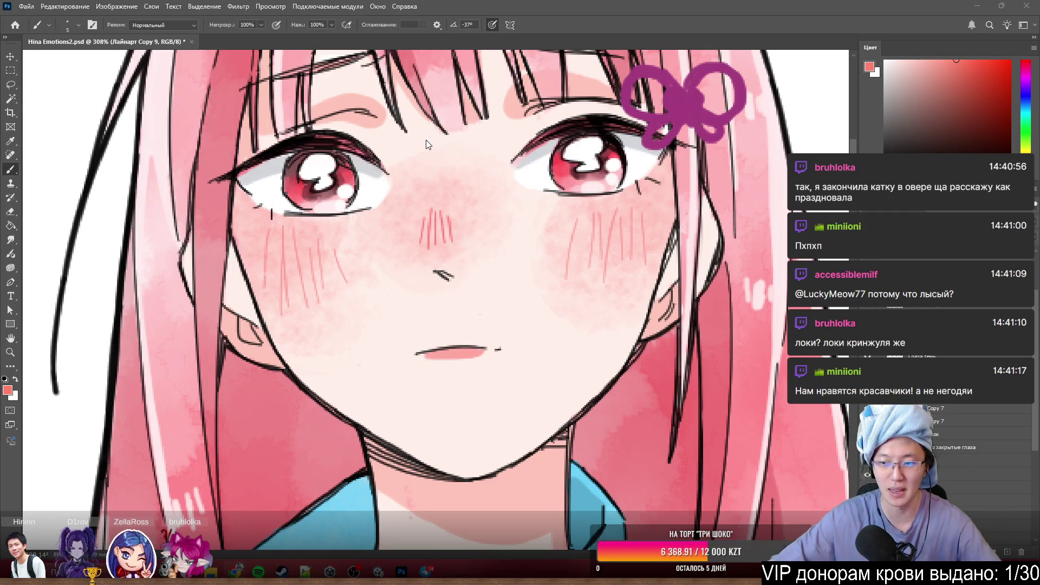
- Move Layer 24's blush hatching near the nose, undoing an accidental under-eye shift
scroll(426, 139, "up", 2)
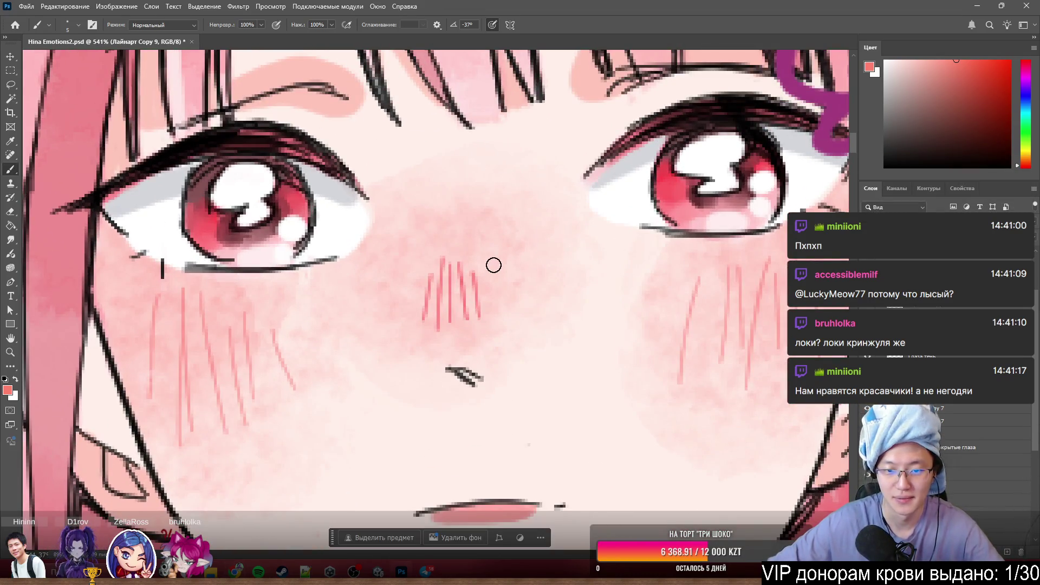
left_click_drag(476, 244, 499, 292, "ctrl")
scroll(501, 228, "down", 4)
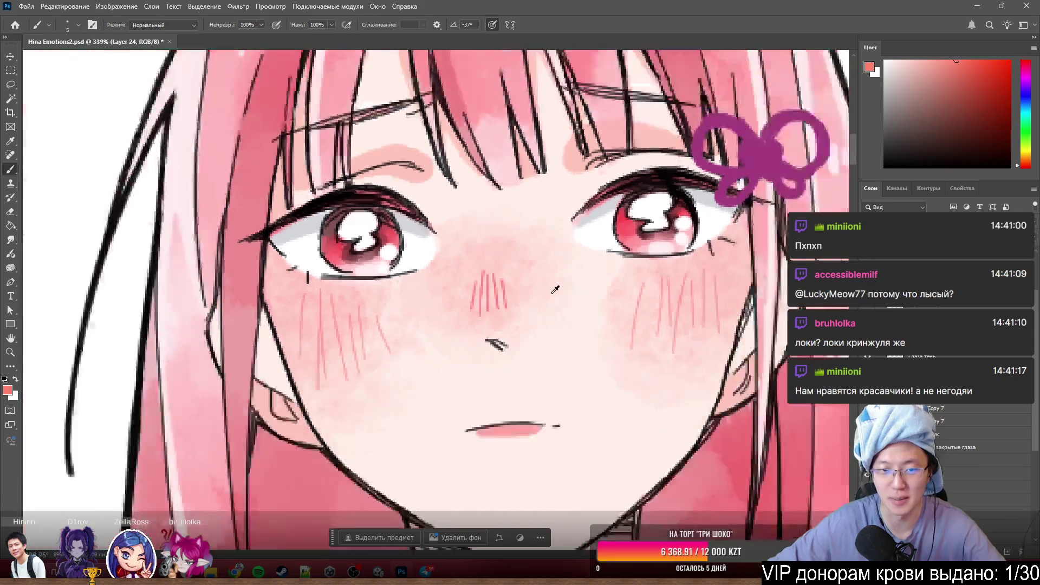
scroll(500, 223, "up", 1)
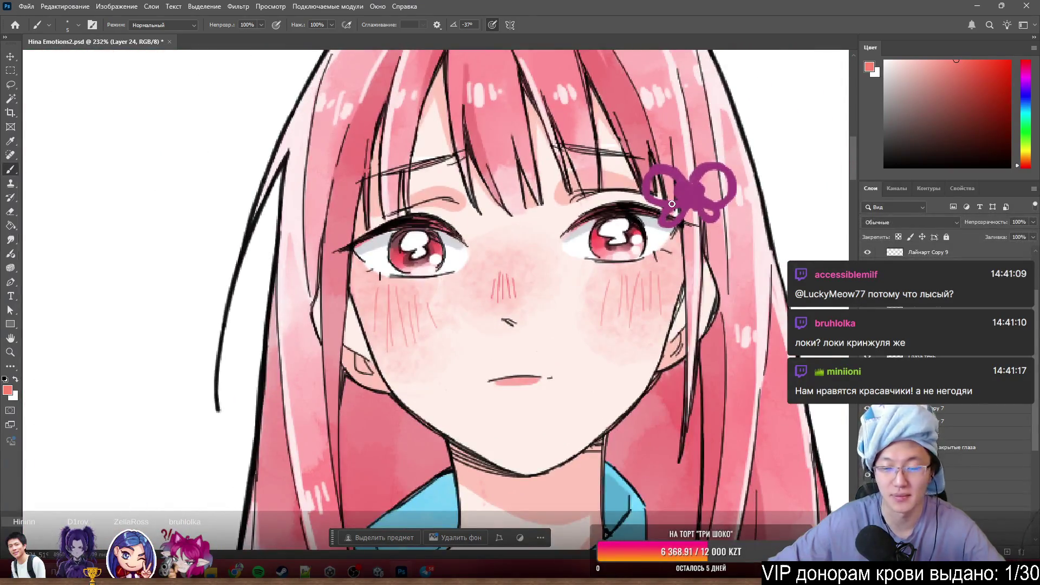
left_click_drag(512, 282, 507, 280, "ctrl")
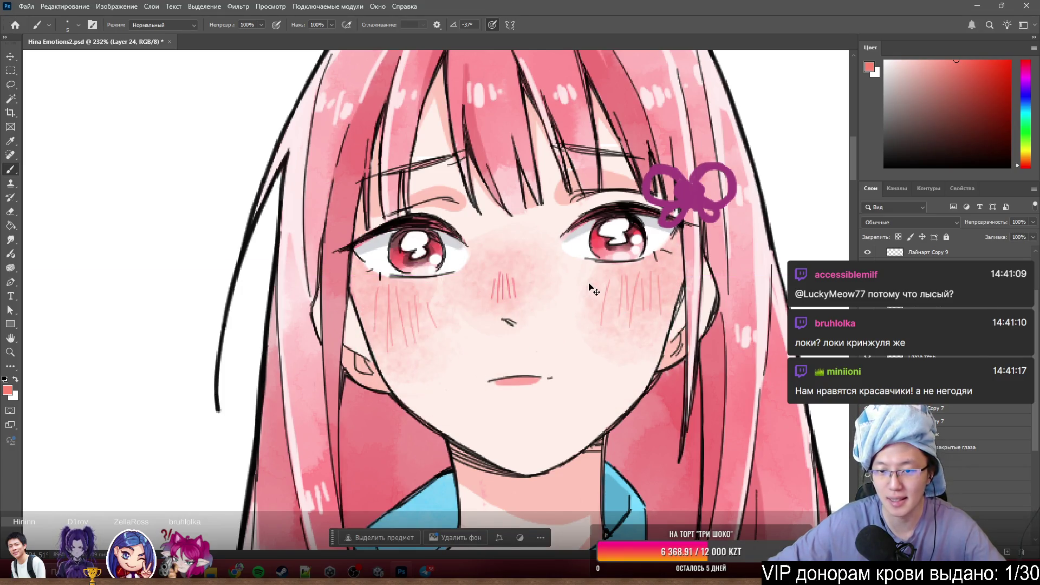
left_click_drag(593, 287, 596, 310, "ctrl")
key("ctrl+z")
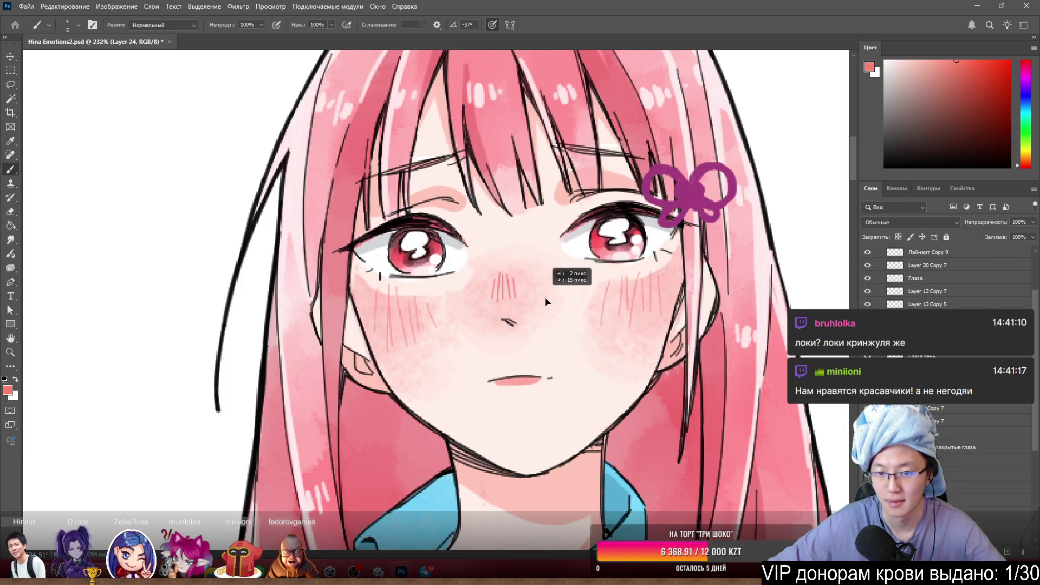
- Try 29% layer opacity, restore it to 100%, and select the Глаза щёки layer
key("2")
key("9")
key("0")
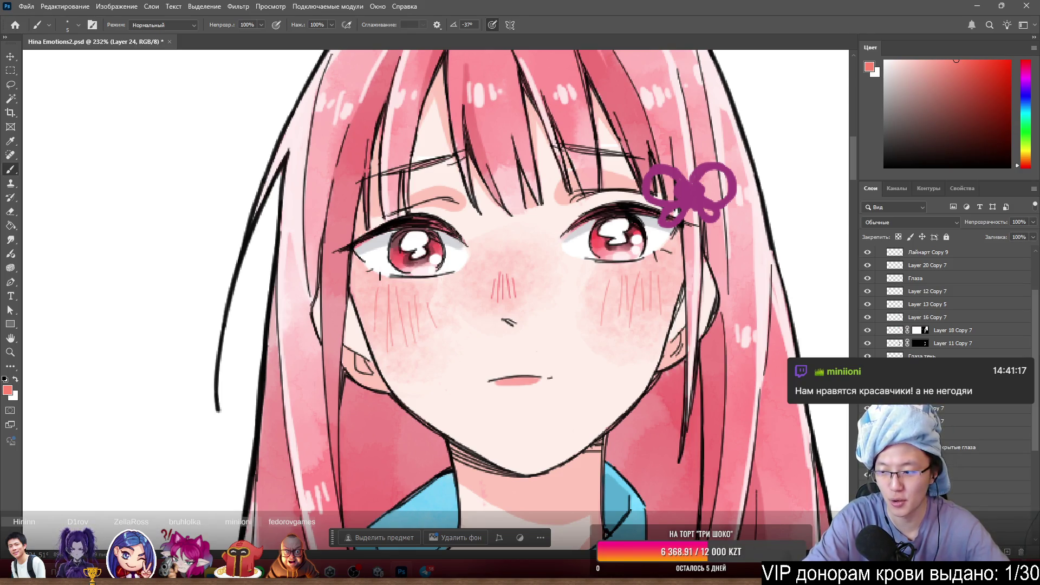
left_click(921, 428)
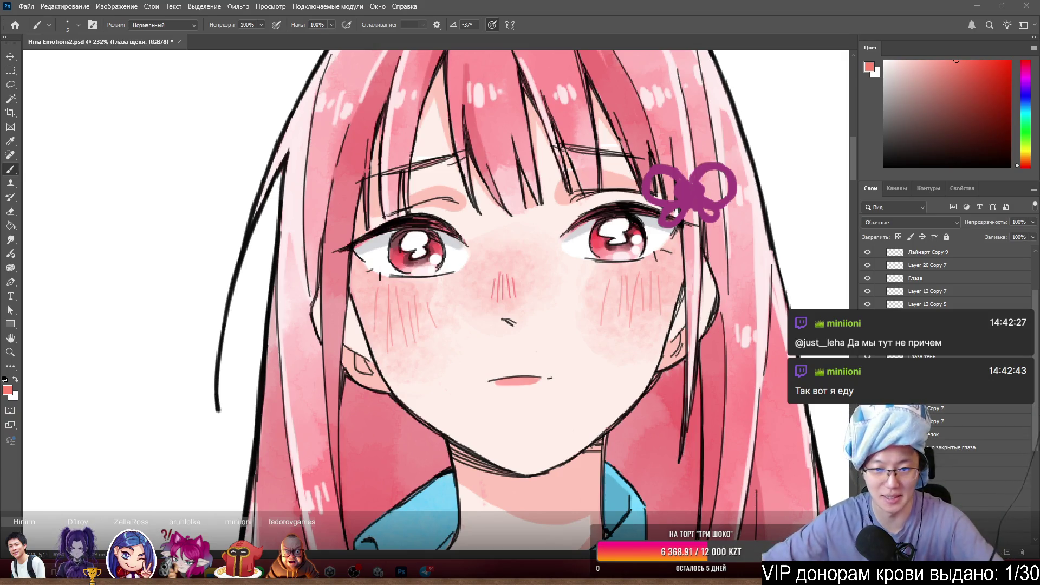
- Select Глаза лайн, then Глаза блики, deselect, and drag a layer to a new stack position
scroll(542, 182, "up", 1)
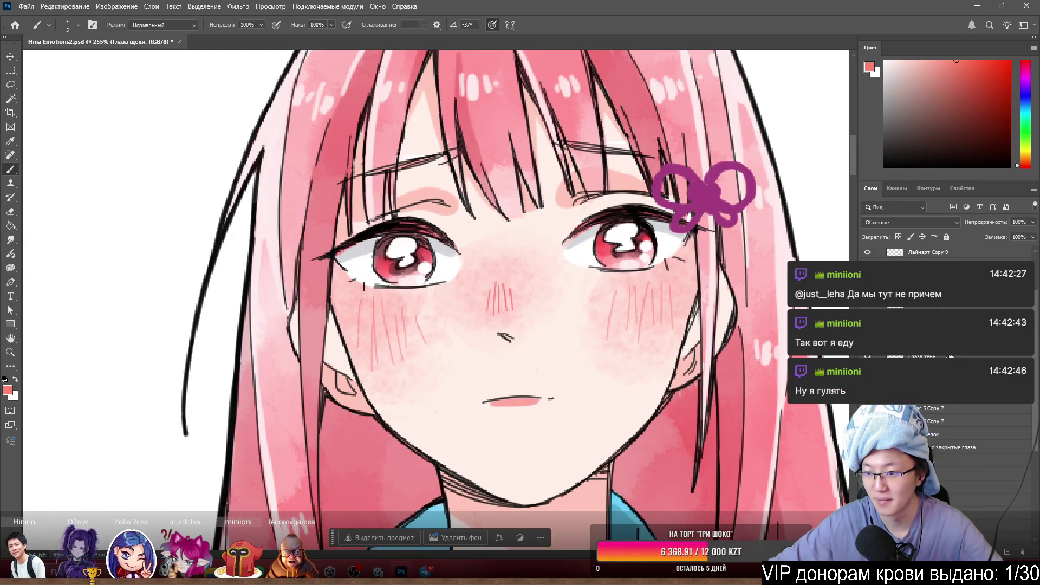
scroll(946, 352, "up", 1)
scroll(972, 407, "up", 2)
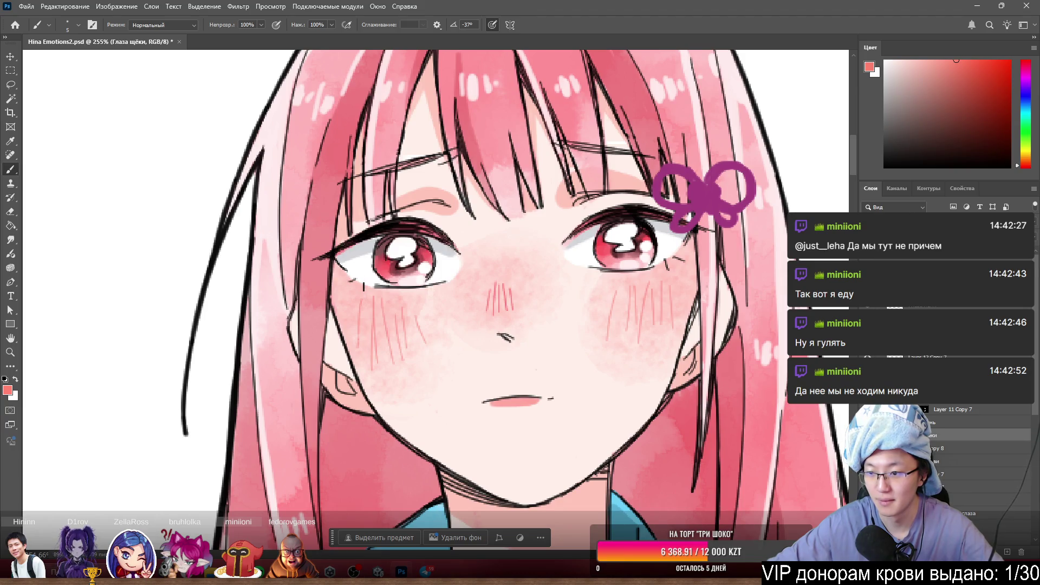
left_click(932, 383)
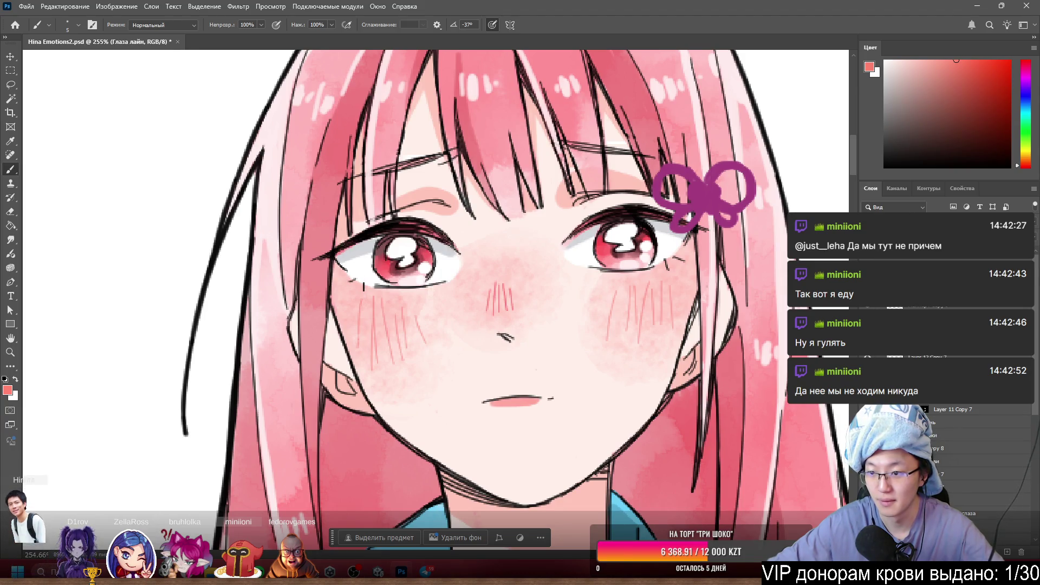
key("alt+bracketright")
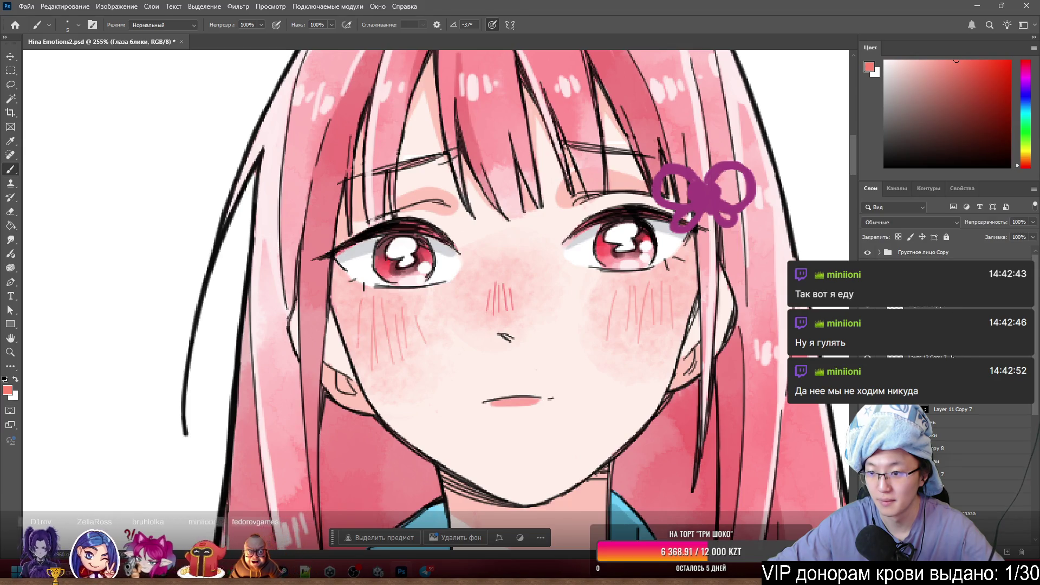
left_click(934, 370, "ctrl")
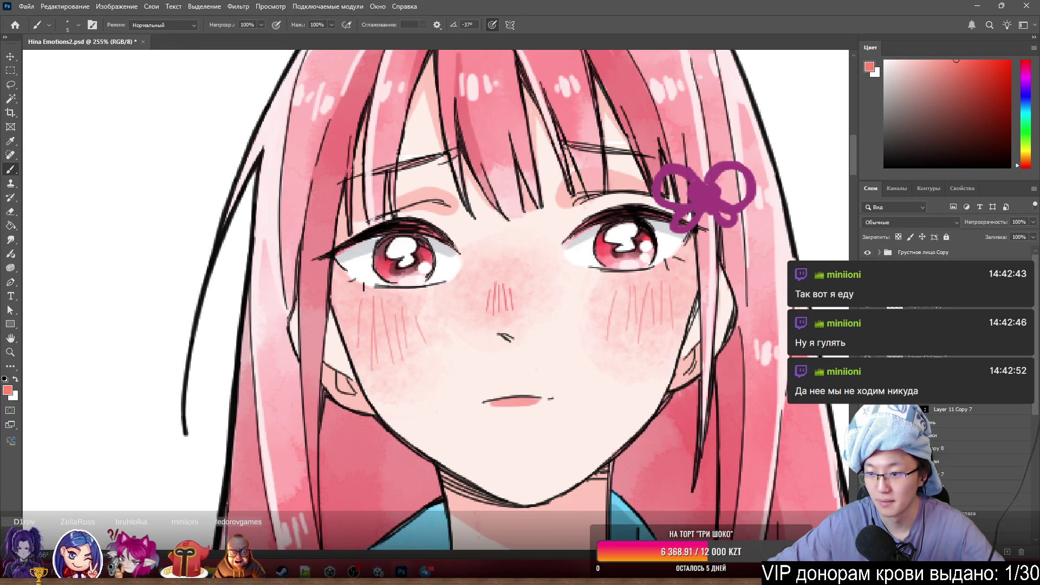
mouse_move(940, 407)
left_mouse_down()
mouse_move(959, 441)
mouse_move(957, 432)
left_mouse_up()
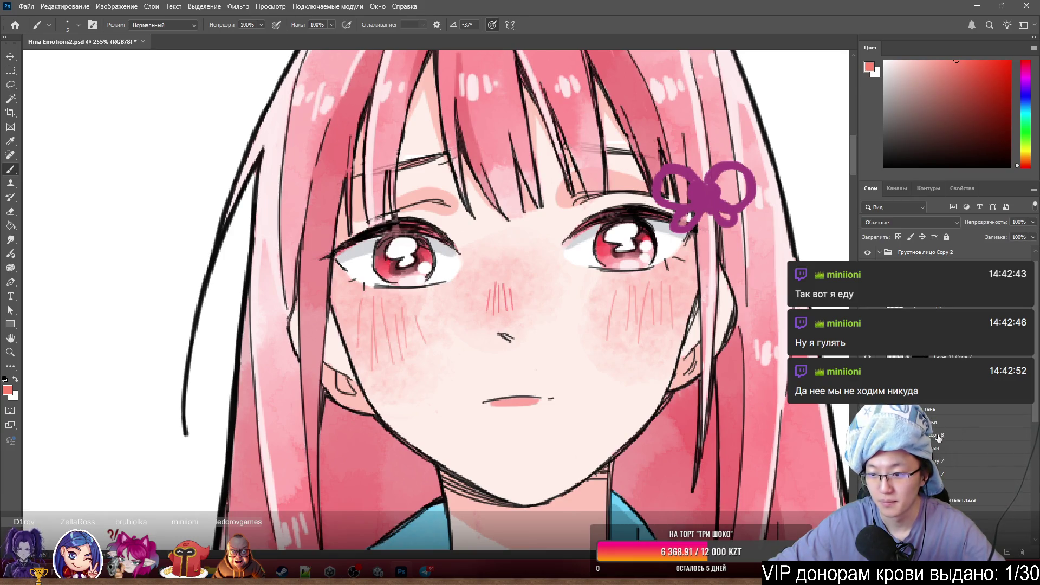
- Click through the Глаза тень and Глаза блики layers, ending with the Группа 2 group selected
scroll(526, 382, "up", 2)
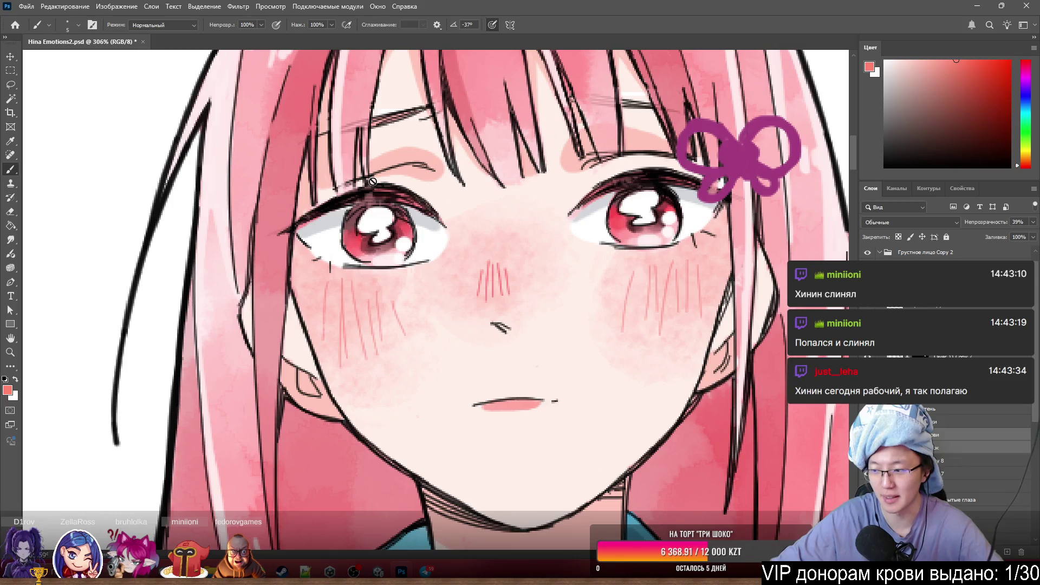
scroll(368, 285, "down", 3)
scroll(558, 282, "up", 2)
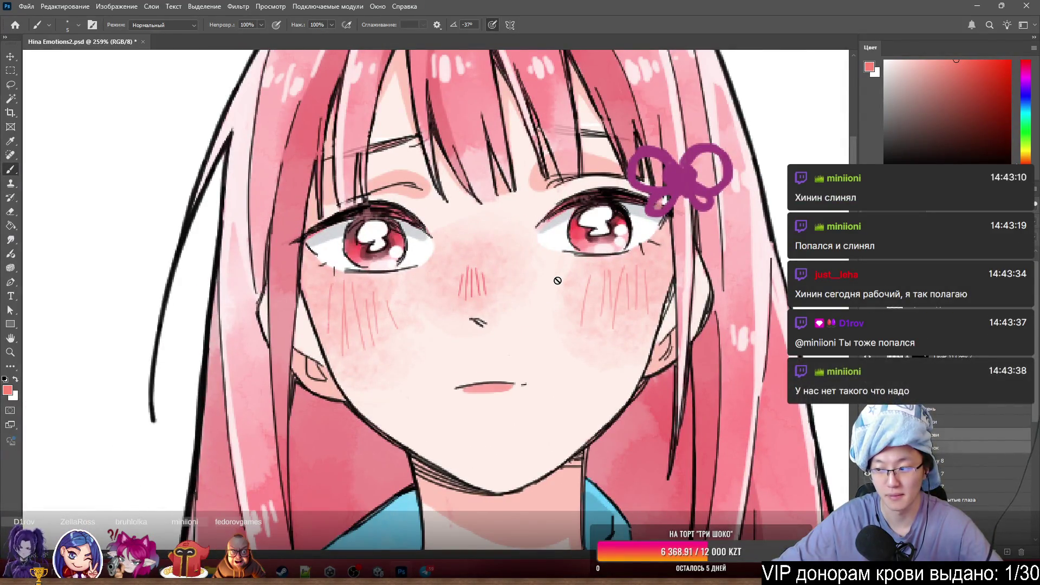
scroll(549, 285, "up", 1)
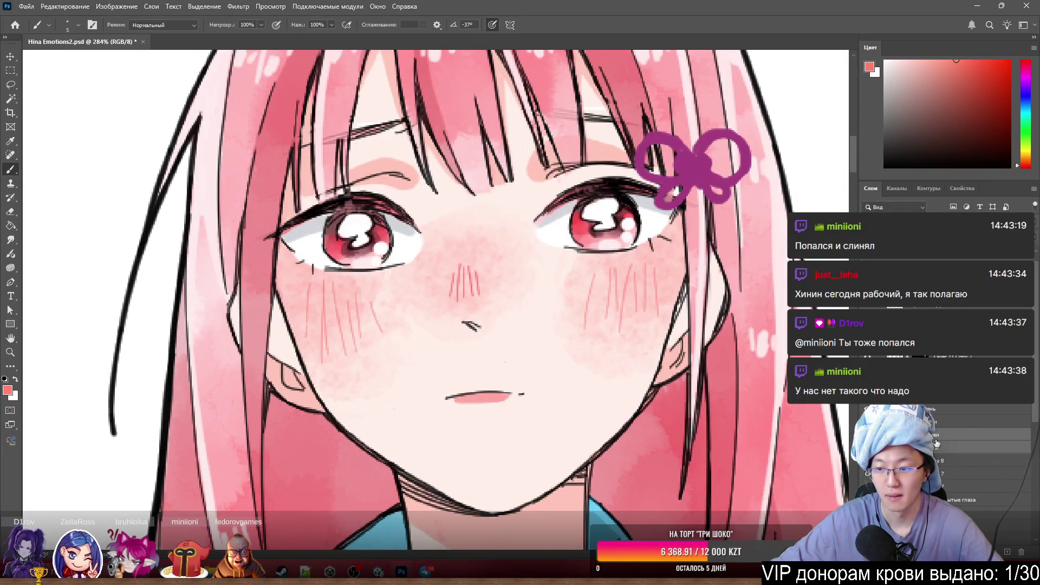
left_click(952, 410)
left_click(942, 422)
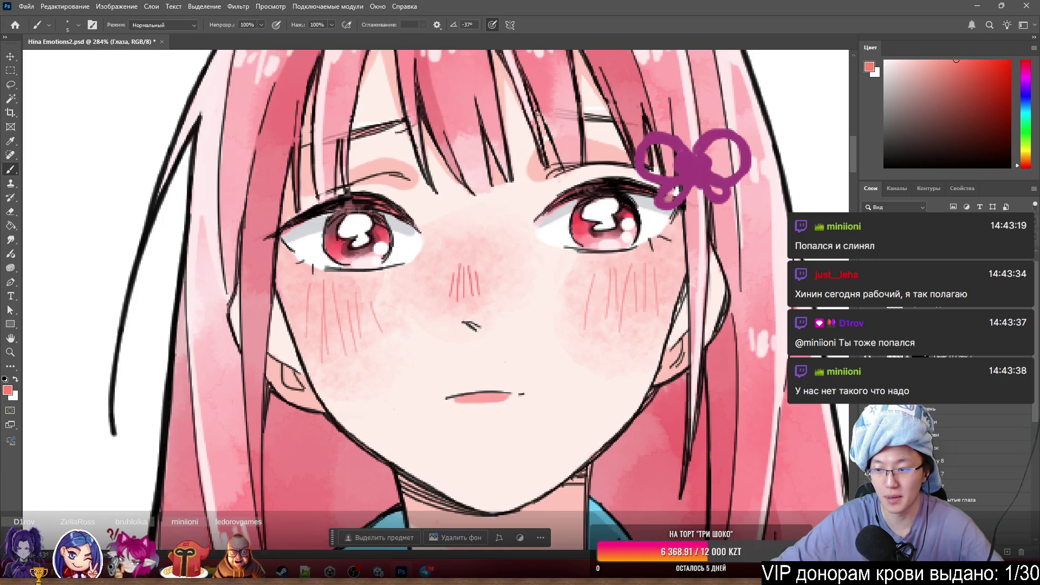
left_click(938, 453)
left_click(977, 477)
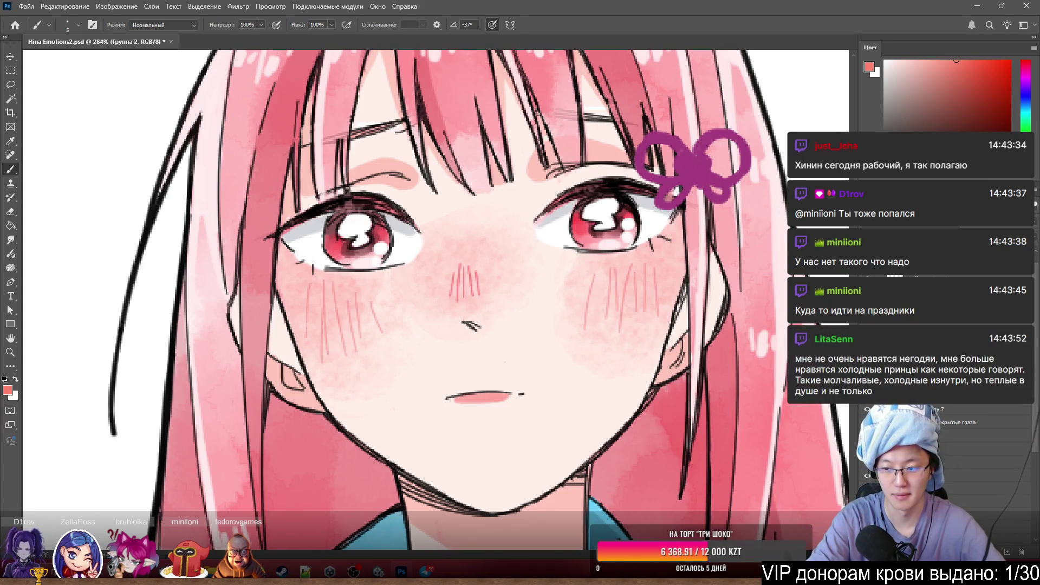
- Paint skin pink over both eyes' white patches with brush sizes 15 and 85
key("alt+bracketleft")
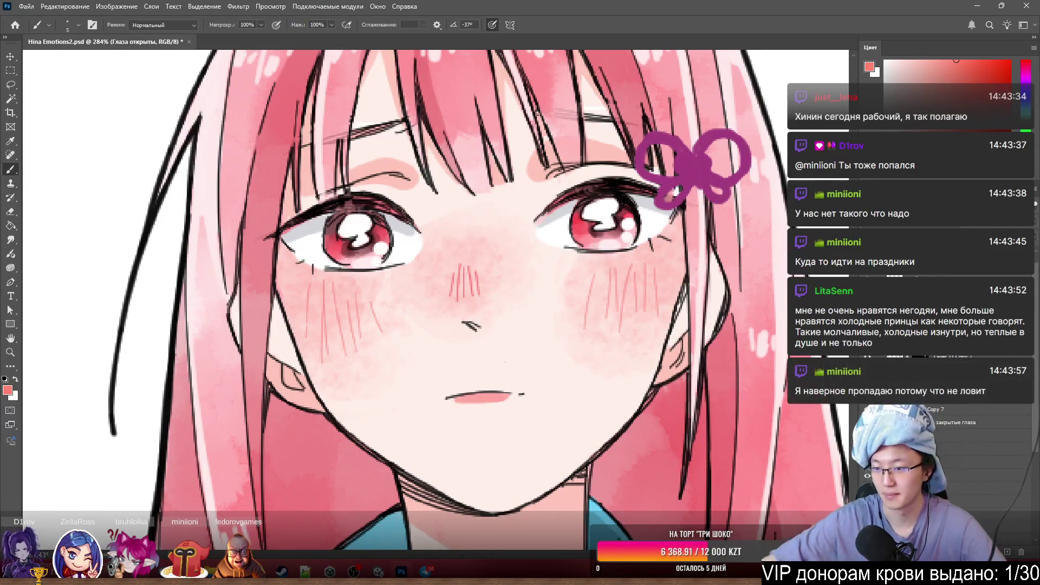
key("ctrl+comma")
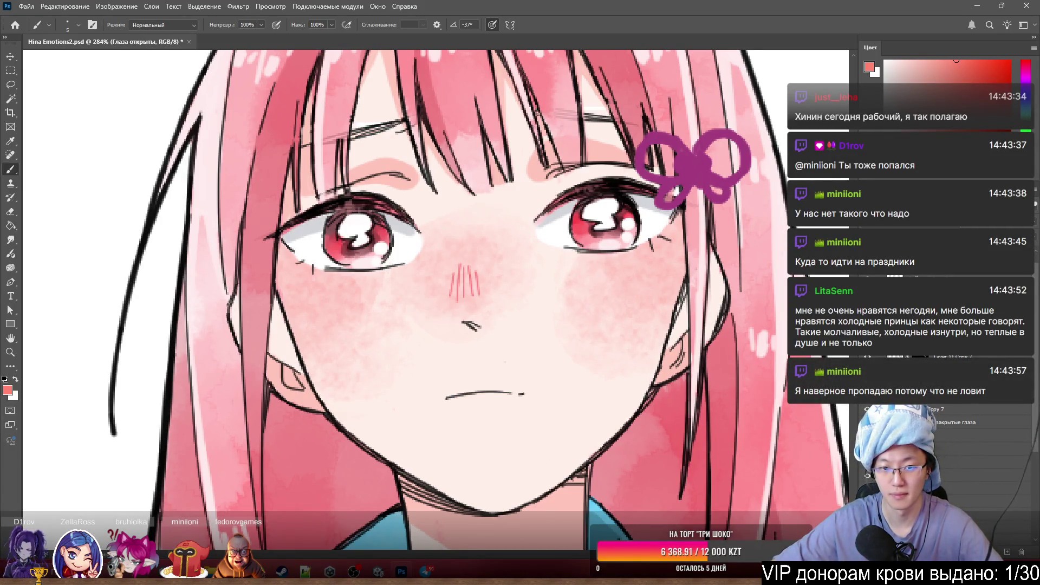
key("ctrl+comma")
key("ctrl+comma")
key("ctrl+comma")
key("ctrl+comma")
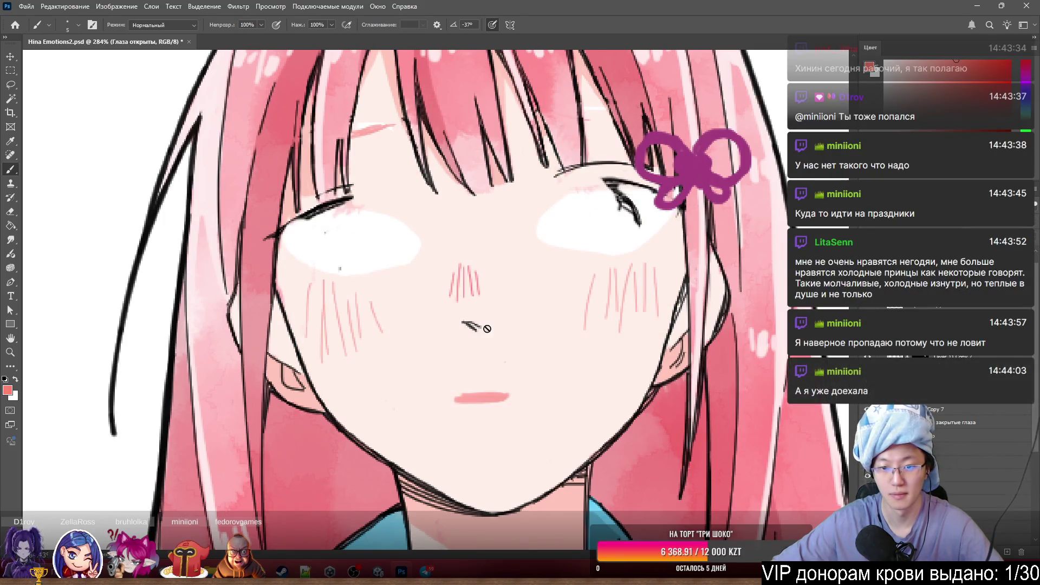
key("alt+bracketright")
mouse_move(553, 216)
left_mouse_down()
mouse_move(564, 235)
mouse_move(546, 232)
left_mouse_up()
key("bracketright")
key("bracketright")
key("bracketright")
left_click_drag(639, 222, 346, 244)
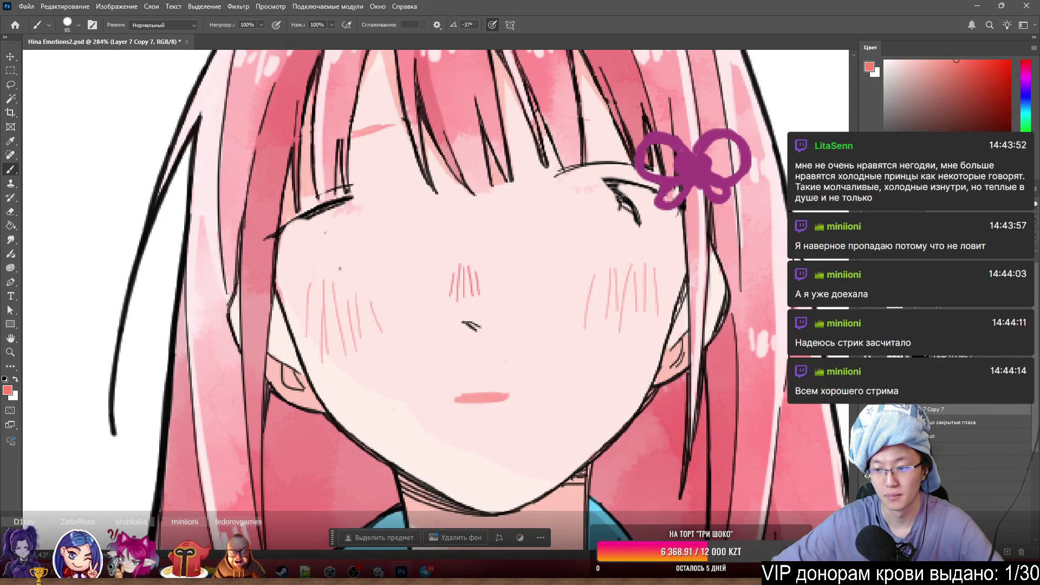
- Toggle between the open-eyes and closed-eyes versions, leaving the open eyes showing
left_click(867, 423)
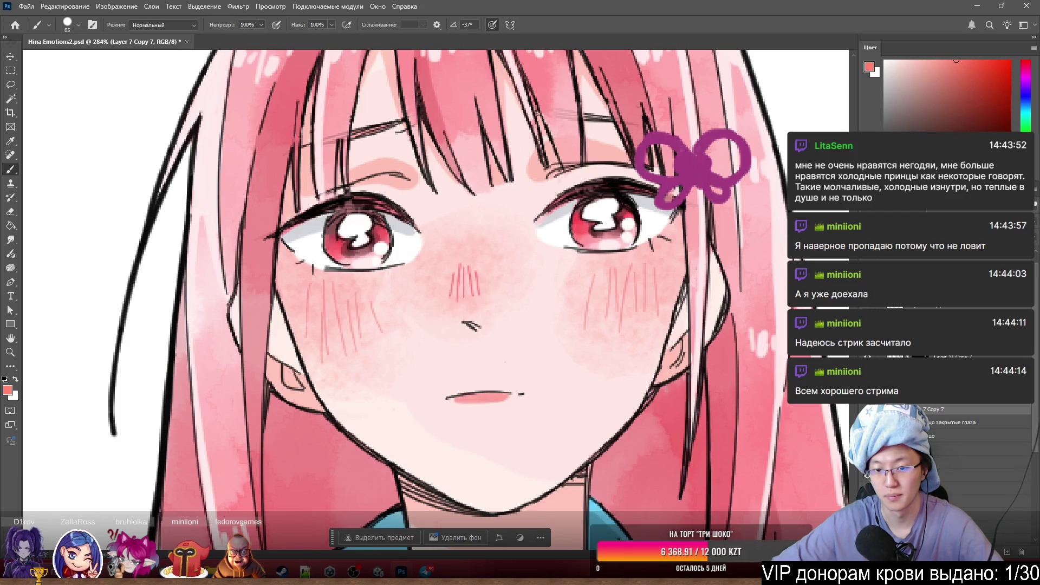
left_click(866, 422)
left_click(866, 423)
left_click(867, 422)
left_click(866, 422)
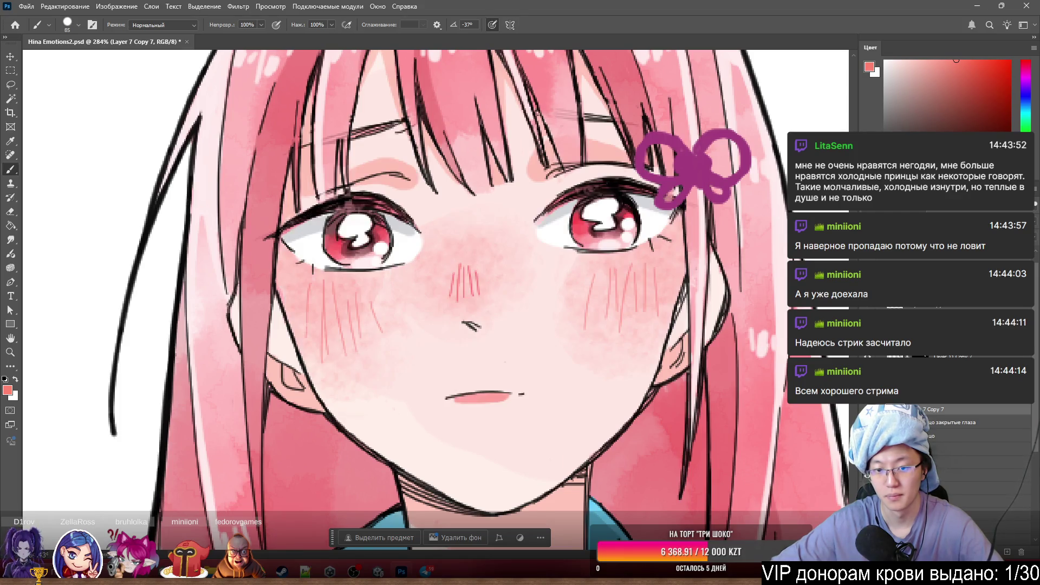
left_click(867, 423)
left_click(866, 422)
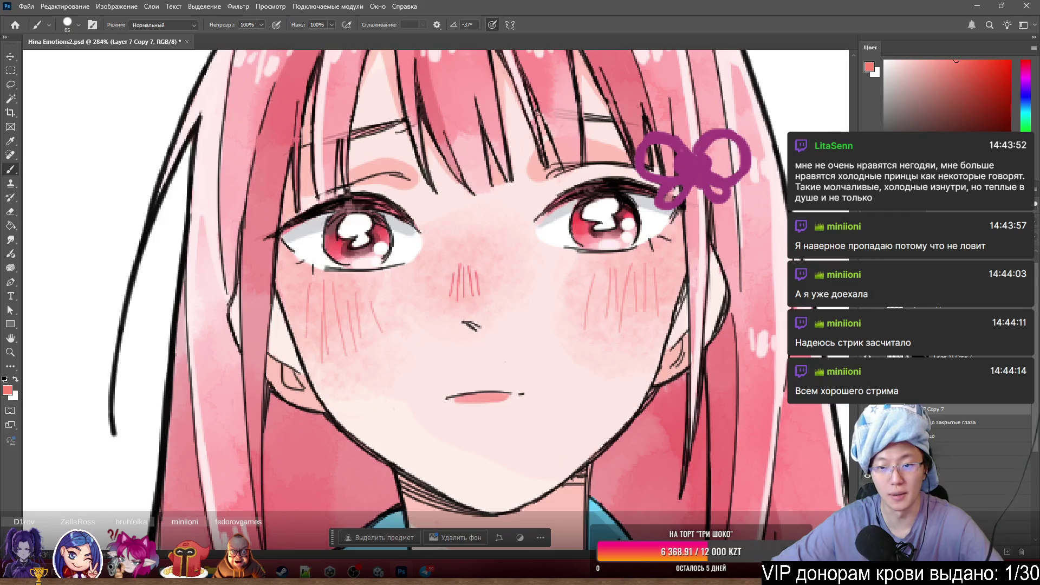
left_click(866, 423)
left_click(867, 422)
left_click(866, 422)
left_click(866, 423)
left_click(867, 422)
left_click(867, 422)
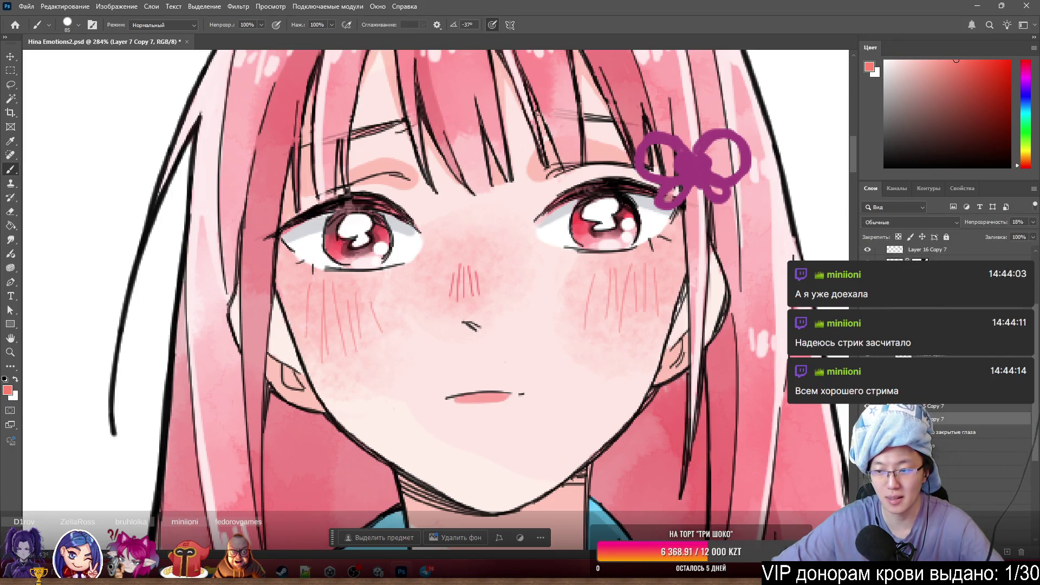
left_click(867, 419)
left_click(867, 419)
left_click(867, 418)
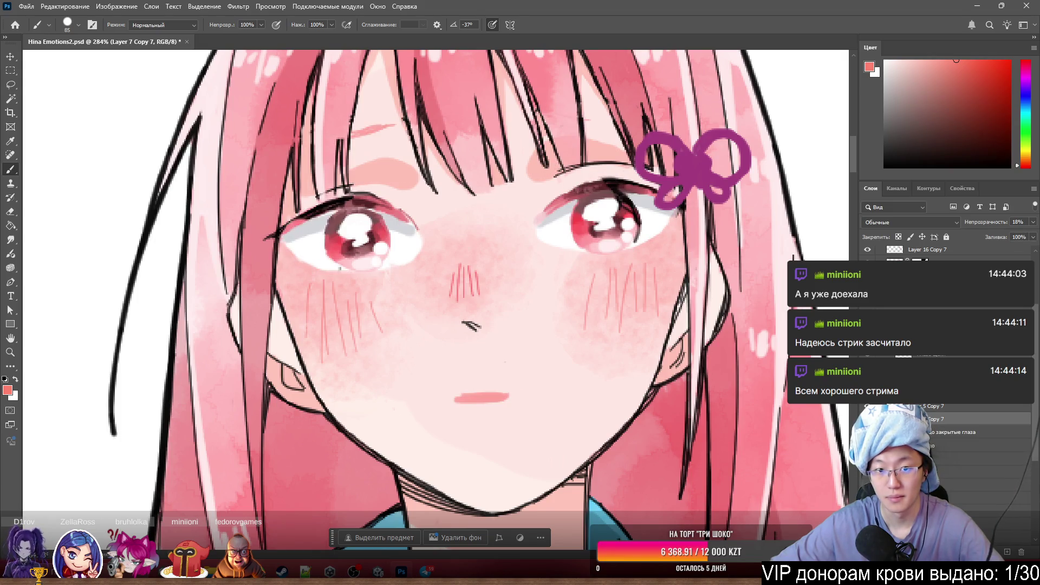
scroll(403, 205, "up", 2)
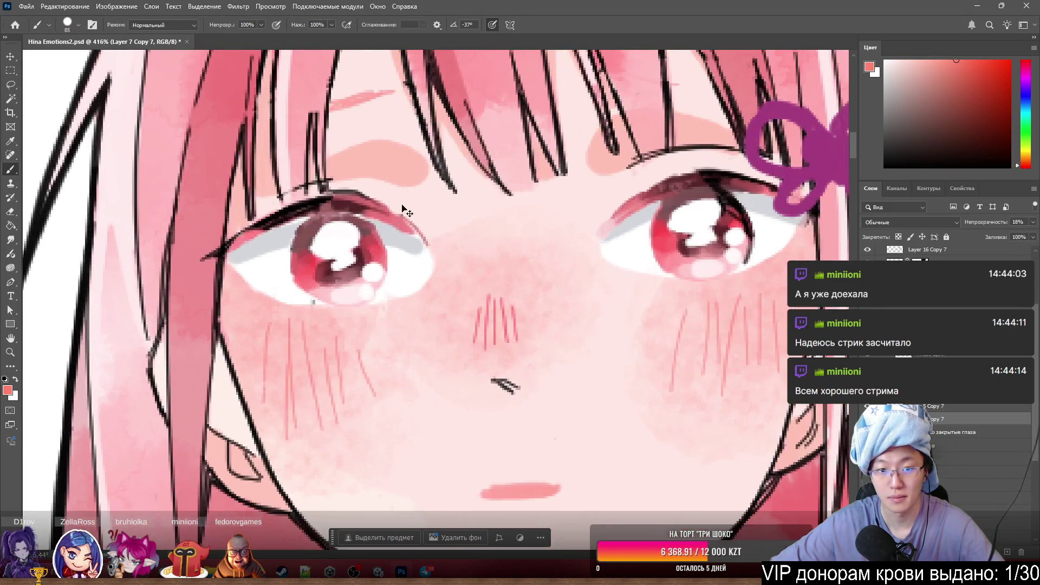
- Select the Глаза брови layer and make the Глаза лайн eye lines visible again
left_click(341, 191, "ctrl")
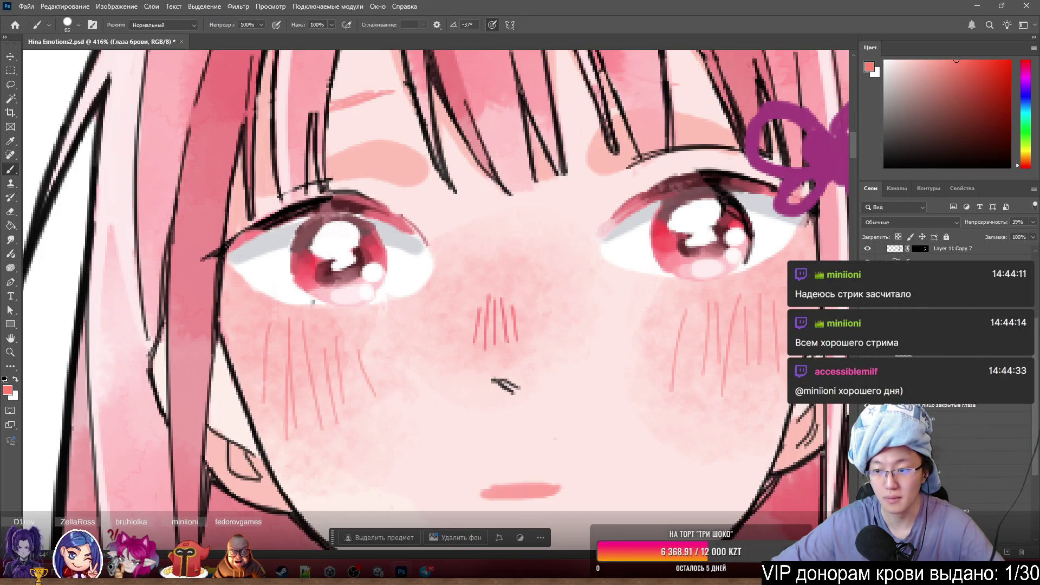
scroll(511, 350, "down", 2)
scroll(546, 383, "down", 1)
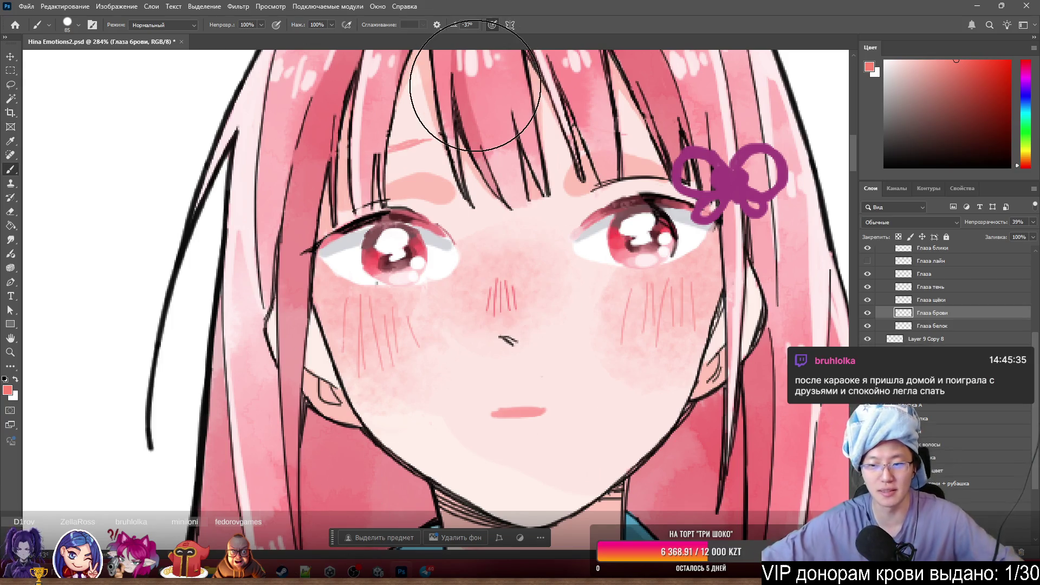
scroll(877, 303, "up", 1)
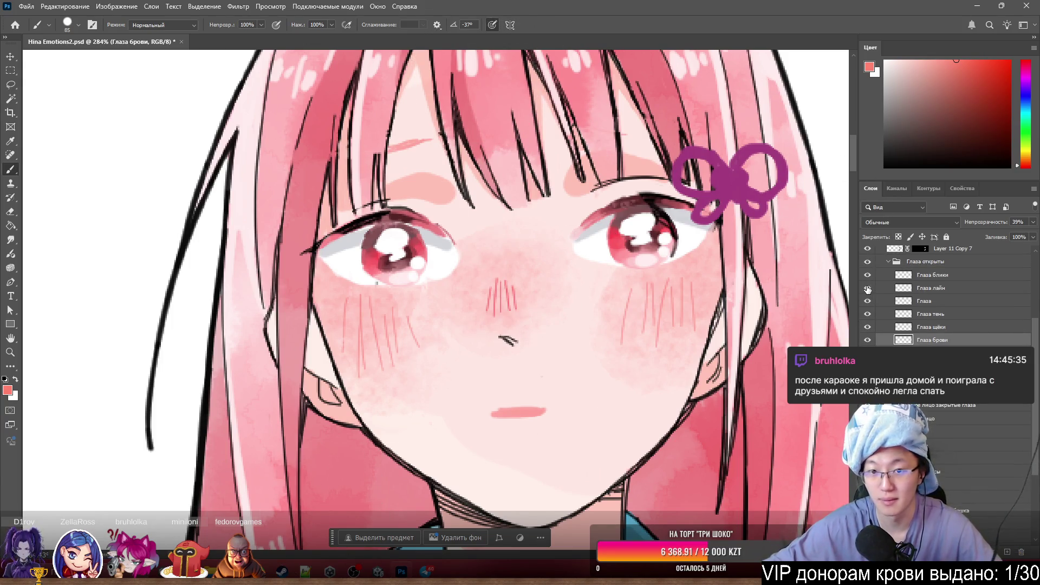
left_click(868, 289)
scroll(200, 194, "down", 5)
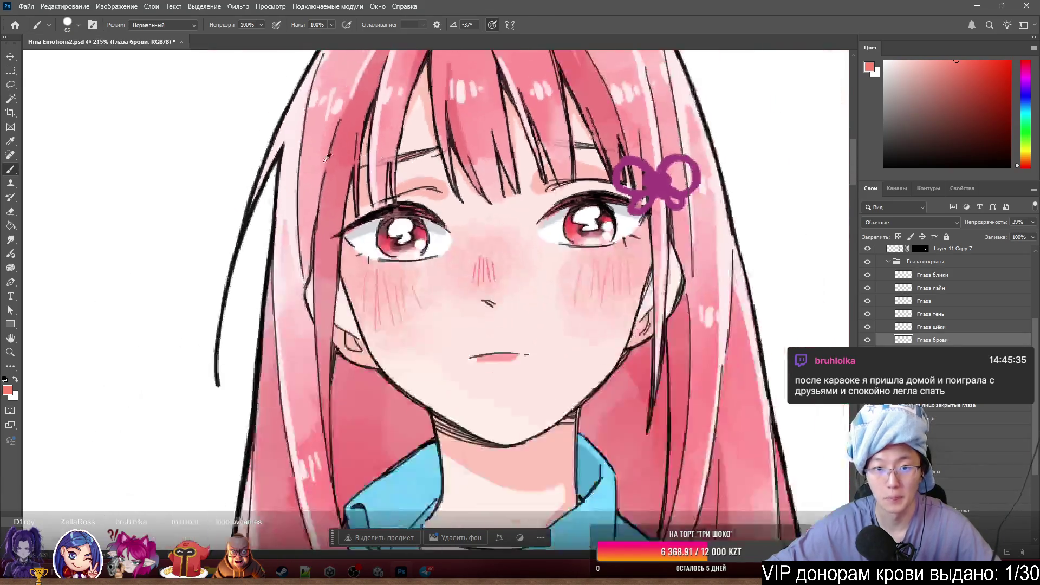
- Lasso around the eyebrows, then add the mouth area to the selection
scroll(211, 192, "up", 2)
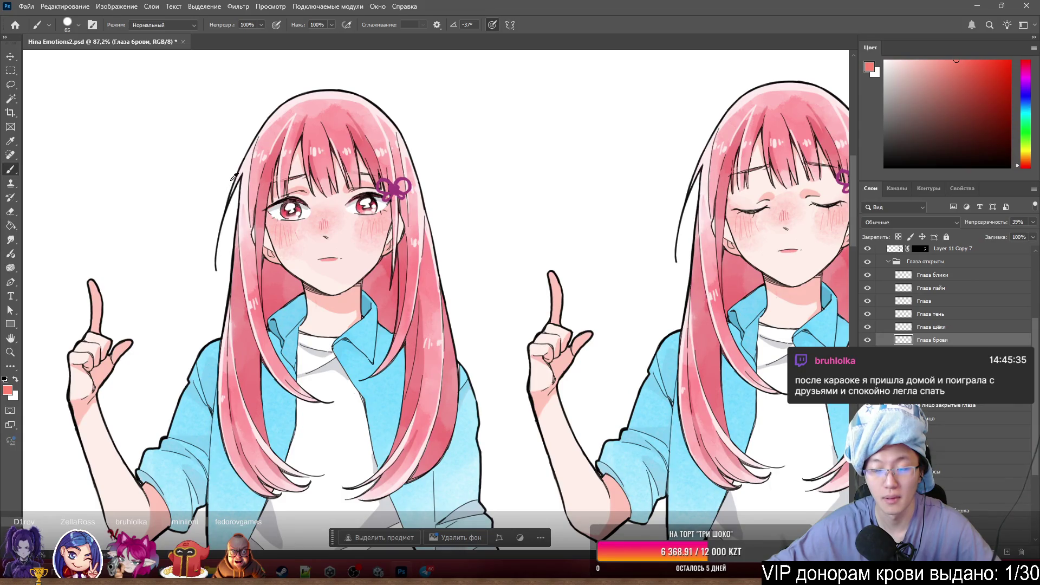
scroll(234, 177, "up", 4)
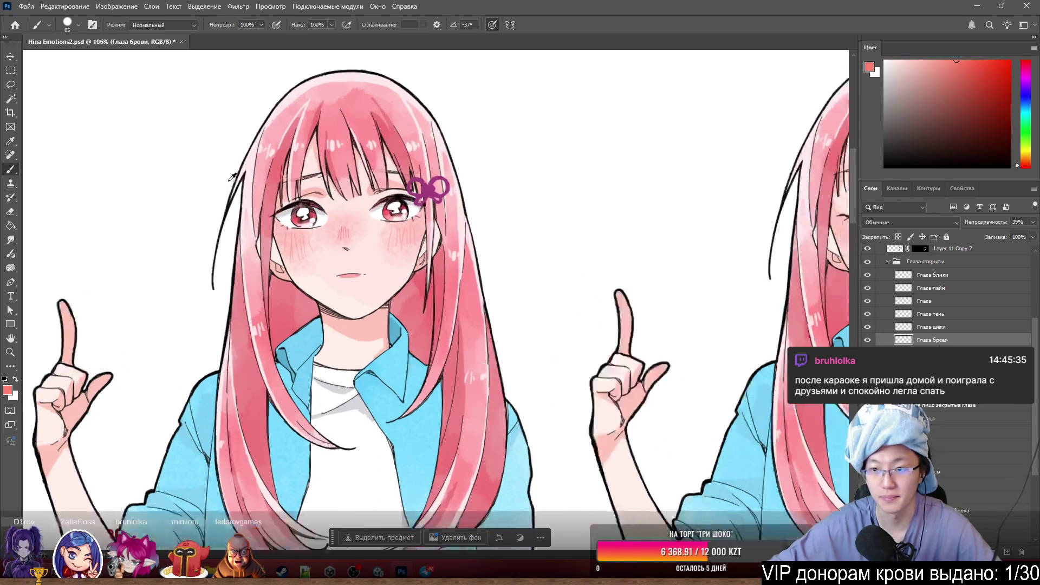
key("l")
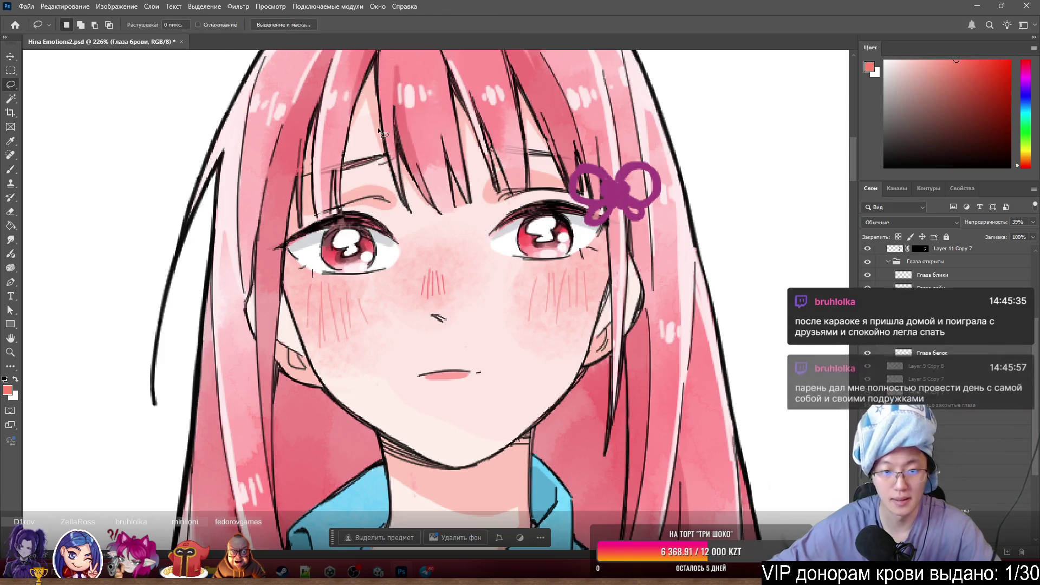
mouse_move(427, 120)
left_mouse_down()
mouse_move(285, 163)
mouse_move(343, 198)
mouse_move(414, 178)
mouse_move(443, 122)
mouse_move(477, 108)
mouse_move(533, 171)
mouse_move(602, 154)
mouse_move(489, 142)
mouse_move(519, 117)
mouse_move(558, 112)
left_mouse_up()
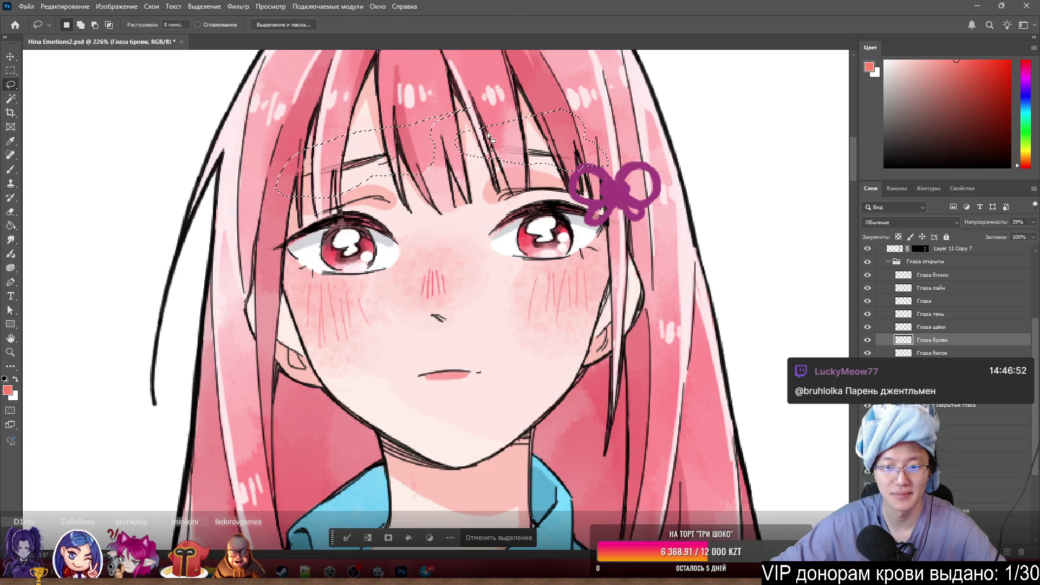
mouse_move(486, 334)
left_mouse_down()
mouse_move(385, 389)
mouse_move(506, 355)
mouse_move(487, 334)
left_mouse_up()
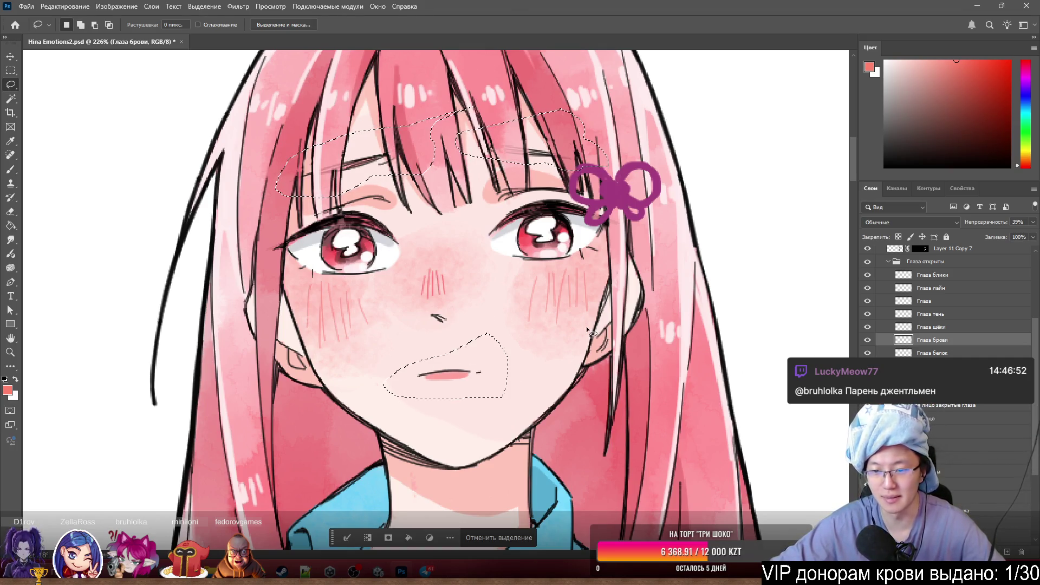
right_click(366, 157)
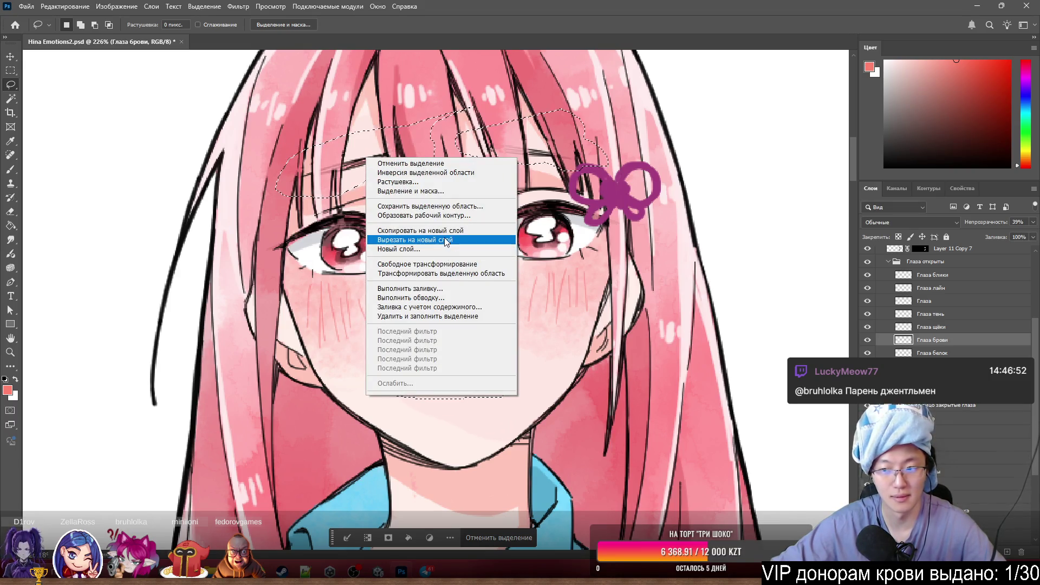
- Cut the selected brows and mouth to new layer Слой 4, compare it, then undo
left_click(434, 239)
left_click(868, 341)
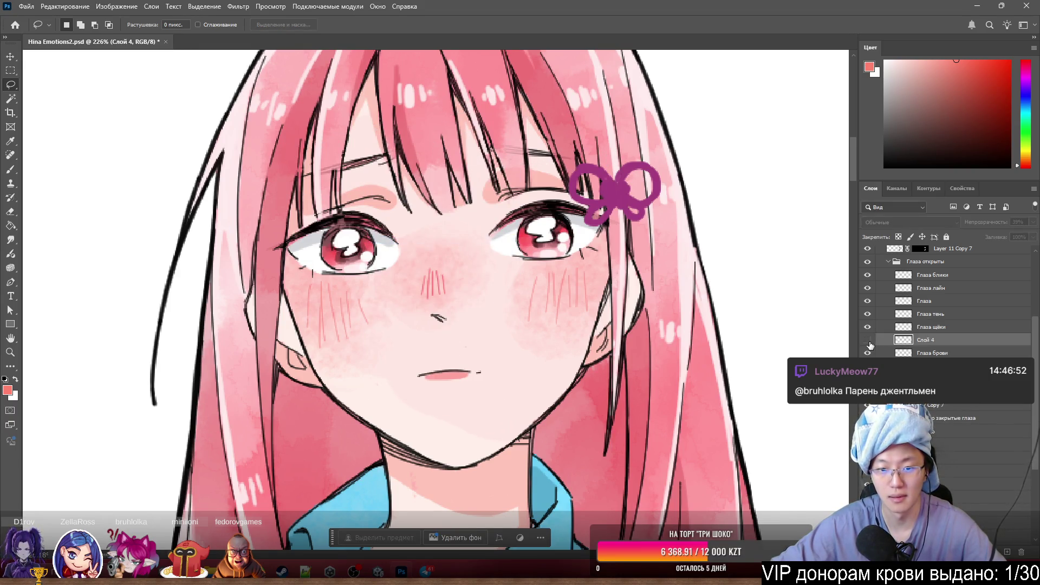
left_click(868, 342)
left_click(867, 342)
left_click(868, 342)
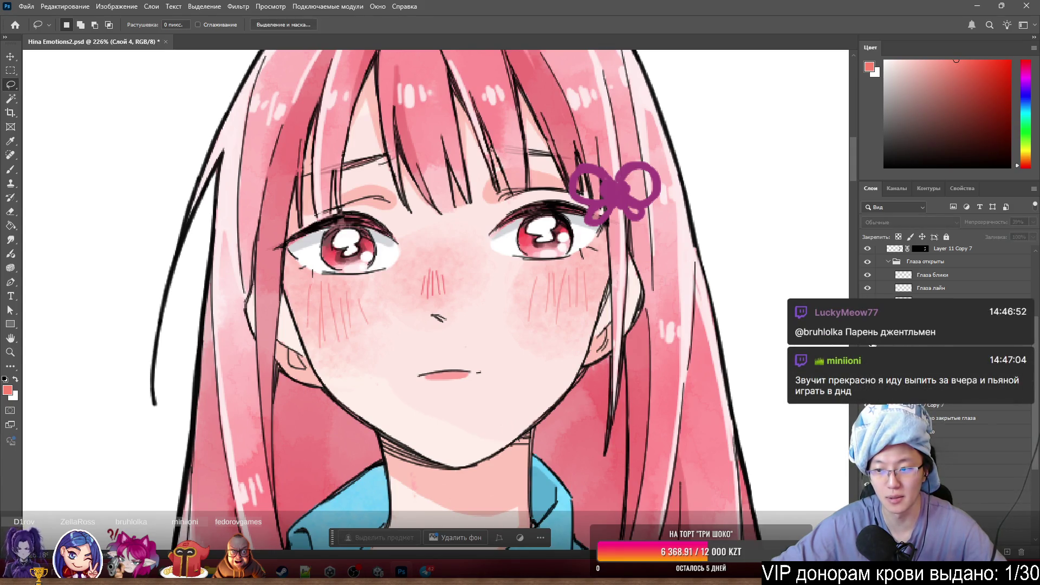
key("ctrl+z")
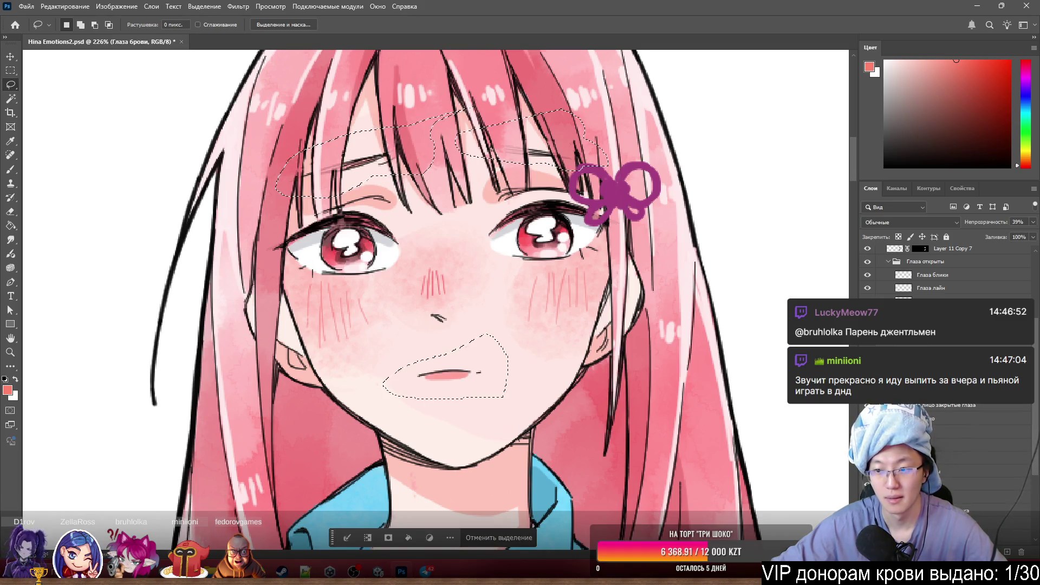
- On Глаза лайн, try moving the selection to a new layer and shifting the lineart, undoing both
left_click(943, 290)
right_click(366, 169)
left_click(433, 250)
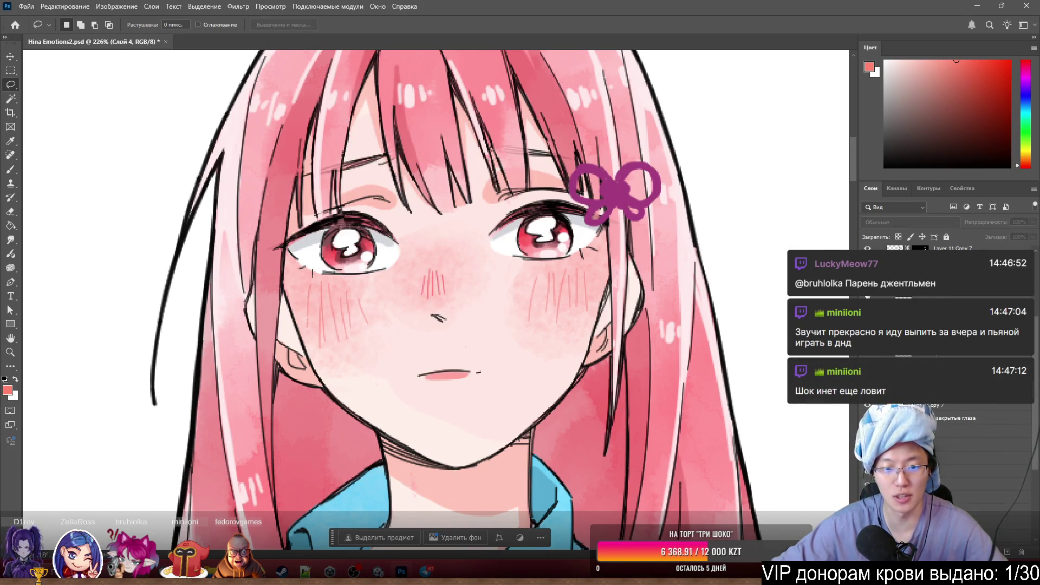
key("ctrl+z")
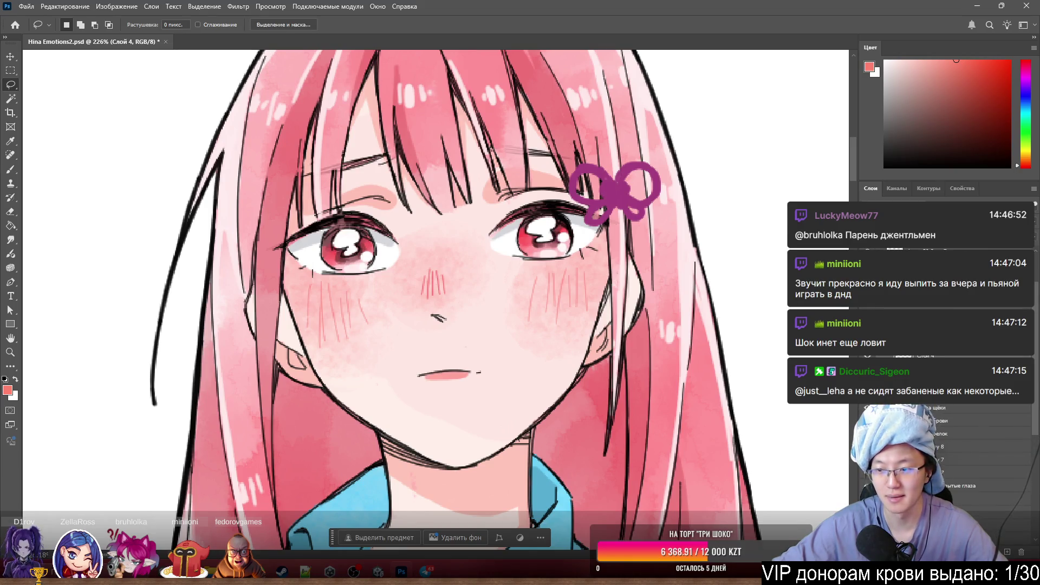
mouse_move(436, 319)
left_mouse_down()
mouse_move(460, 331)
mouse_move(467, 320)
left_mouse_up()
key("ctrl+z")
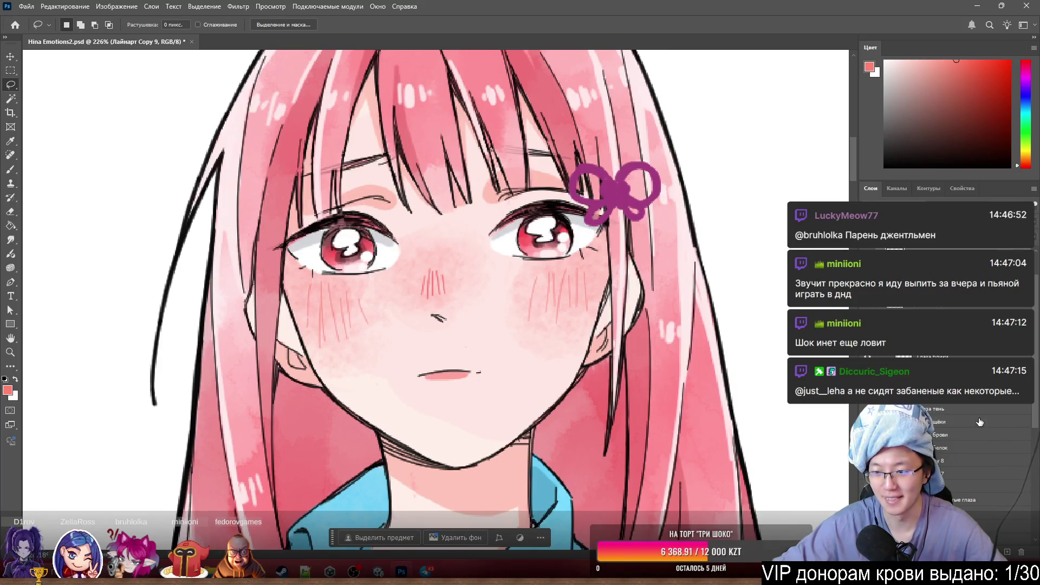
- Try shifting the Layer 7 Copy 7 shading and eye lines, then undo back to Слой 4
left_click(953, 382)
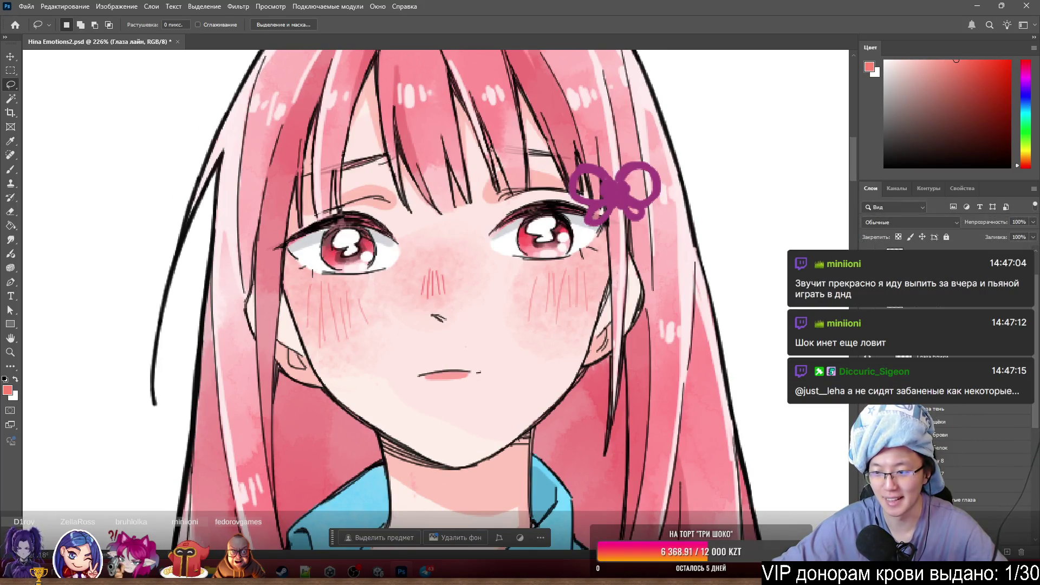
left_click(953, 409)
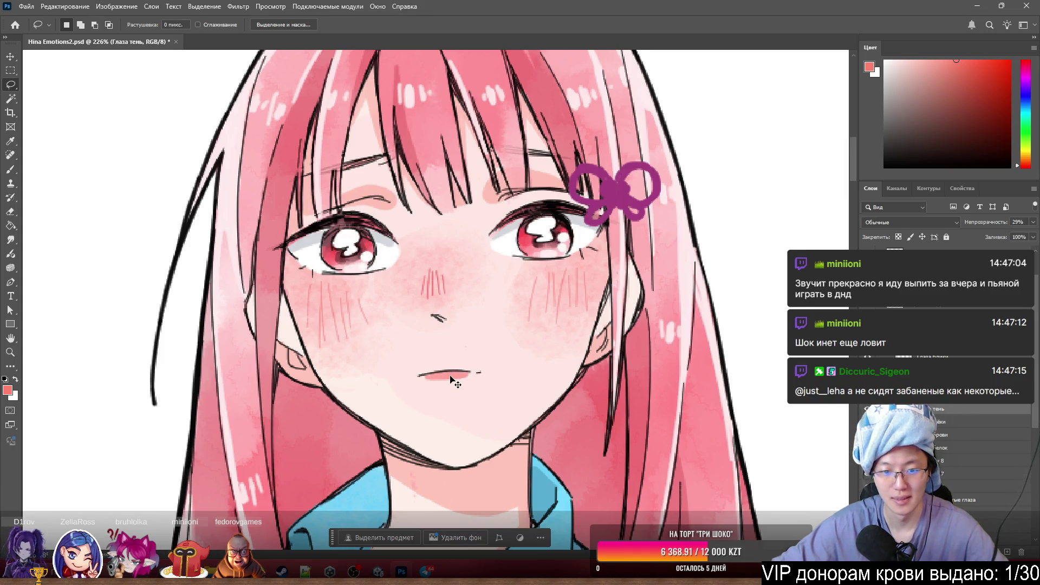
left_click_drag(502, 382, 543, 390)
left_click_drag(534, 255, 523, 281)
key("ctrl+z")
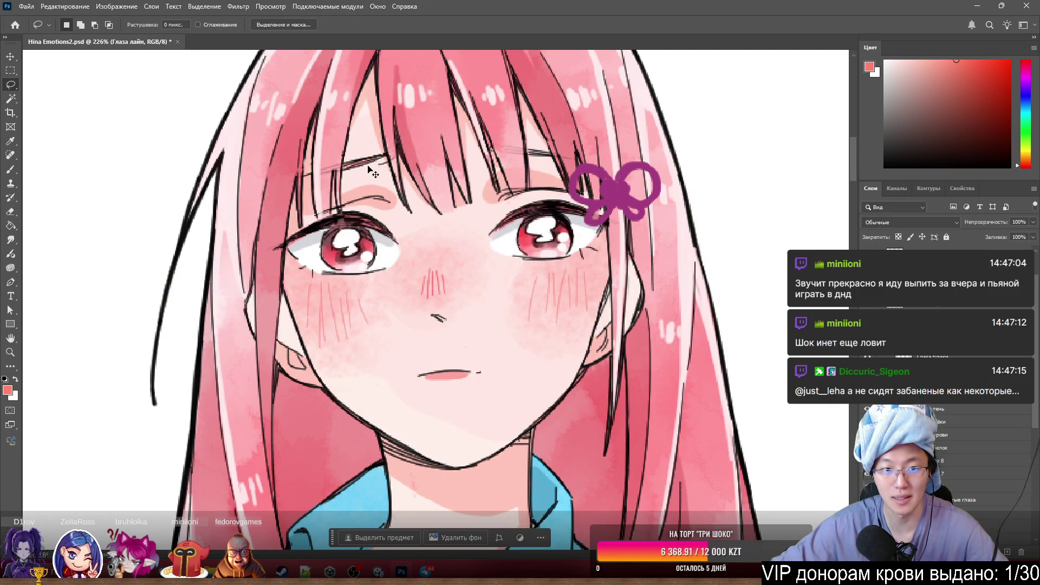
key("ctrl+z")
key("ctrl+z")
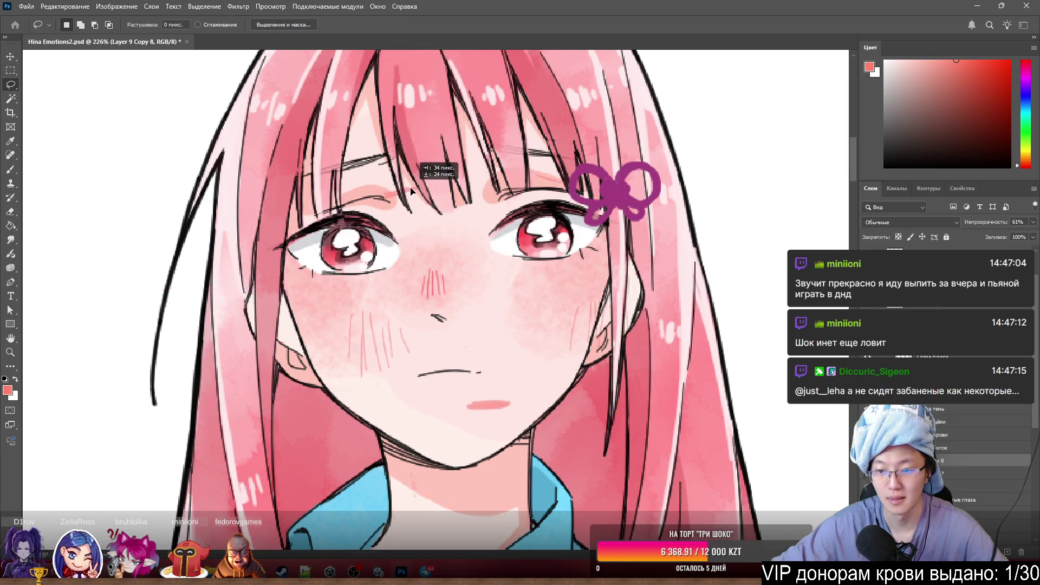
key("ctrl+shift+z")
key("ctrl+z")
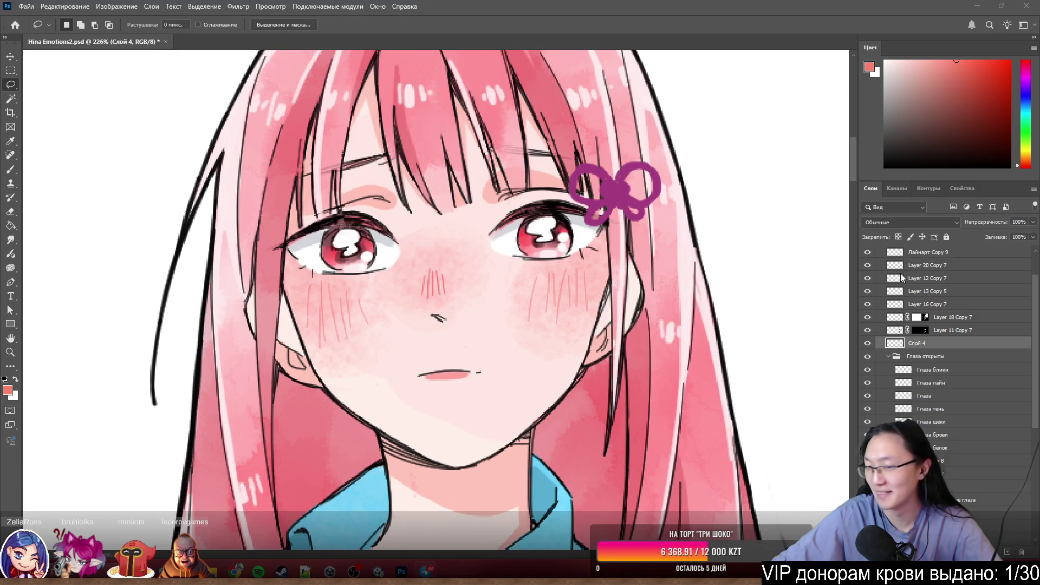
scroll(261, 270, "down", 1, "alt")
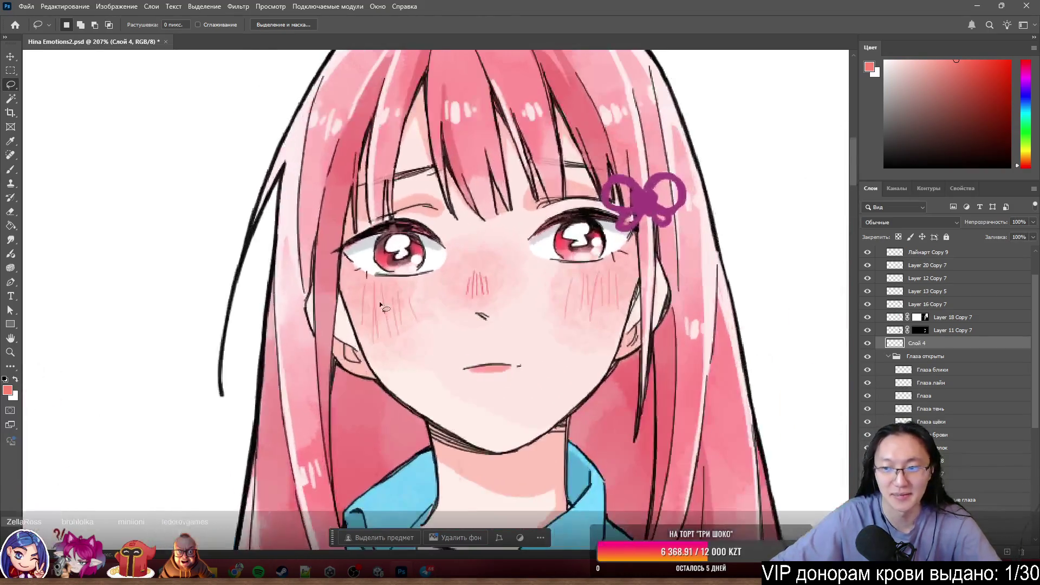
scroll(480, 248, "up", 6, "alt")
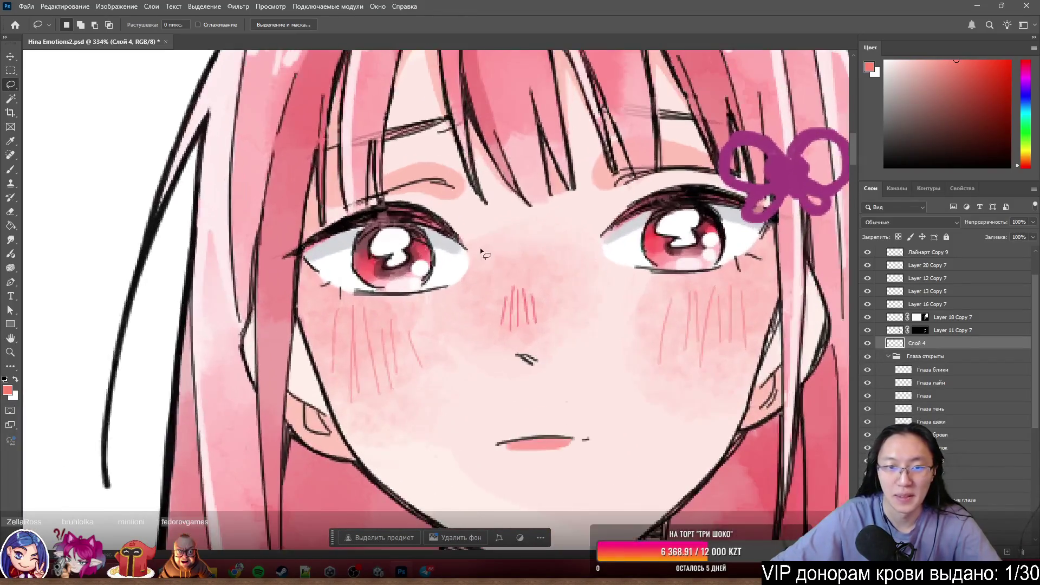
scroll(509, 269, "down", 7, "alt")
scroll(525, 211, "up", 3, "alt")
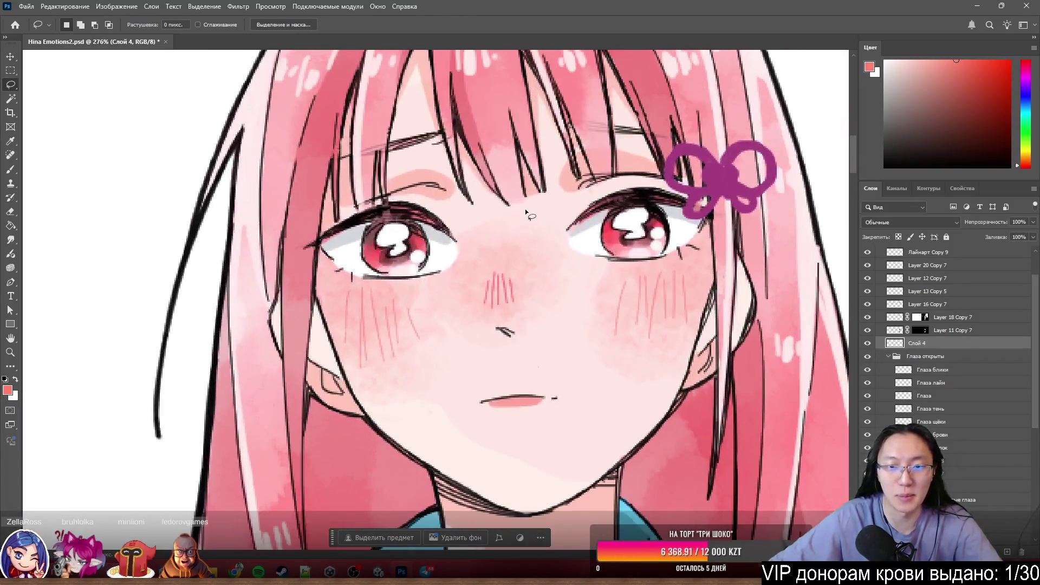
left_click(868, 343)
left_click(868, 343)
left_click(868, 343)
left_click(868, 343)
scroll(495, 342, "up", 4, "alt")
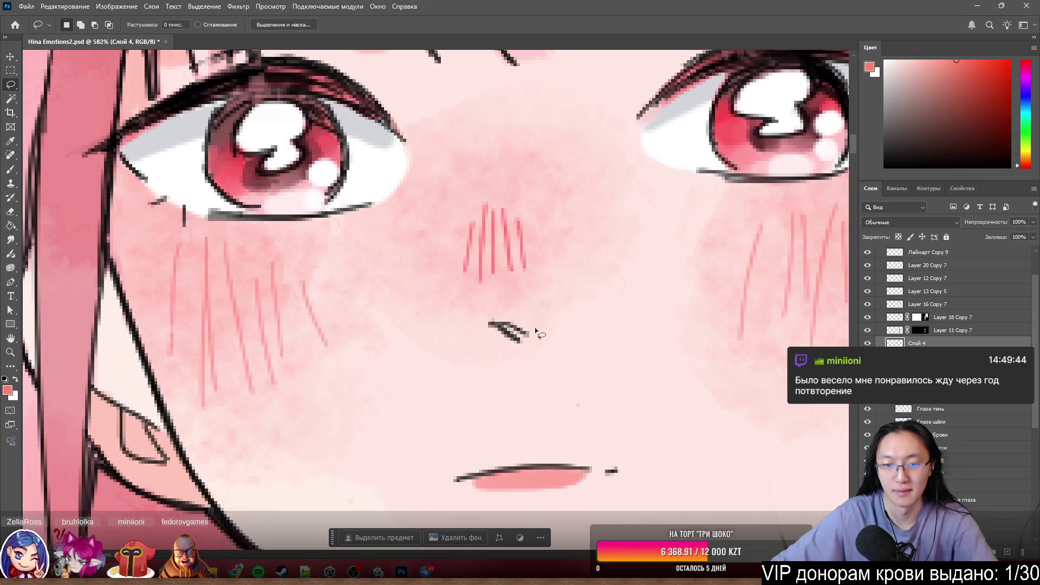
left_click(510, 333, "ctrl")
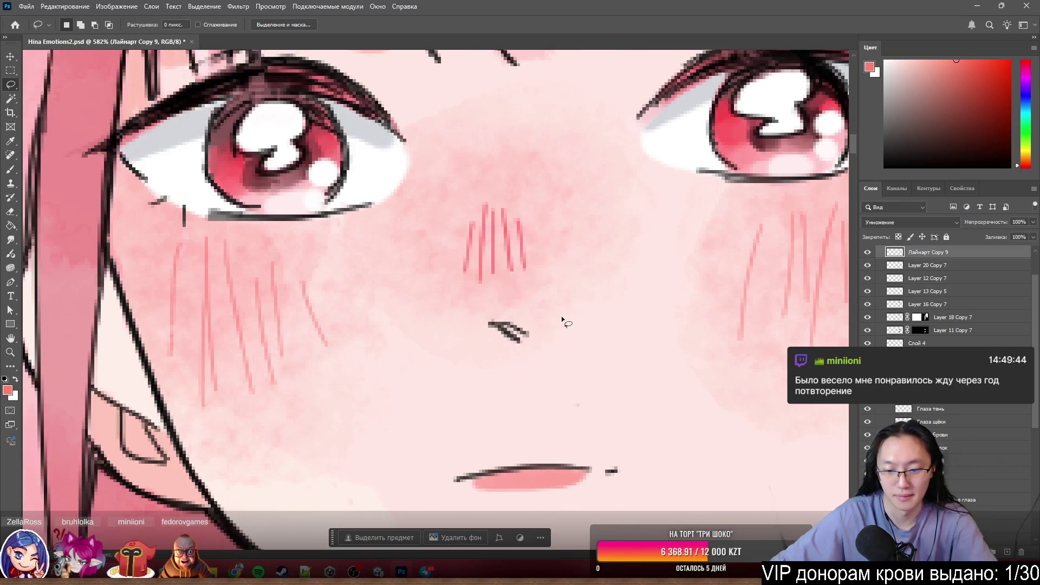
- Outline the nose stroke, deselect, and nudge it slightly up and right
left_click_drag(564, 321, 559, 335)
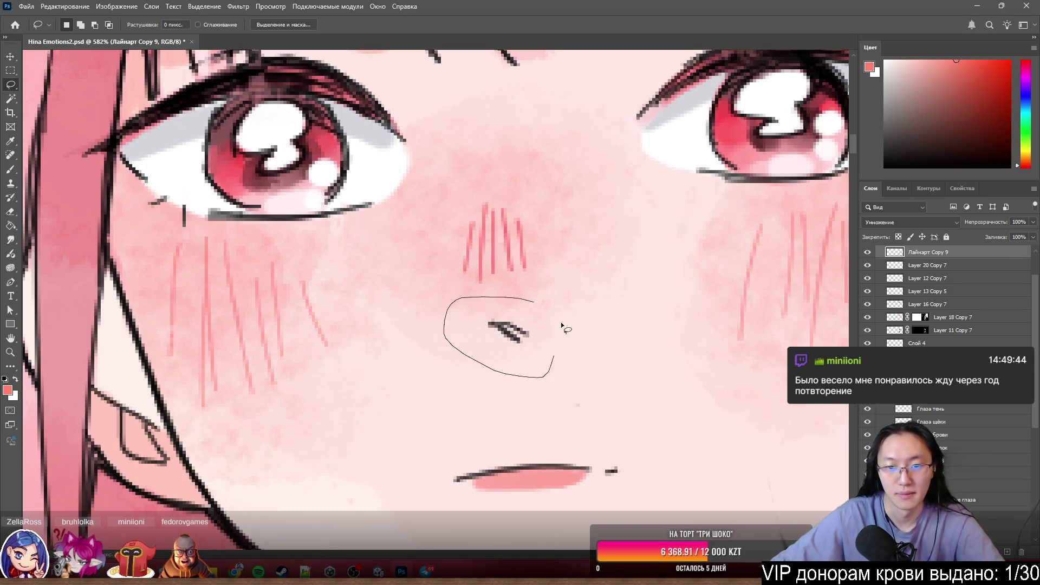
scroll(559, 334, "down", 5)
scroll(557, 341, "up", 6)
scroll(556, 339, "up", 3)
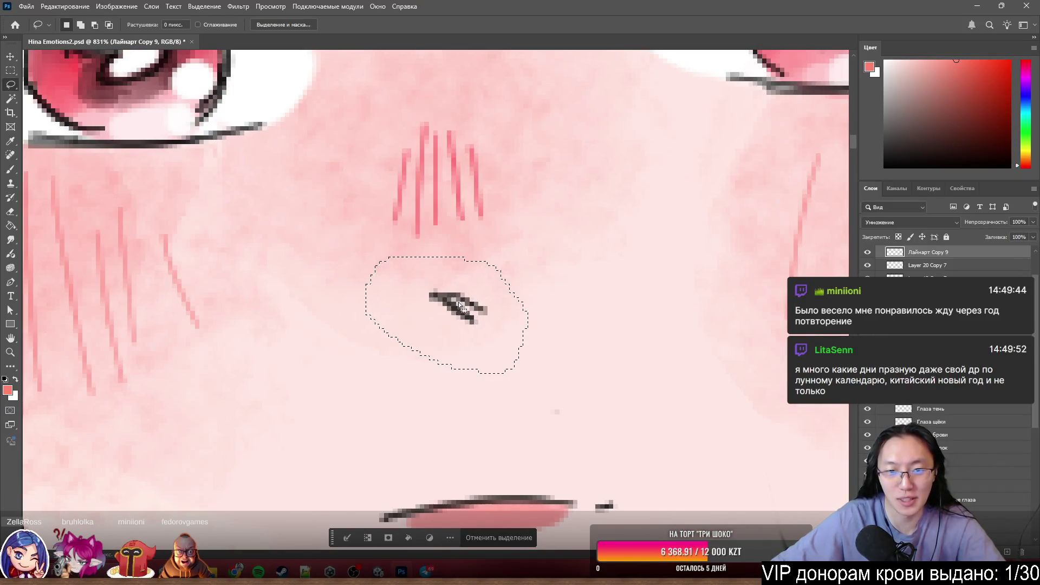
key("ctrl+d")
mouse_move(445, 299)
left_mouse_down()
mouse_move(501, 289)
mouse_move(540, 189)
mouse_move(433, 201)
mouse_move(386, 245)
mouse_move(344, 326)
mouse_move(482, 317)
mouse_move(555, 379)
mouse_move(715, 467)
mouse_move(547, 488)
mouse_move(365, 290)
mouse_move(468, 233)
left_mouse_up()
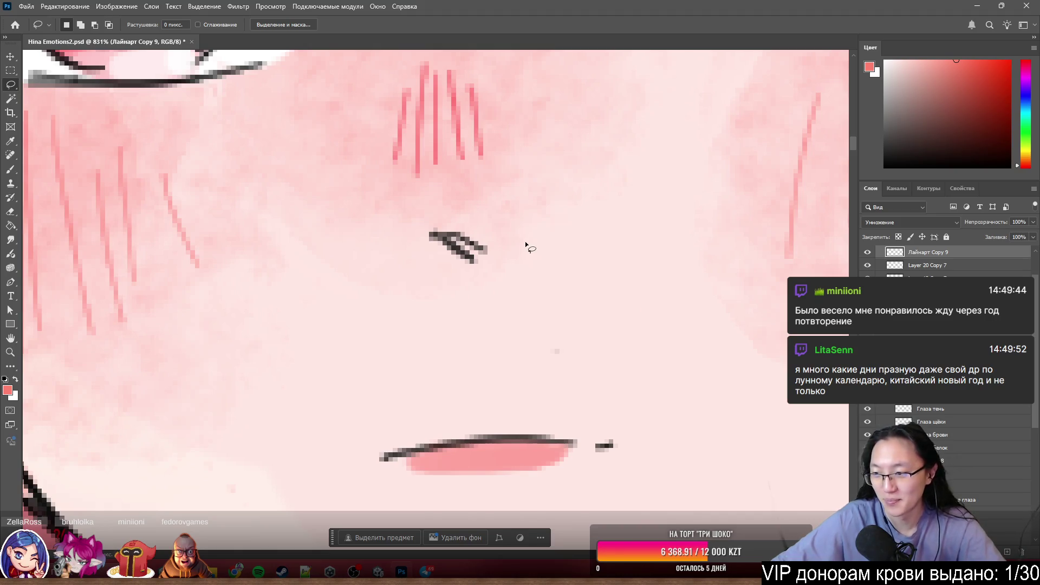
- Lasso the nose stroke again and cut it onto new layer Слой 5, cancelling the accidental close
scroll(413, 210, "up", 1)
mouse_move(413, 210)
left_mouse_down()
mouse_move(388, 244)
mouse_move(462, 219)
left_mouse_up()
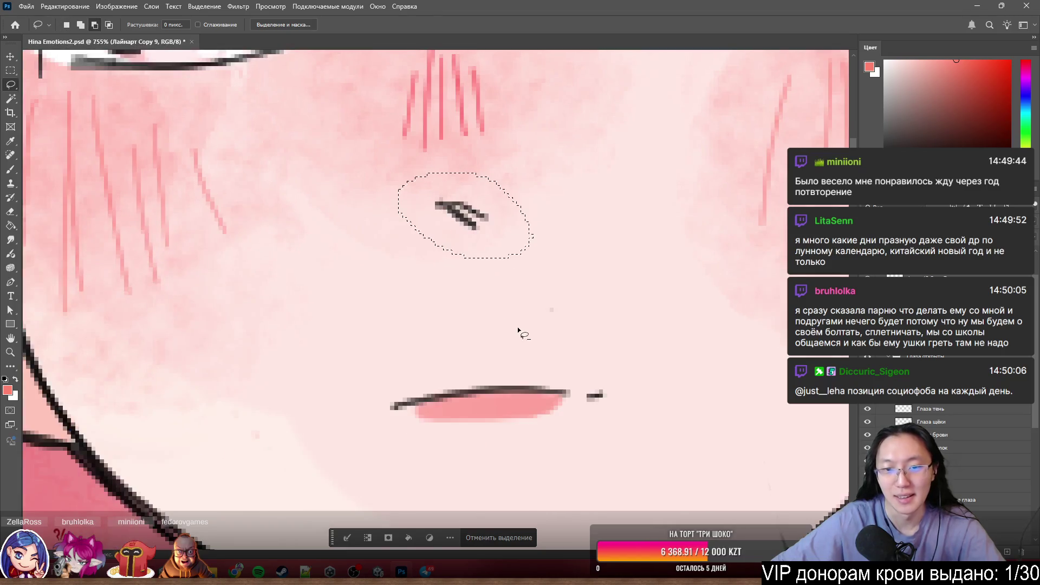
scroll(518, 327, "down", 5)
scroll(469, 311, "up", 5)
right_click(472, 347)
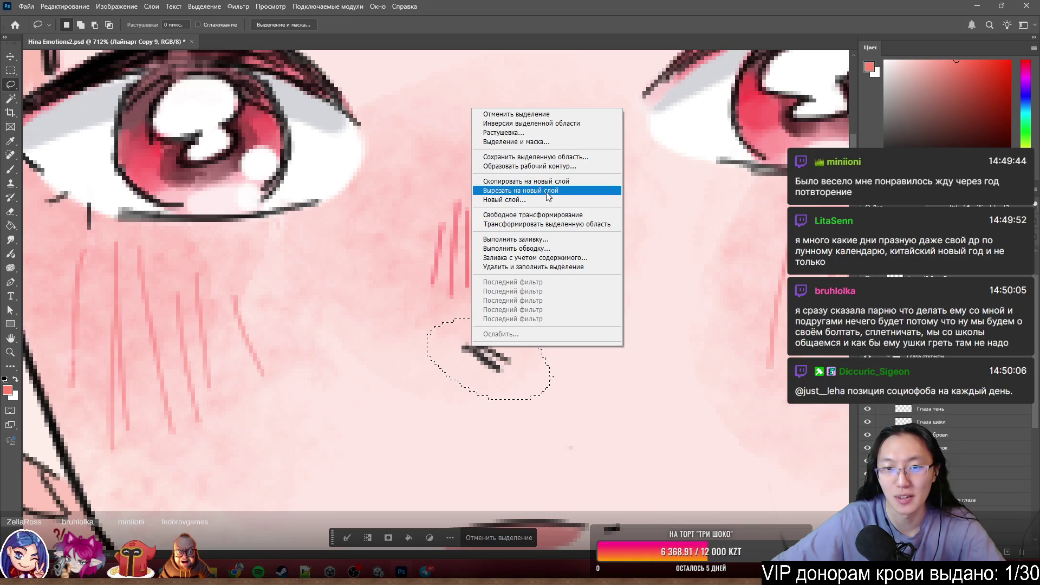
left_click(602, 190)
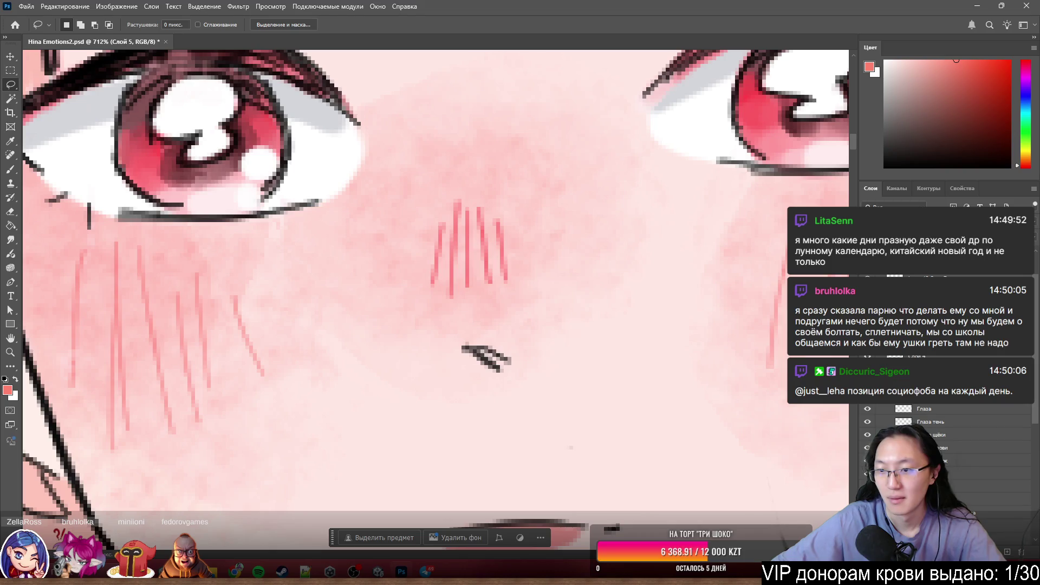
key("ctrl+w")
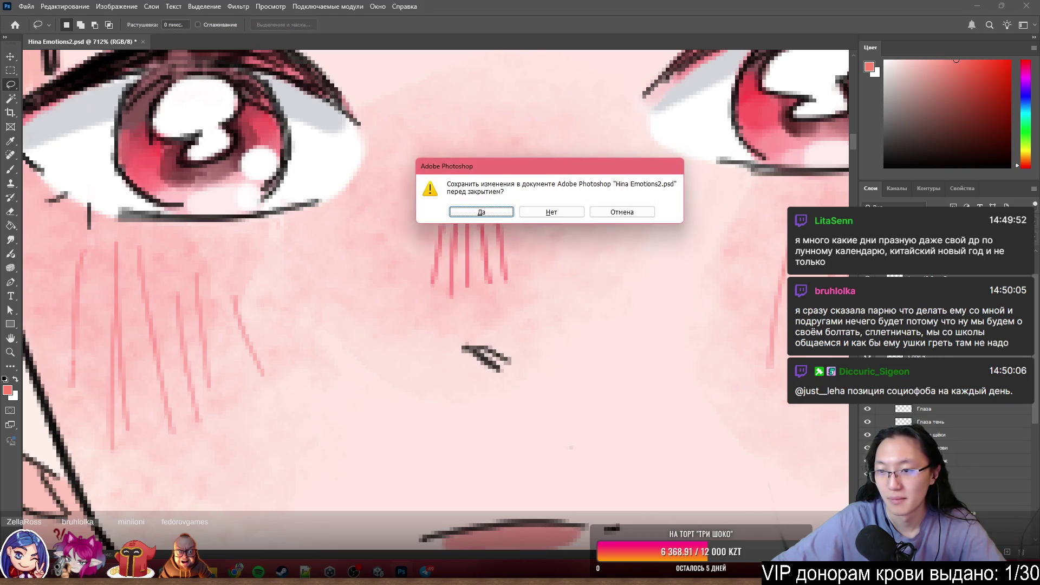
key("Escape")
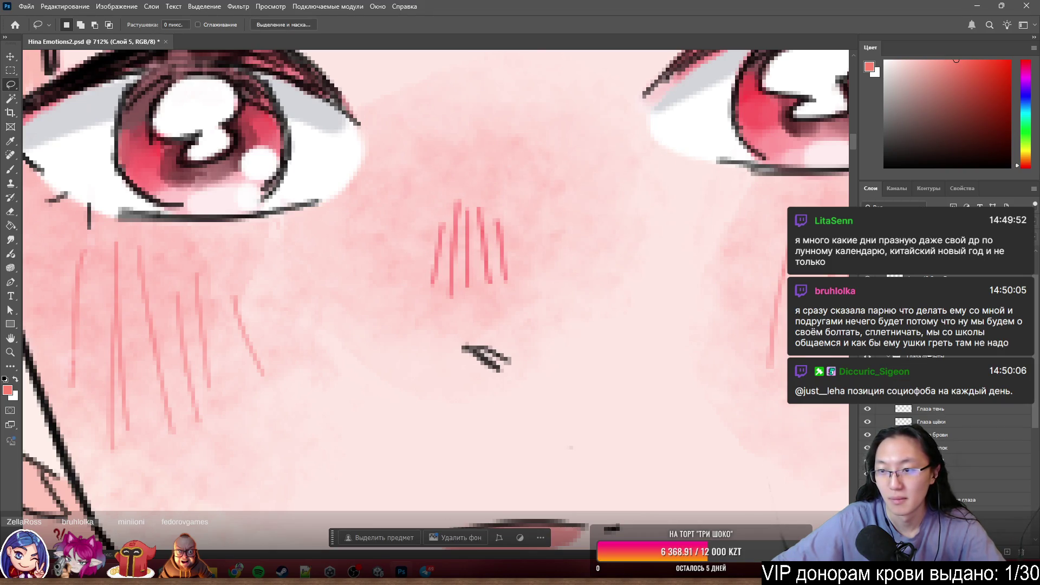
- Merge the new nose-stroke layer down into the Лайн line layer
key("alt+bracketright")
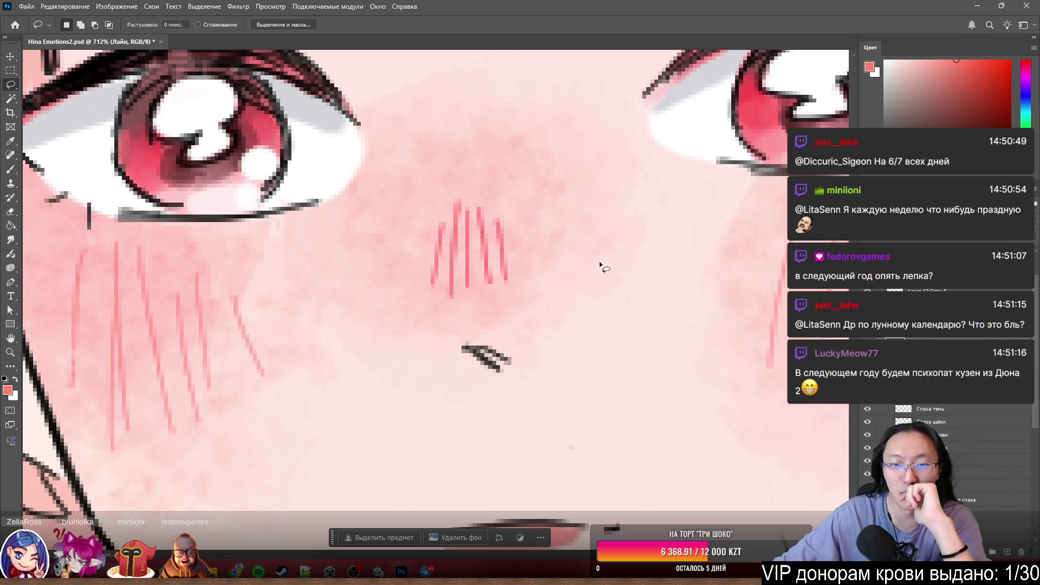
scroll(619, 245, "down", 1)
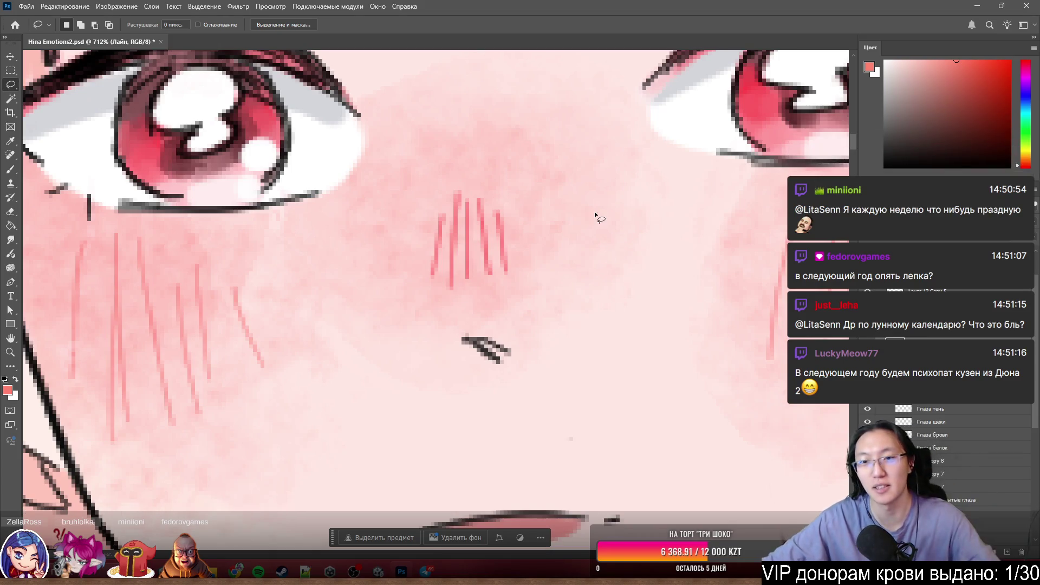
scroll(603, 238, "down", 3)
scroll(590, 267, "up", 2)
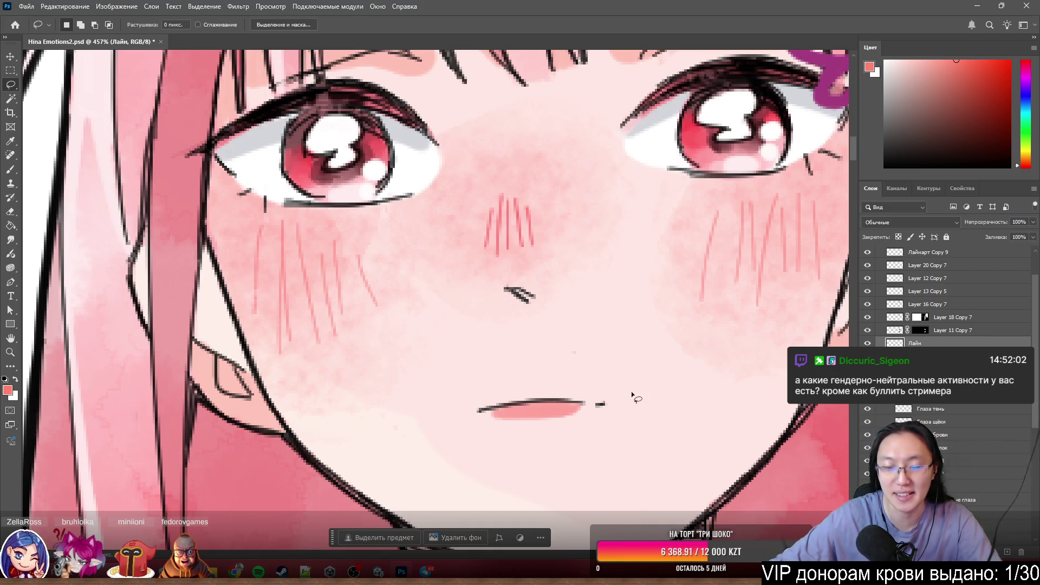
scroll(534, 252, "down", 5)
scroll(554, 229, "up", 4)
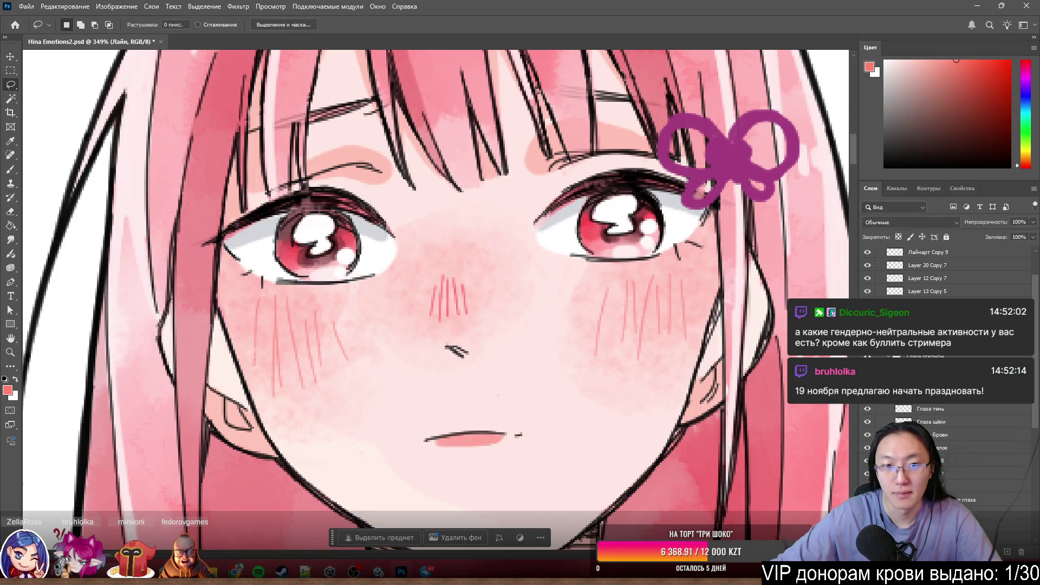
scroll(143, 398, "down", 10, "alt")
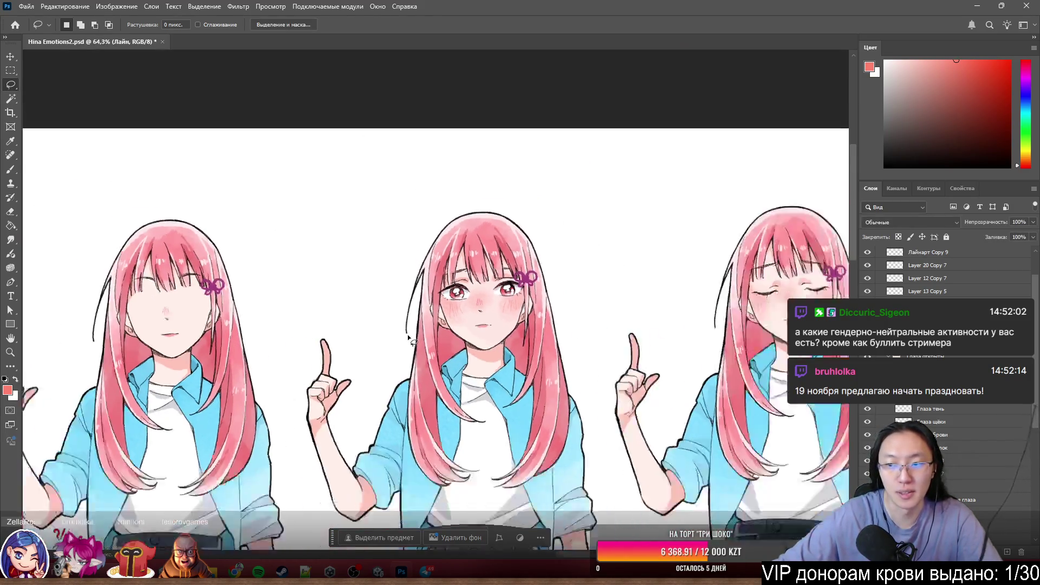
scroll(143, 398, "down", 3)
scroll(365, 432, "down", 3, "alt")
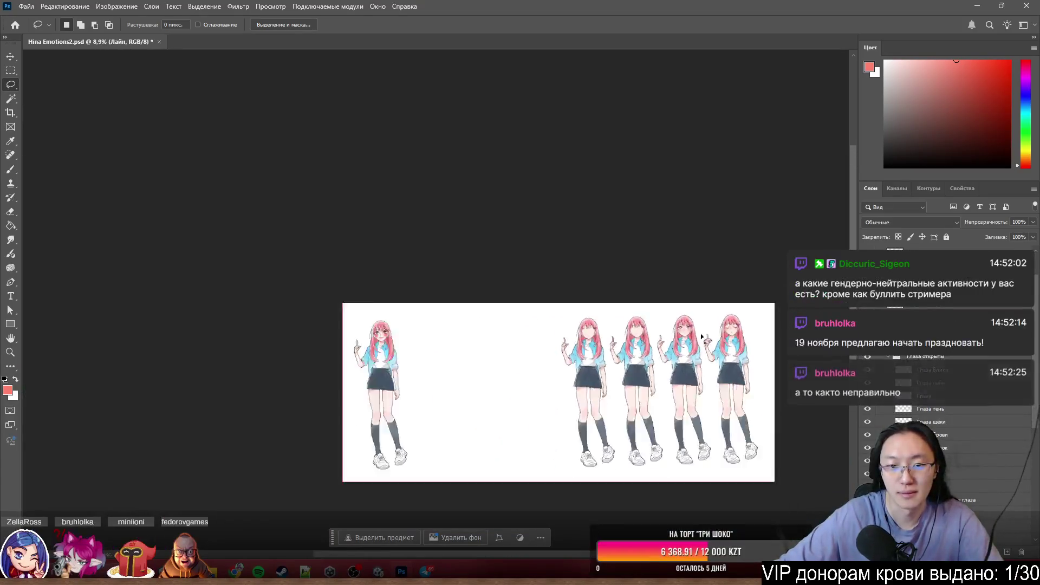
scroll(365, 432, "up", 10)
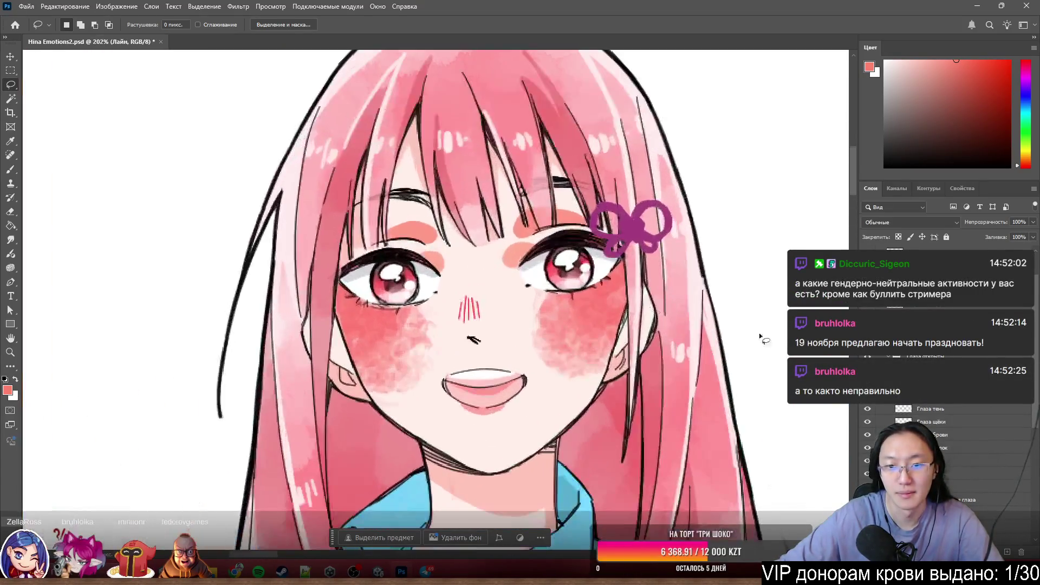
scroll(894, 428, "down", 1)
left_click(868, 435)
left_click(868, 435)
left_click(889, 420)
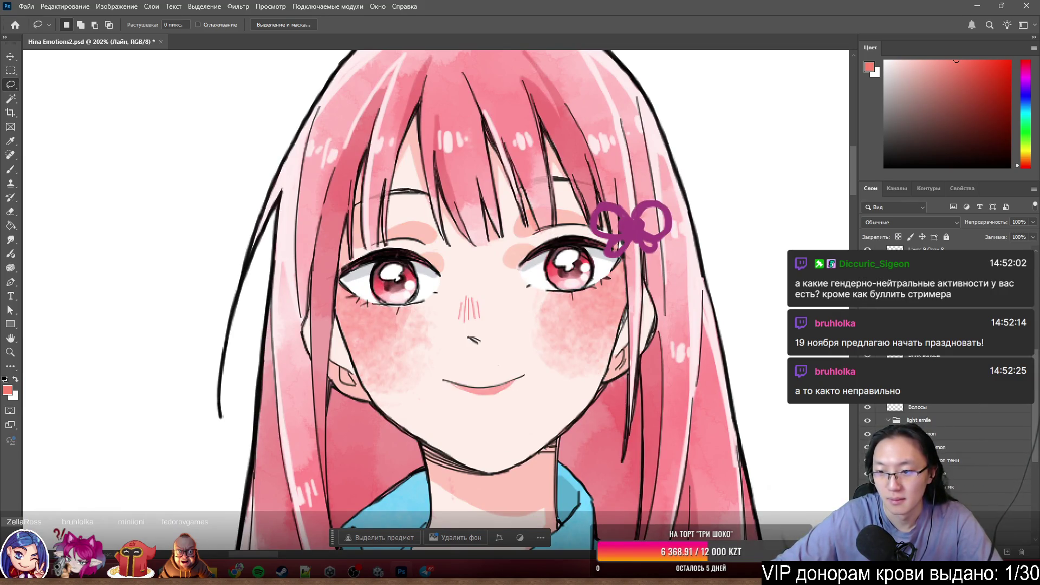
scroll(921, 352, "down", 3)
left_click(868, 469)
left_click(868, 443)
left_click(867, 443)
left_click(867, 443)
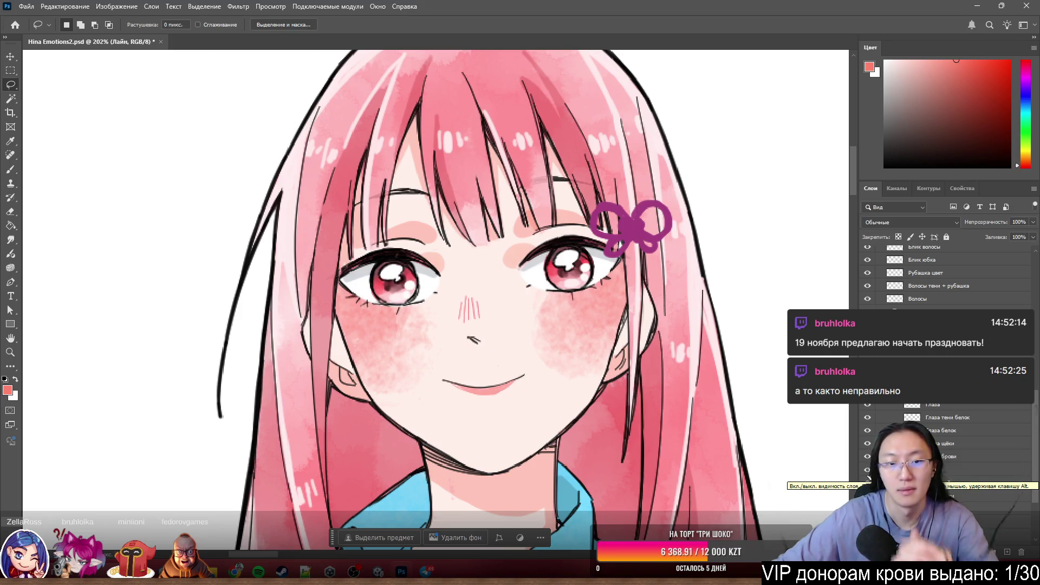
scroll(964, 498, "down", 2)
scroll(964, 499, "down", 2)
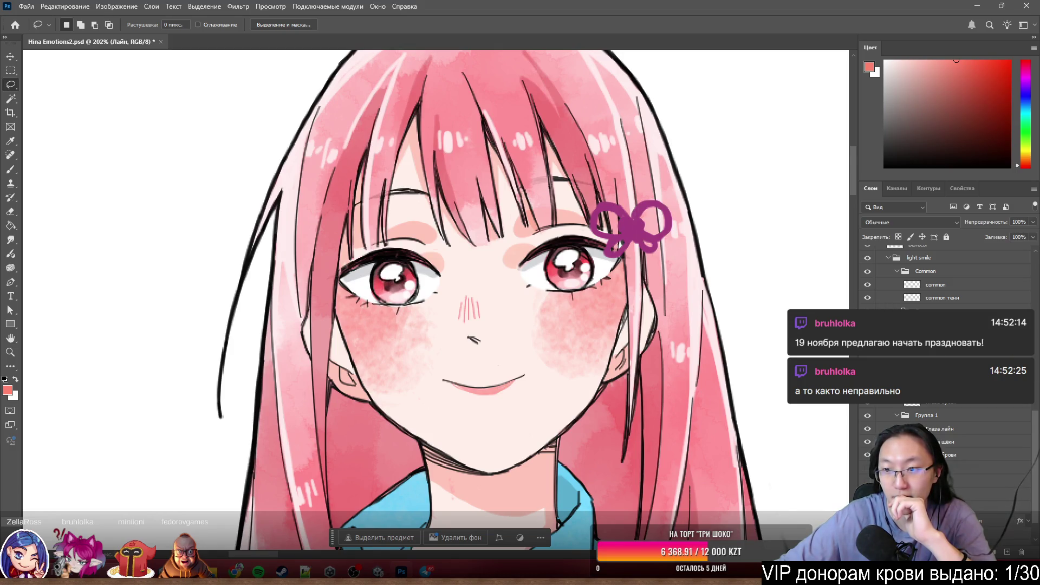
left_click(867, 310)
left_click(867, 415)
left_click(867, 415)
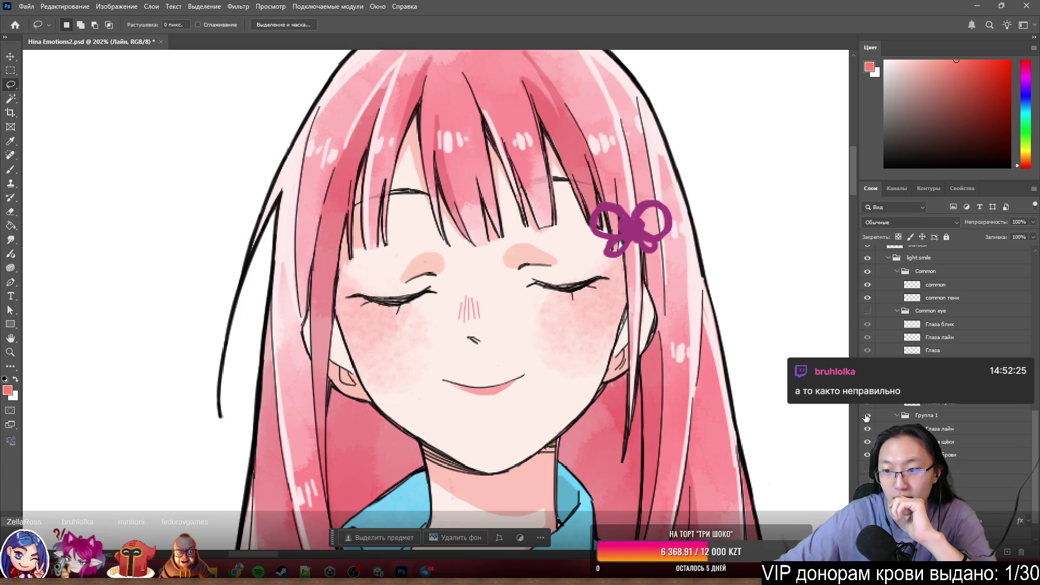
left_click(867, 415)
left_click(867, 415)
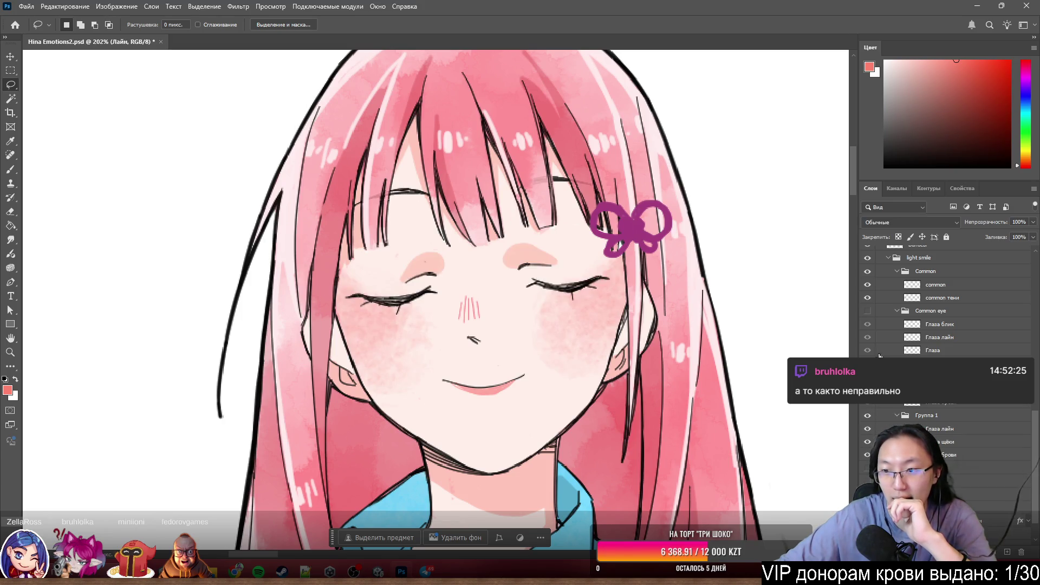
left_click(867, 272)
left_click(867, 272)
left_click(867, 271)
left_click(867, 271)
left_click(867, 271)
left_click(867, 271)
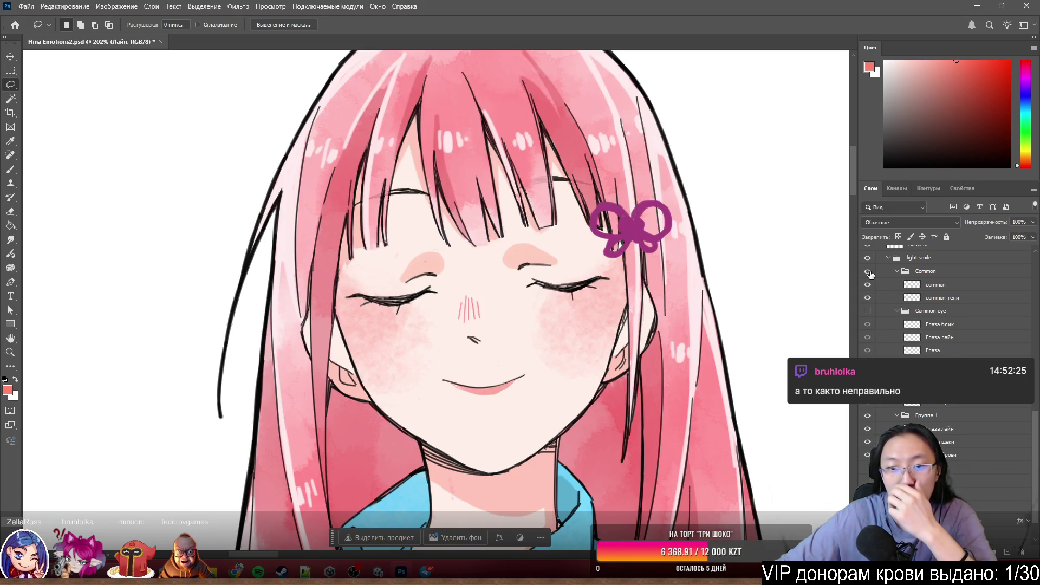
left_click(867, 297)
left_click(867, 297)
left_click(867, 291)
left_click(868, 290)
scroll(74, 256, "down", 5)
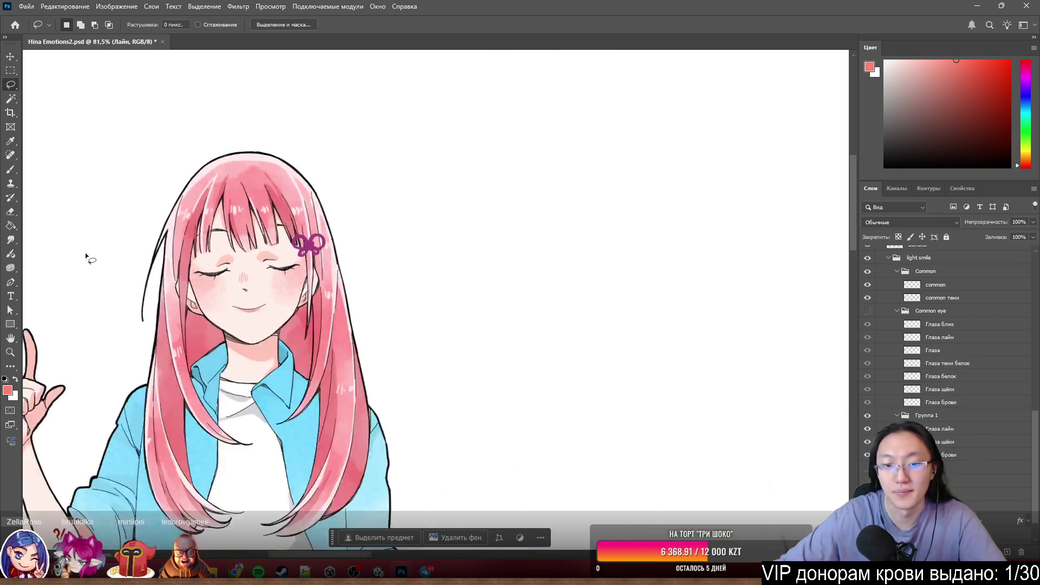
scroll(74, 256, "down", 3)
scroll(244, 247, "up", 10)
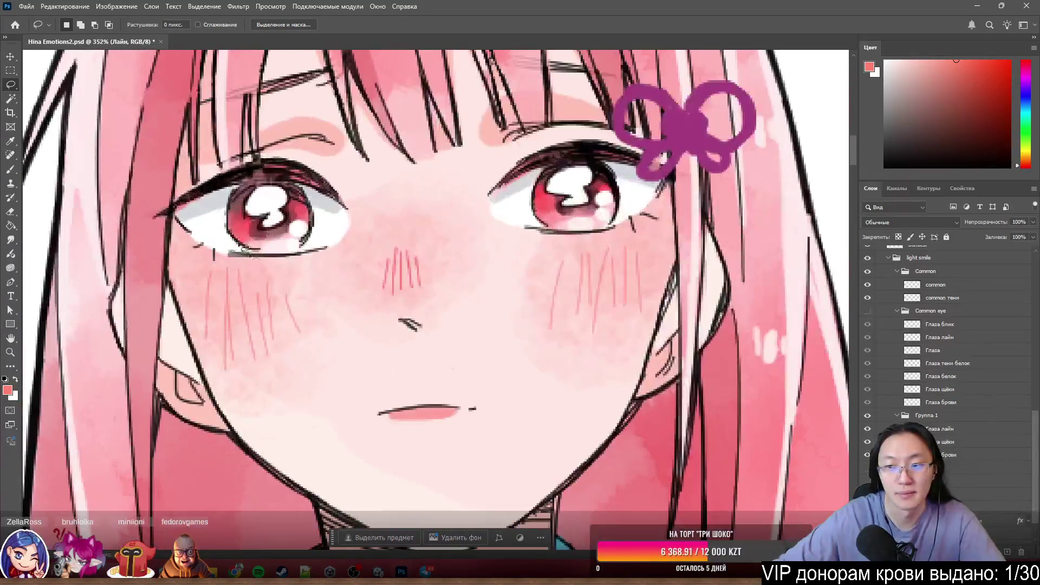
scroll(516, 418, "left", 4)
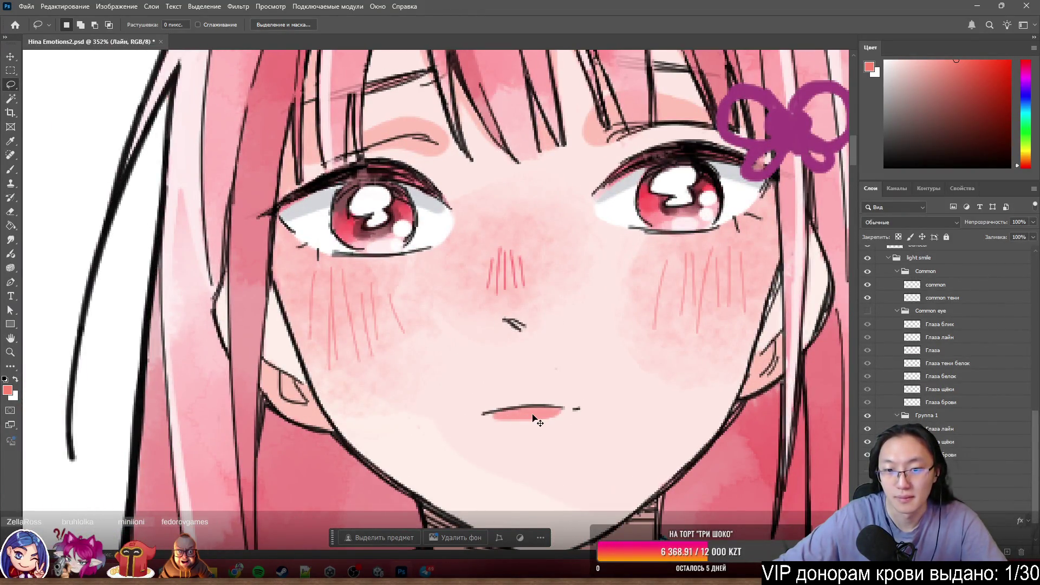
left_click(533, 416, "ctrl")
scroll(542, 382, "down", 5)
scroll(573, 369, "down", 2)
scroll(565, 386, "down", 1)
left_click(557, 288, "ctrl")
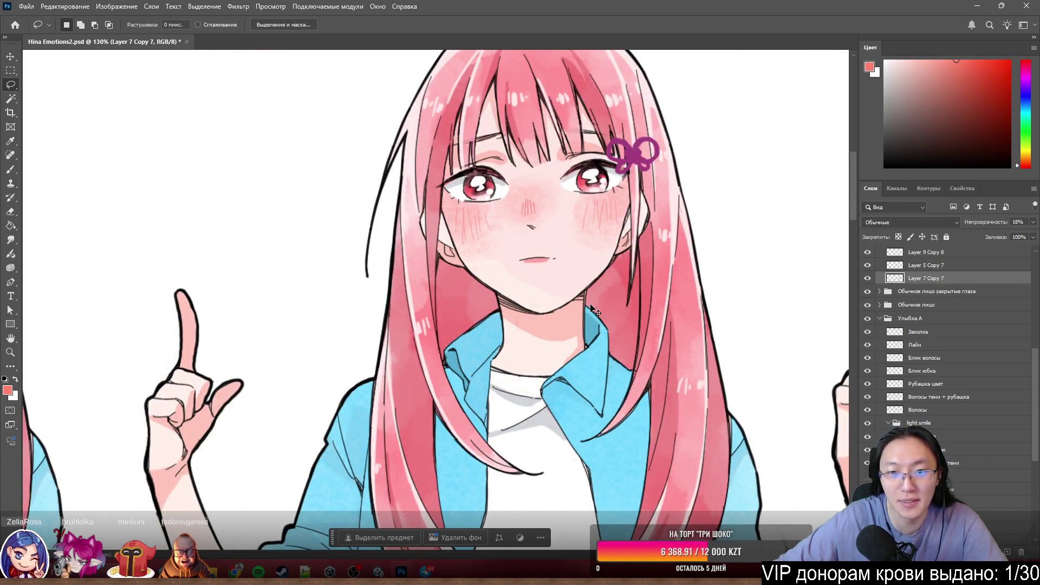
- Reposition the Layer 7 Copy 7 cheek shading and align the pink lip stroke under the mouth line
scroll(568, 286, "up", 3)
mouse_move(544, 278)
left_mouse_down()
mouse_move(530, 264)
mouse_move(510, 272)
mouse_move(541, 274)
left_mouse_up()
scroll(496, 248, "down", 5)
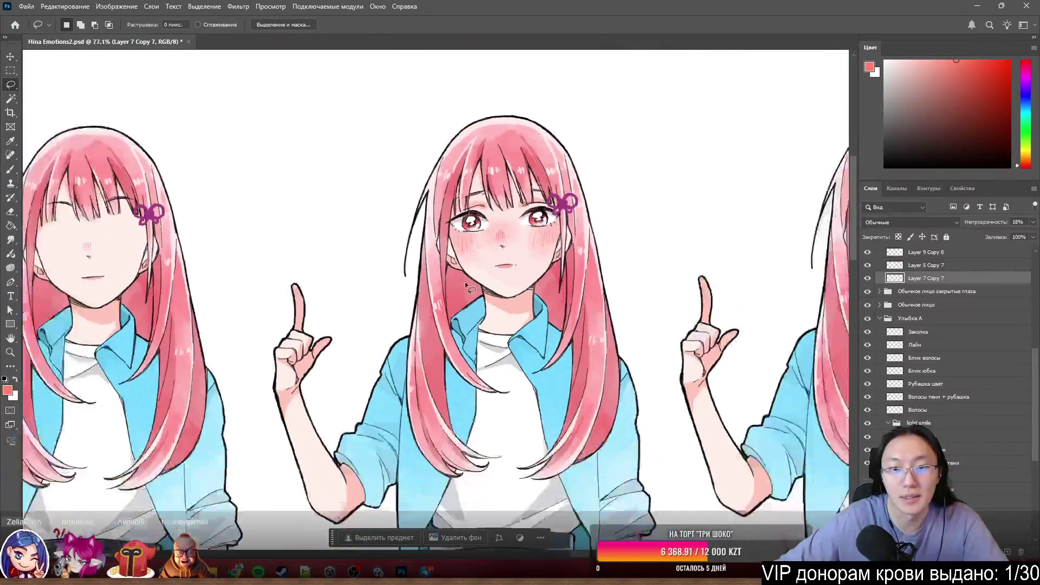
scroll(464, 282, "down", 2)
scroll(449, 282, "up", 3)
scroll(379, 303, "up", 2)
mouse_move(359, 314)
left_mouse_down()
mouse_move(465, 337)
mouse_move(389, 399)
mouse_move(452, 283)
mouse_move(431, 328)
left_mouse_up()
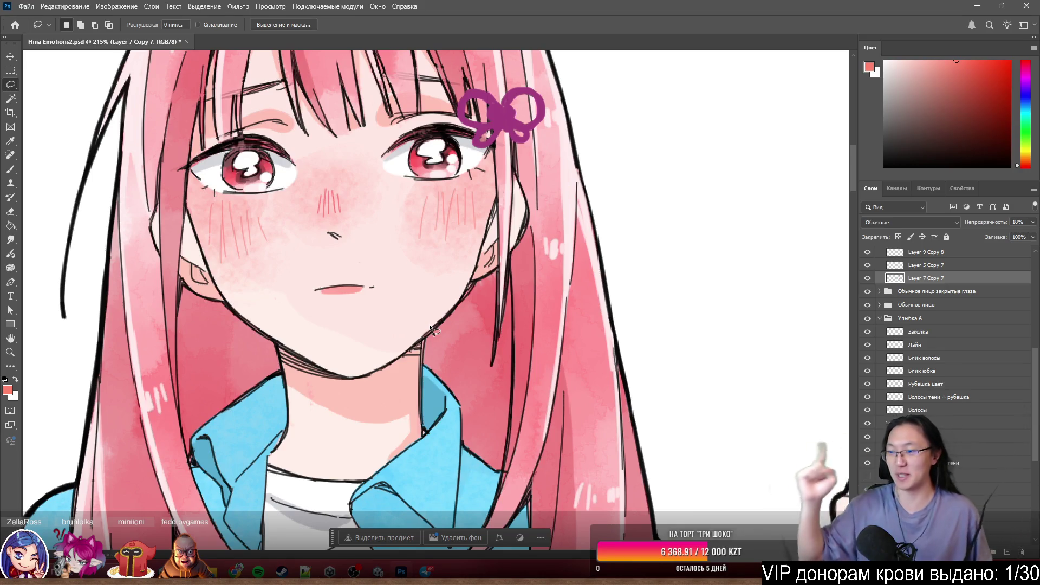
scroll(539, 195, "down", 5, "alt")
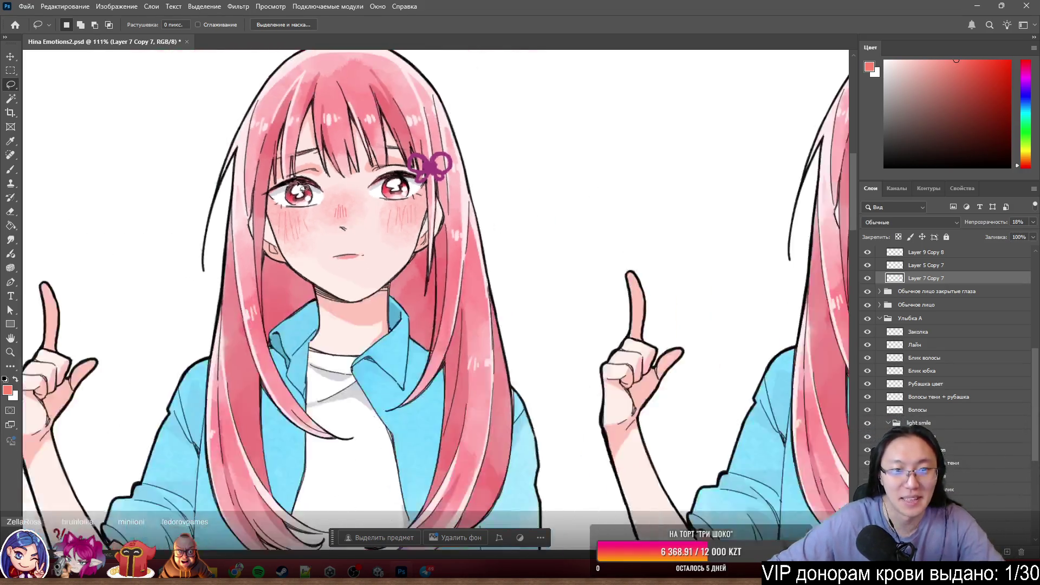
scroll(496, 400, "up", 8, "alt")
mouse_move(509, 425)
left_mouse_down()
mouse_move(532, 433)
mouse_move(501, 439)
mouse_move(515, 503)
mouse_move(545, 484)
mouse_move(523, 457)
mouse_move(563, 400)
mouse_move(575, 469)
left_mouse_up()
scroll(574, 452, "down", 5)
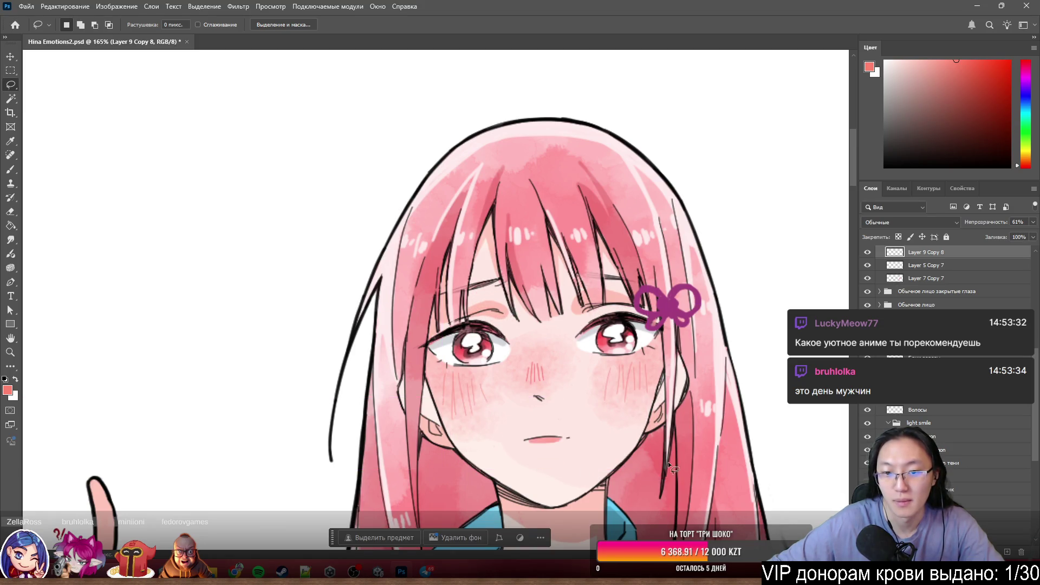
- Rename Layer 9 Copy 8 to 'Теньки' and toggle its visibility to compare
scroll(576, 471, "up", 3)
scroll(894, 255, "up", 2)
double_click(928, 305)
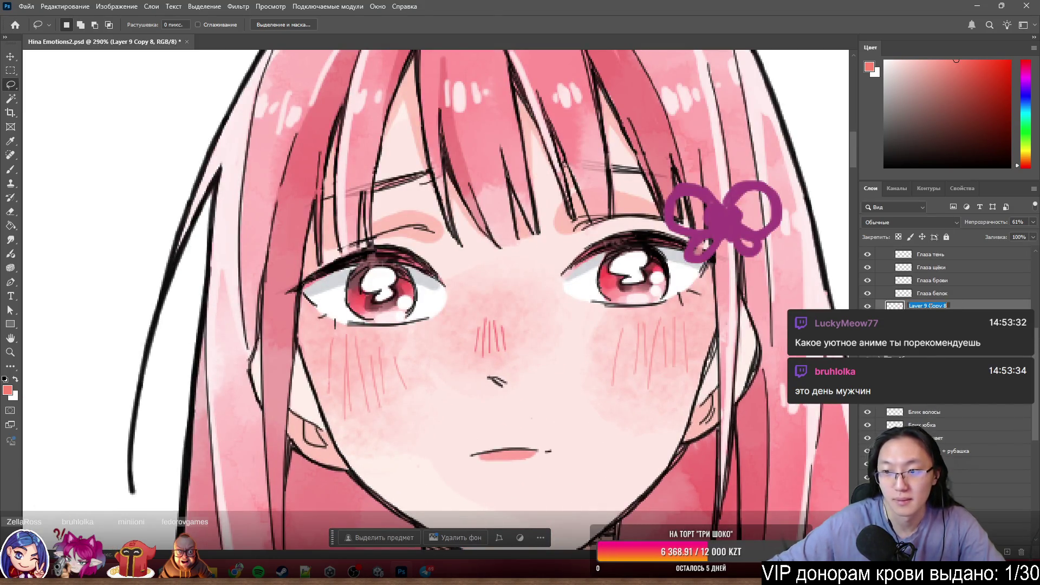
type("Теньки")
key("Return")
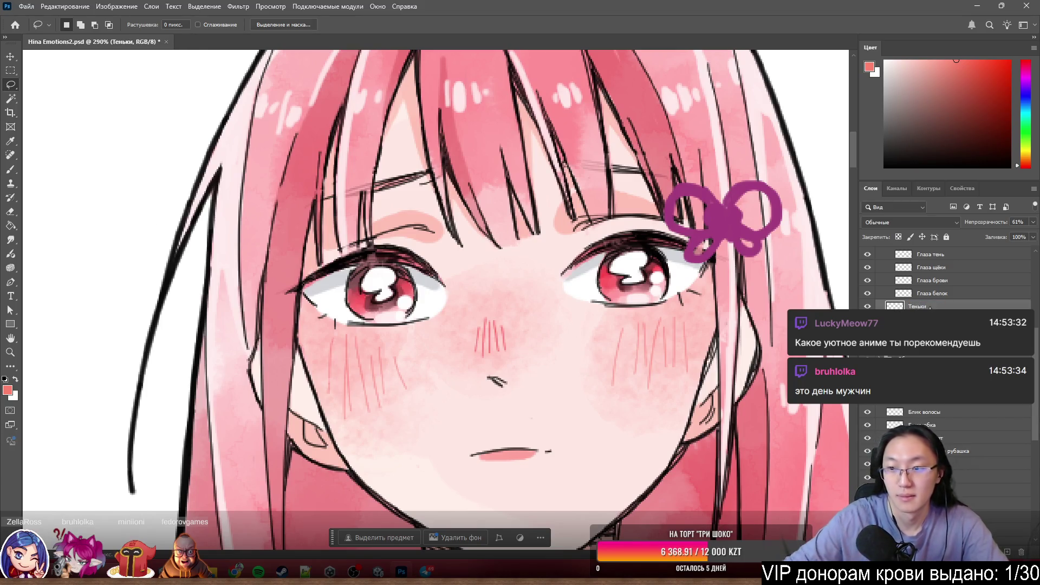
left_click(867, 306)
left_click(867, 306)
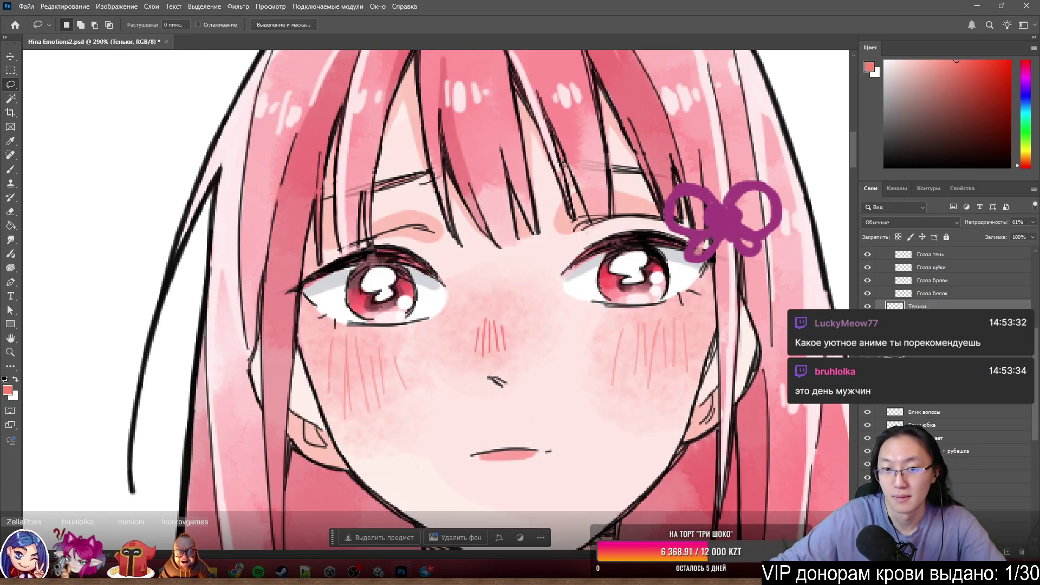
left_click(867, 306)
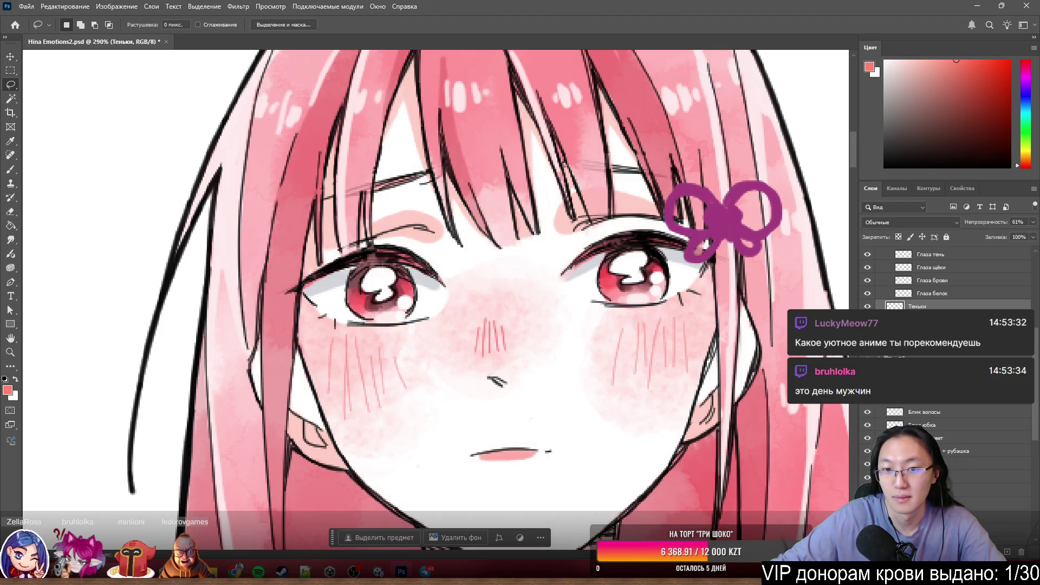
left_click(868, 306)
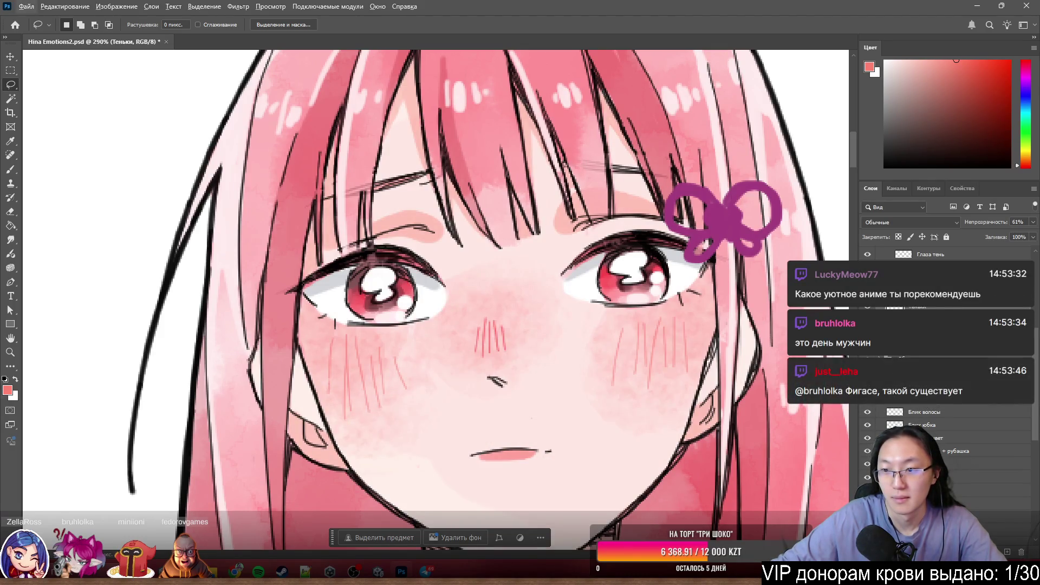
- Add another face layer to the selection, move it higher, and group them into Группа 2
scroll(921, 352, "up", 5)
scroll(967, 447, "down", 3)
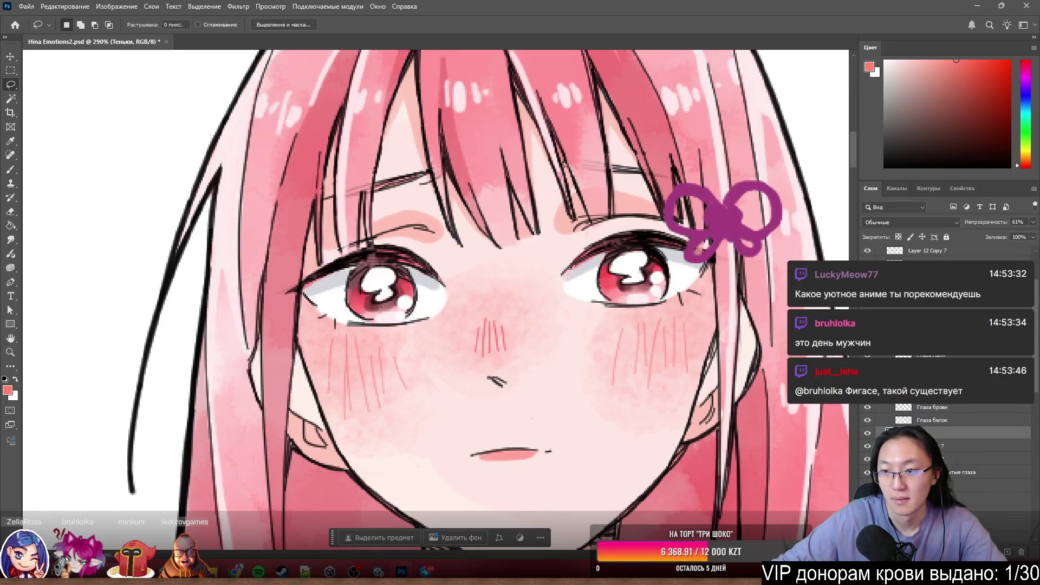
scroll(967, 447, "up", 1)
scroll(967, 447, "down", 1)
left_click(921, 420, "ctrl")
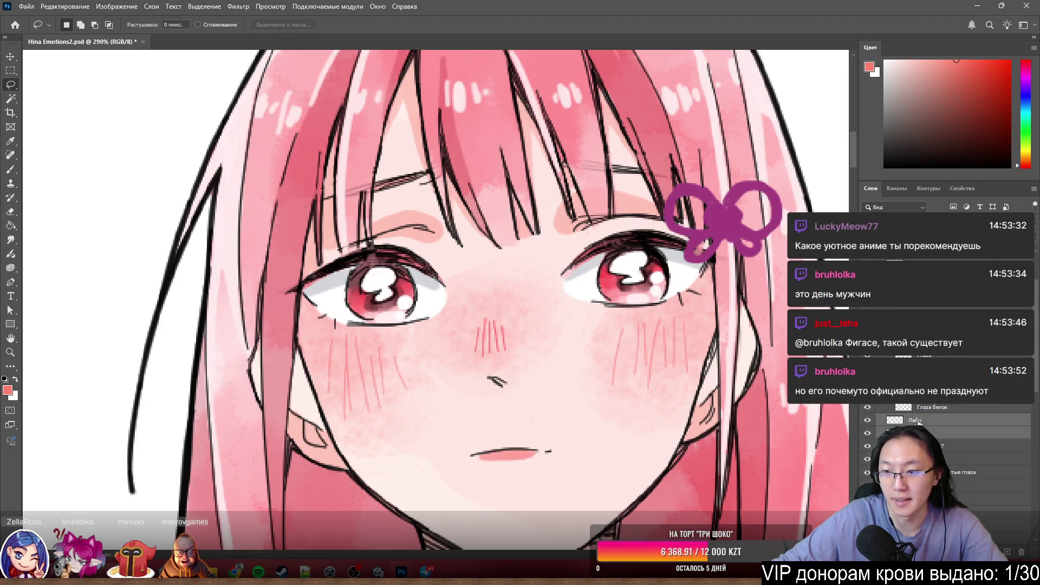
right_click(894, 424)
left_click_drag(924, 419, 923, 308)
right_click(895, 317)
key("Escape")
key("ctrl+g")
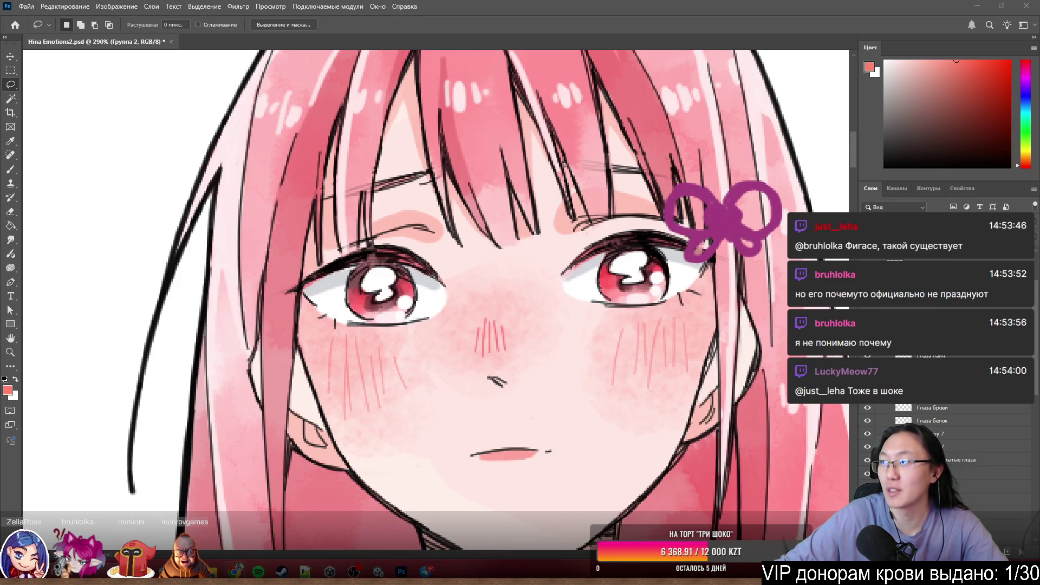
key("alt+Tab")
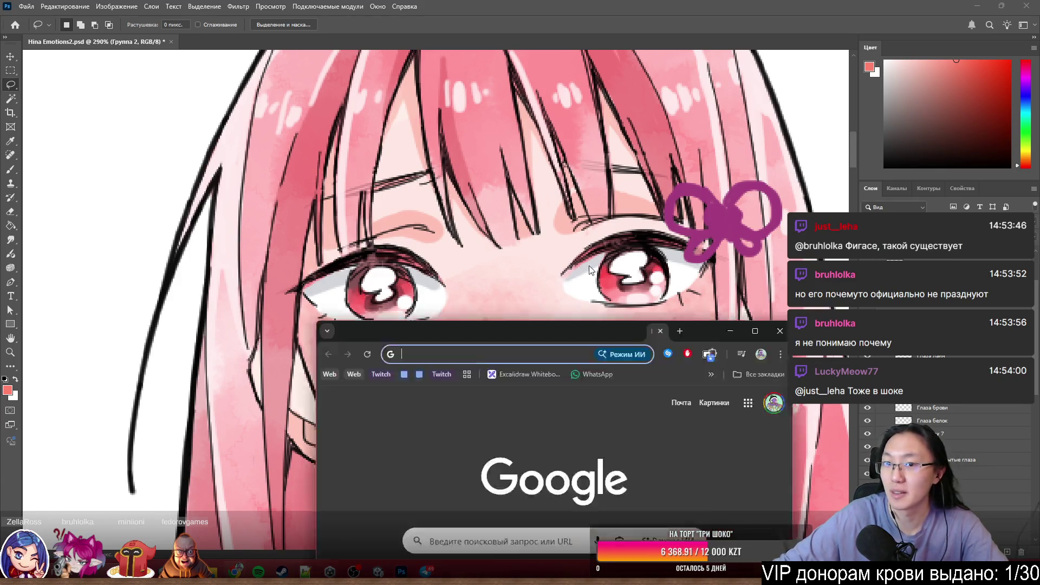
- Translate 'смущение' from Russian to English in Google Translate, then close the browser
type("ек")
key("BackSpace")
key("BackSpace")
type("tr")
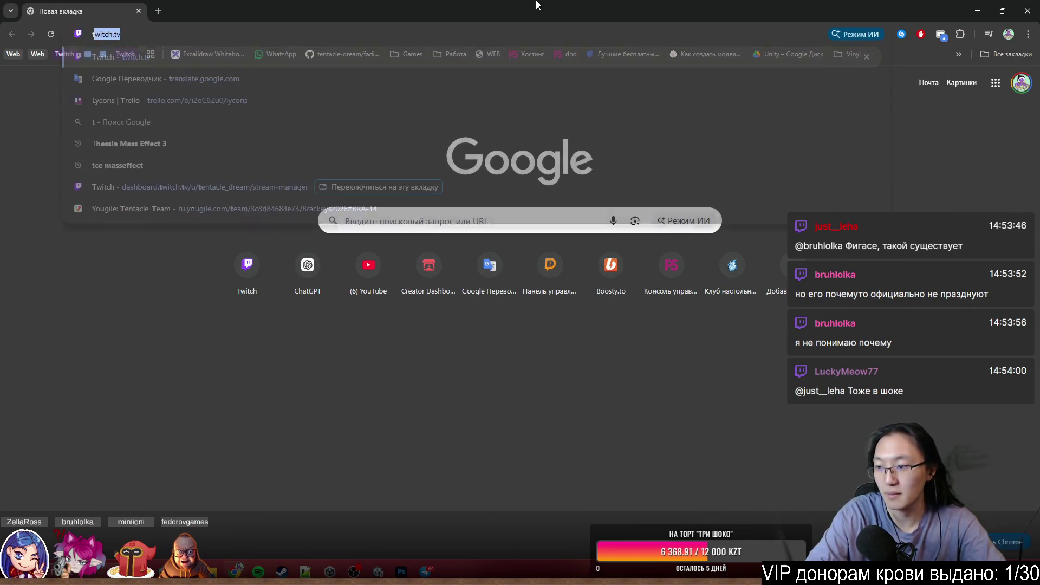
key("Return")
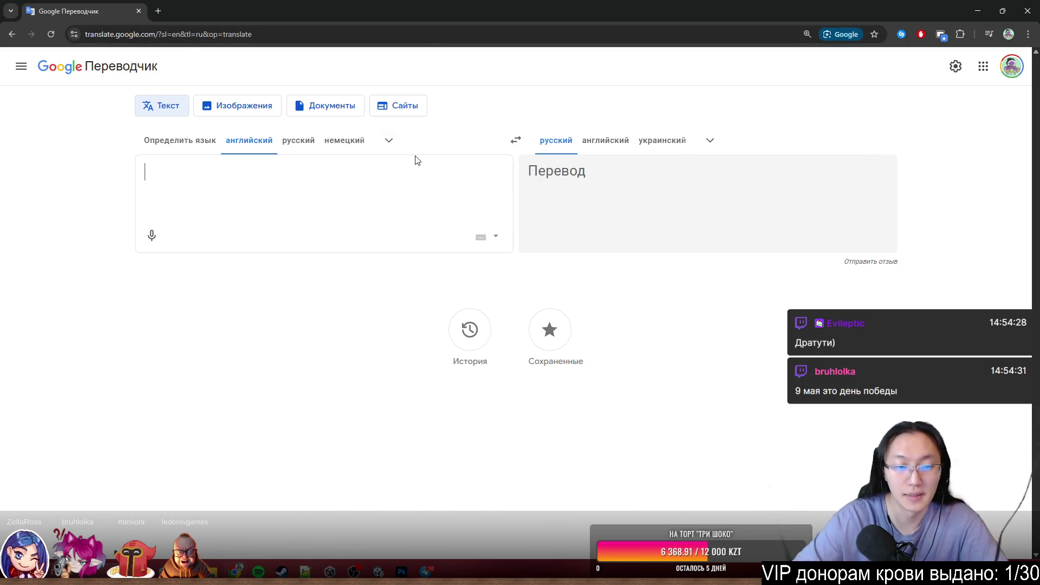
left_click(516, 142)
type("Сvt")
key("BackSpace")
key("BackSpace")
type("му")
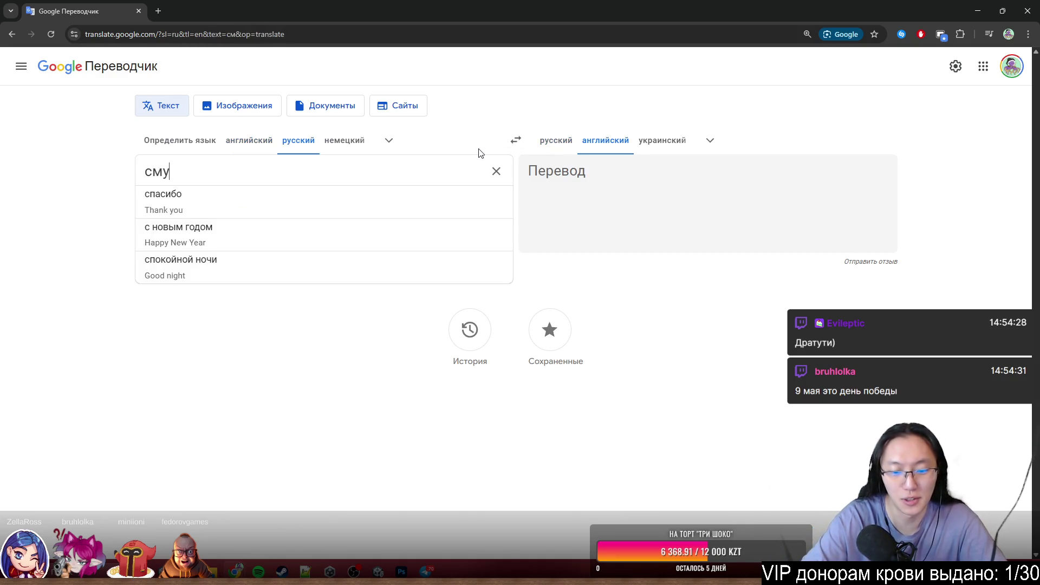
type("щение")
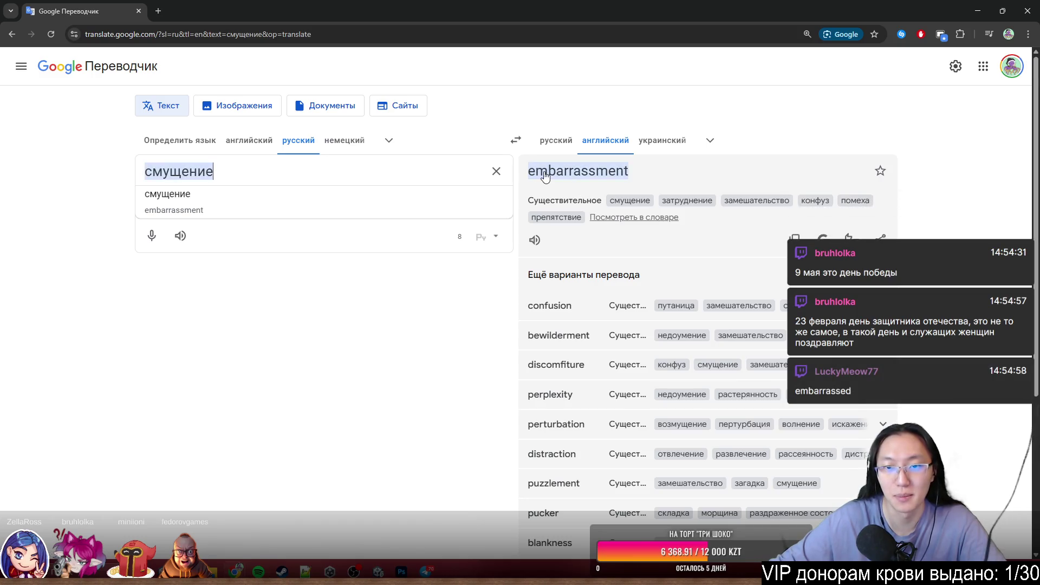
left_click(1028, 11)
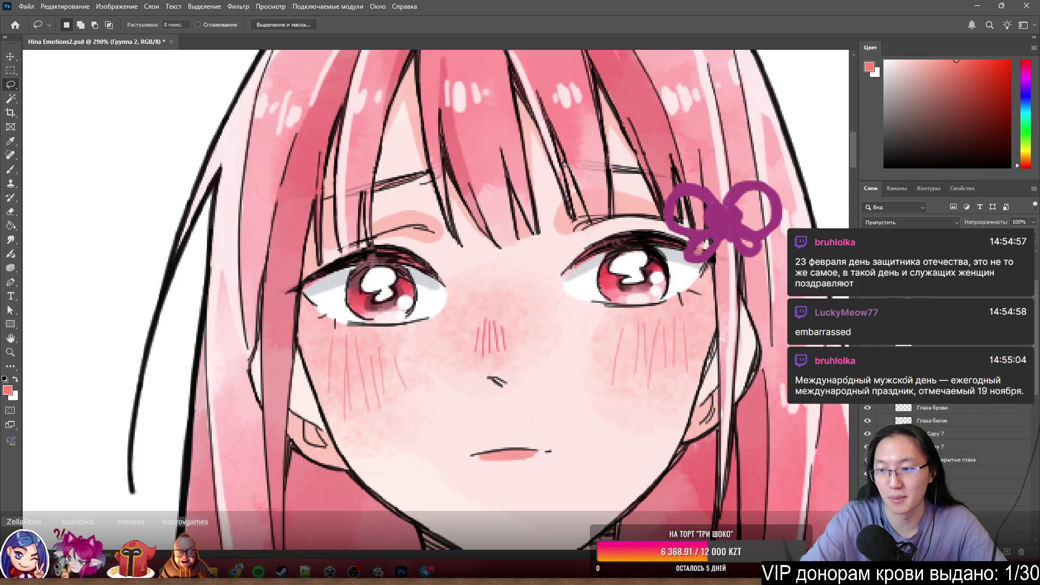
- Rename the face-layer group from Emberrasment to Emberrased and commit the name
key("alt+bracketright")
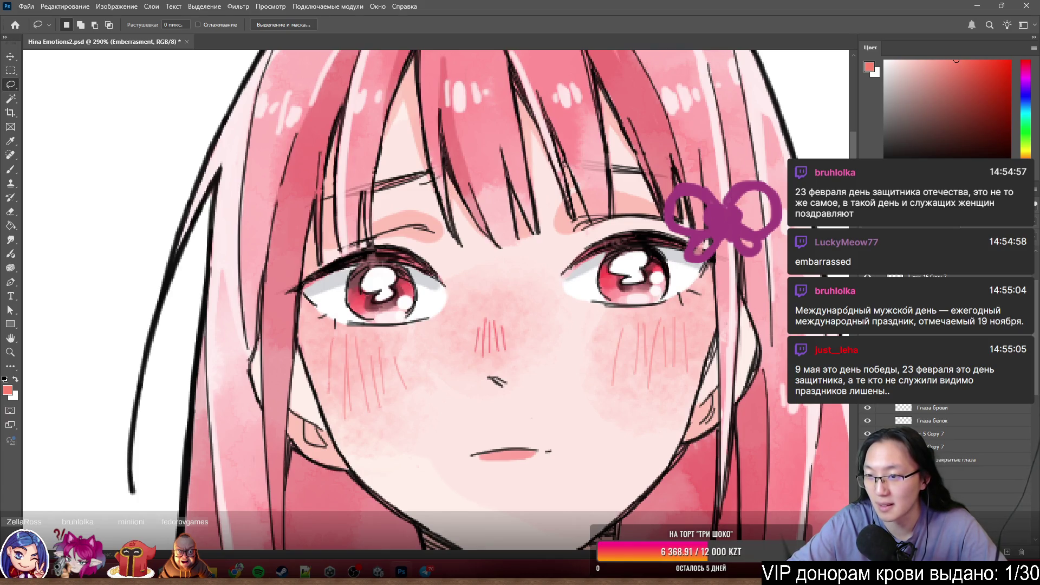
key("Return")
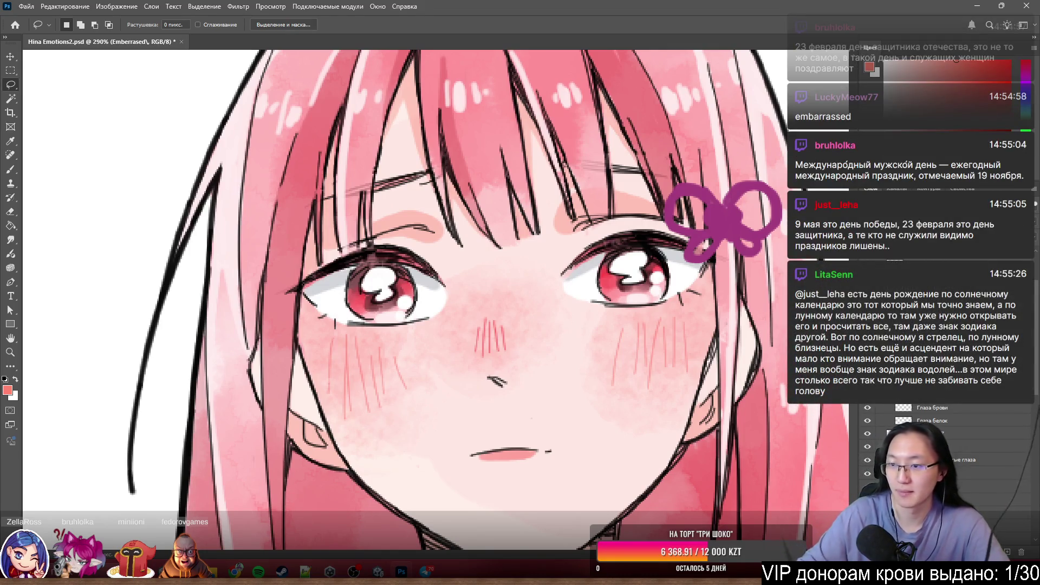
key("Return")
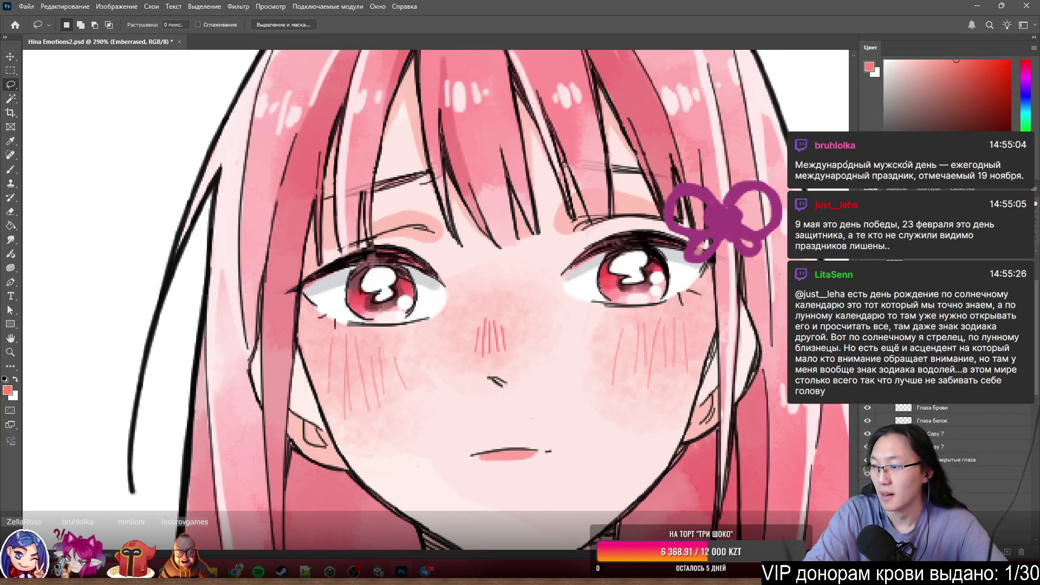
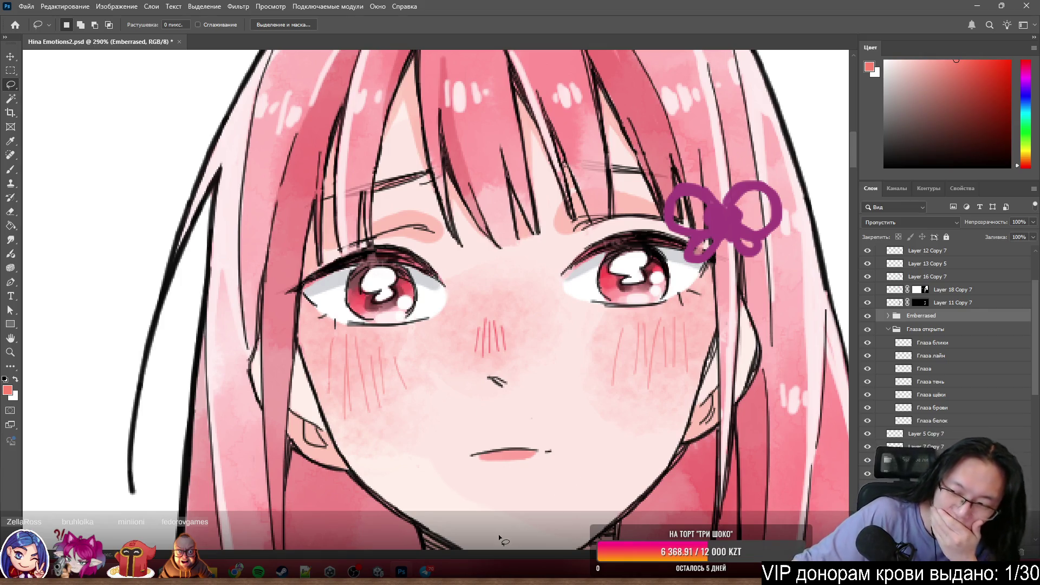
- Select the Глаза открыты layer, save Hina Emotions2.psd, and minimize Photoshop
mouse_move(402, 570)
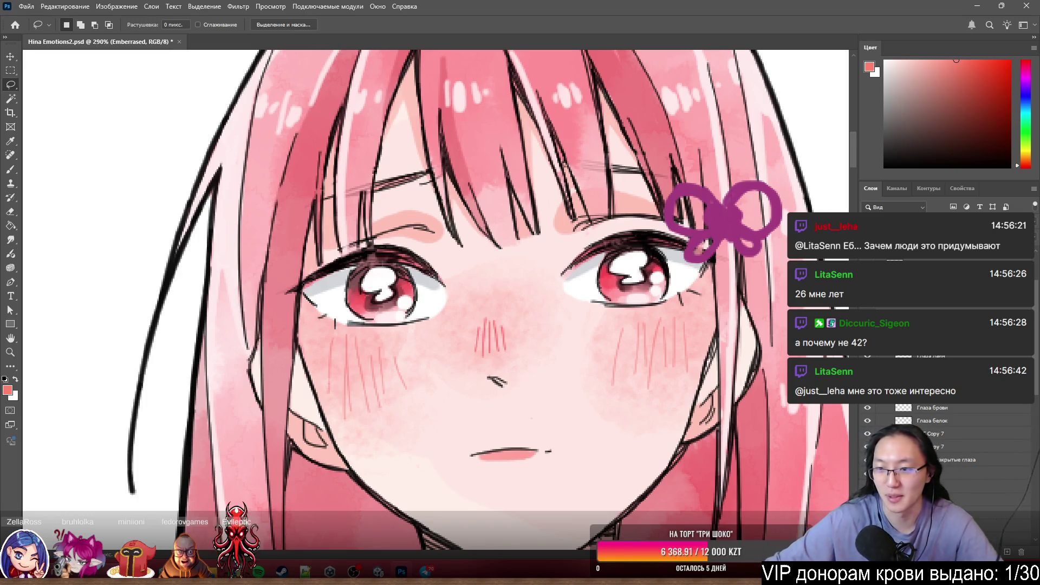
left_click(931, 343)
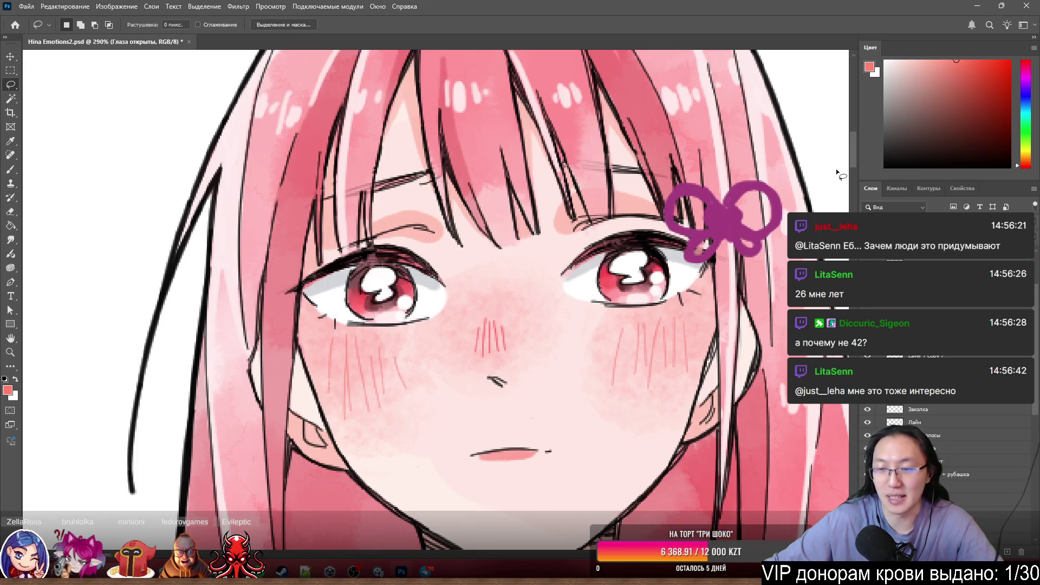
key("ctrl+s")
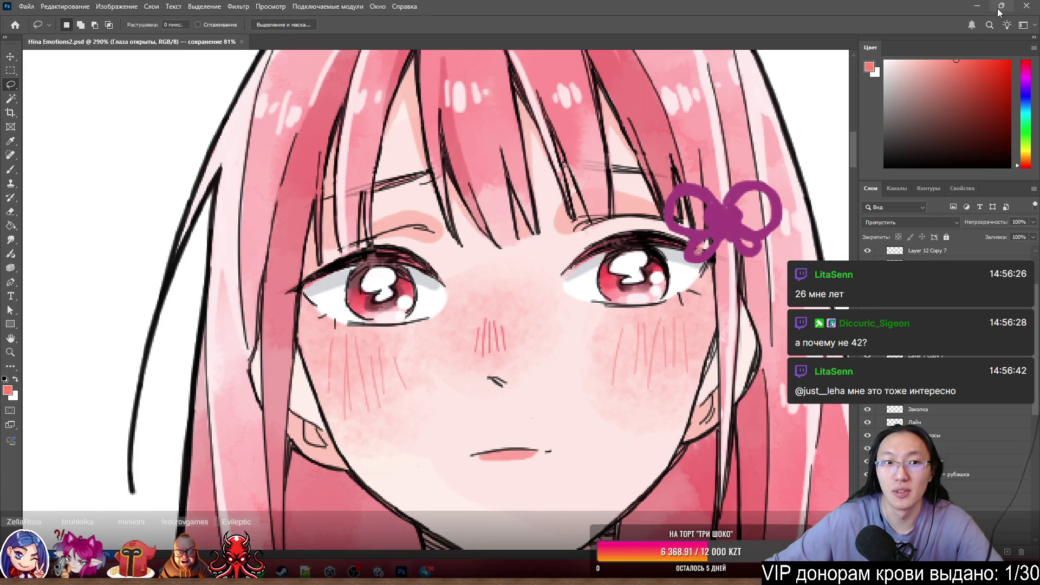
left_click(977, 7)
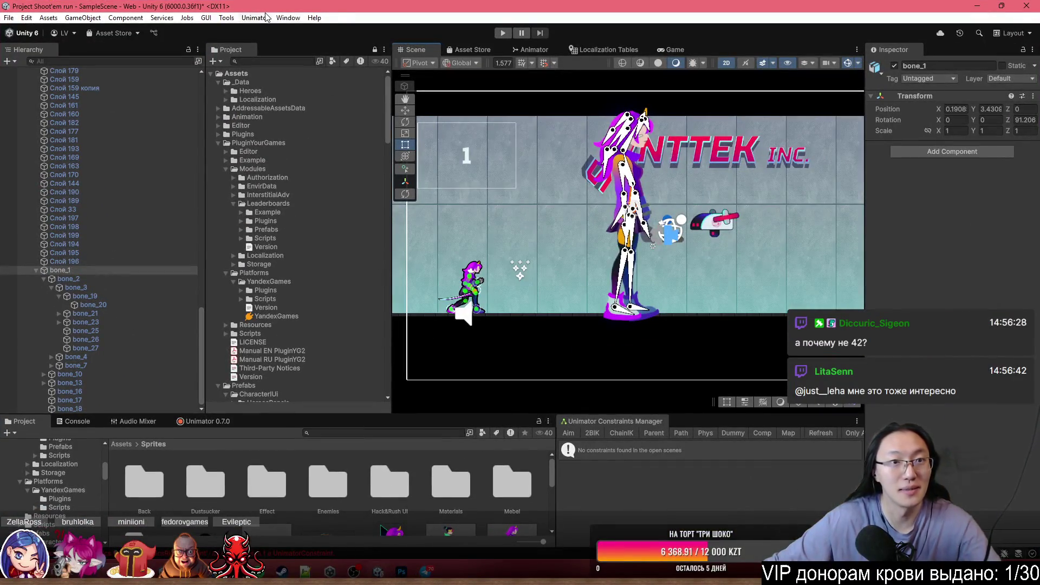
- Look through the Unimator menu's Animation Layers and Run Diagnostics, then let scripts finish recompiling
left_click(265, 18)
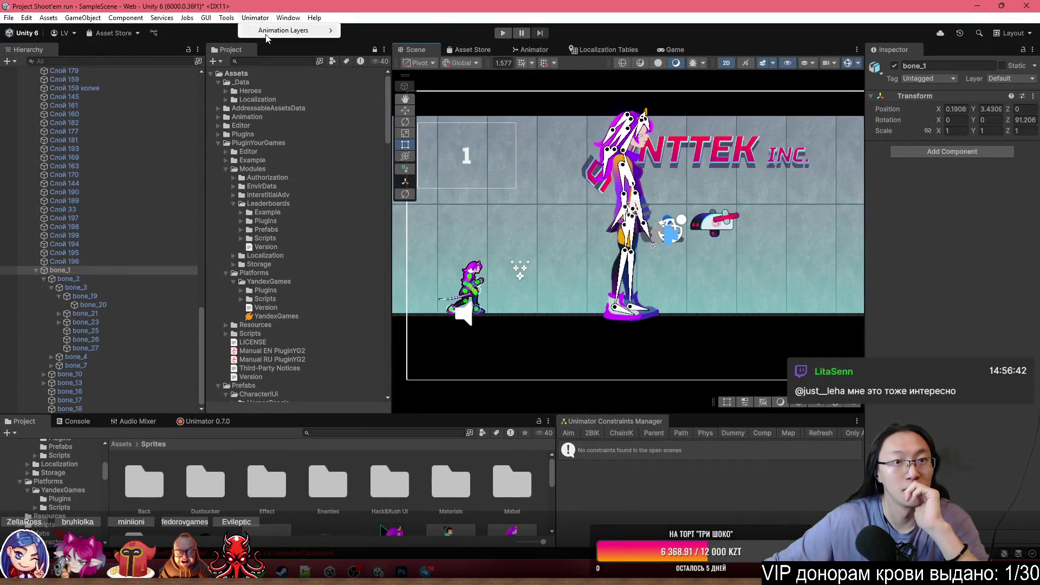
mouse_move(291, 31)
mouse_move(354, 30)
left_click(264, 20)
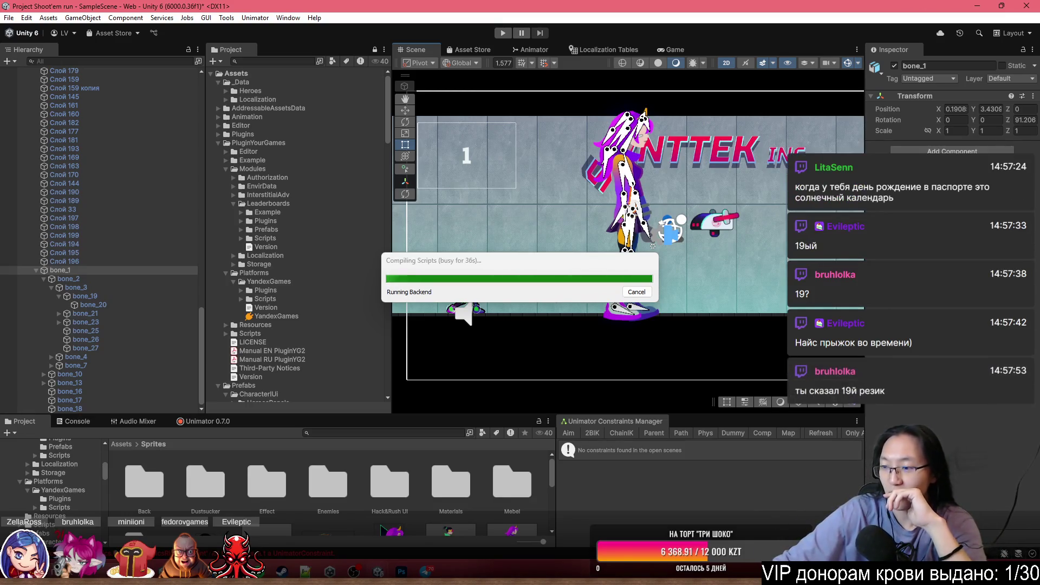
mouse_move(377, 571)
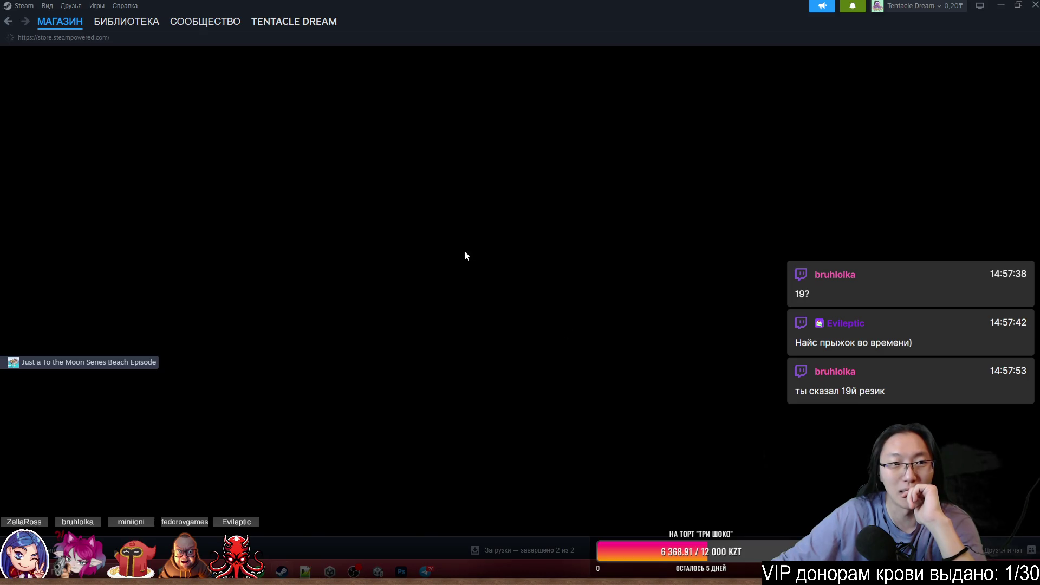
left_click(125, 21)
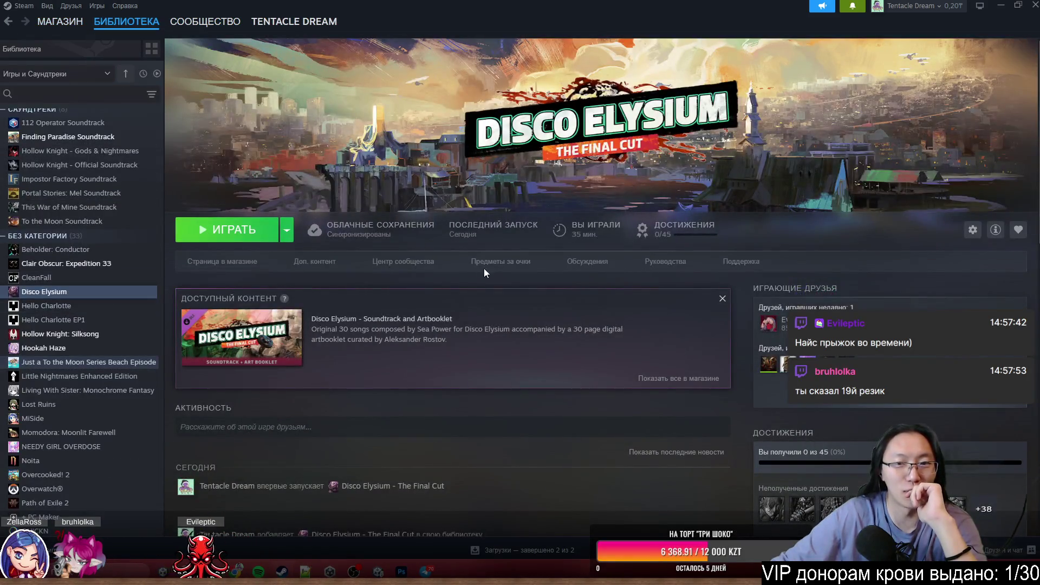
- Close Steam's Disco Elysium library page to get back to the Unity editor
left_click(1032, 6)
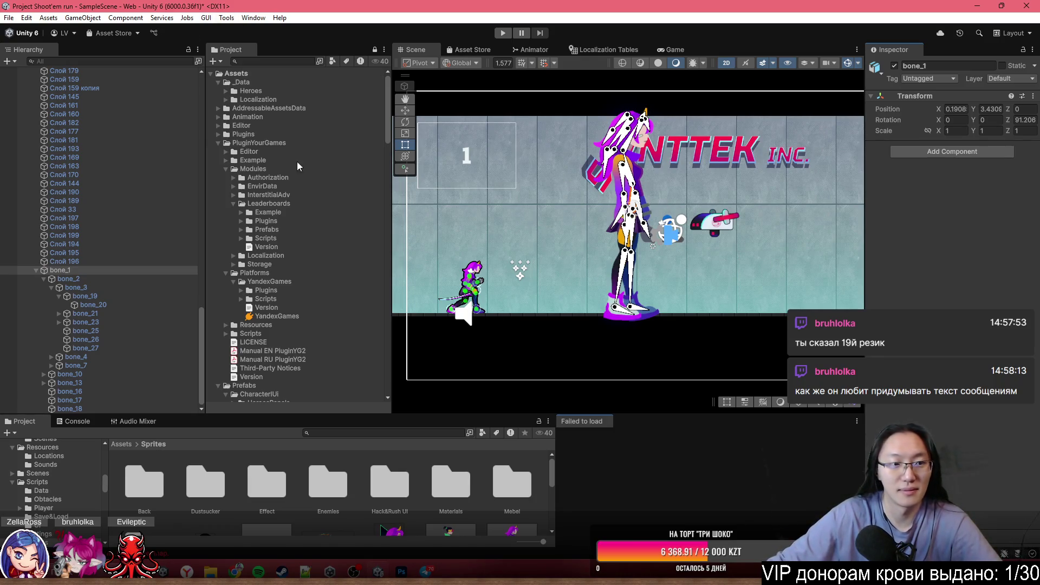
- Delete the large Hero woman duplicate and zoom the Scene view onto the small running heroine
left_click(76, 287)
scroll(99, 274, "up", 3)
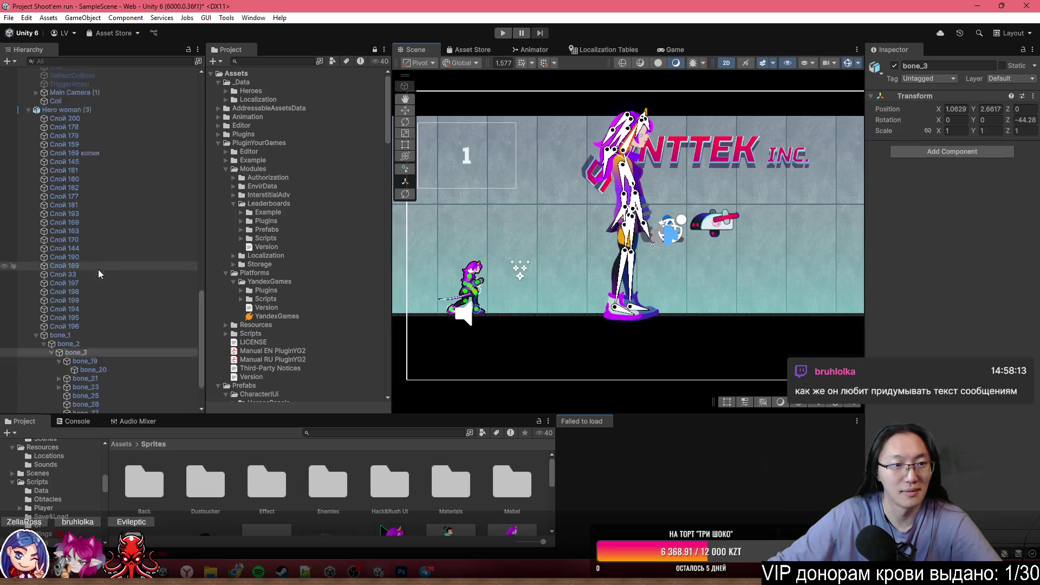
scroll(98, 269, "up", 4)
left_click(95, 204)
key("Delete")
scroll(479, 329, "up", 3)
scroll(479, 328, "up", 4)
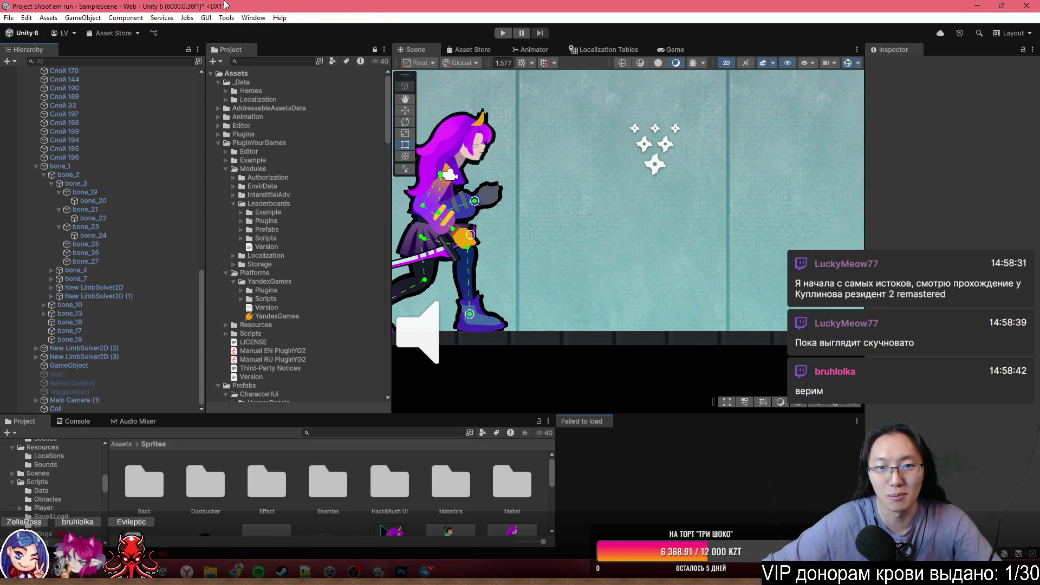
scroll(606, 195, "up", 3)
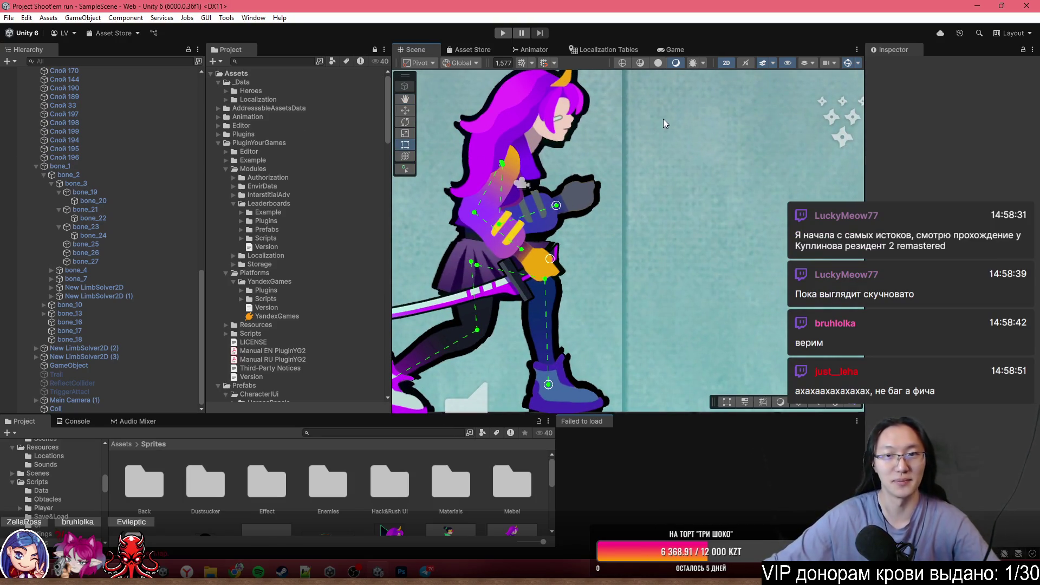
scroll(650, 211, "down", 4)
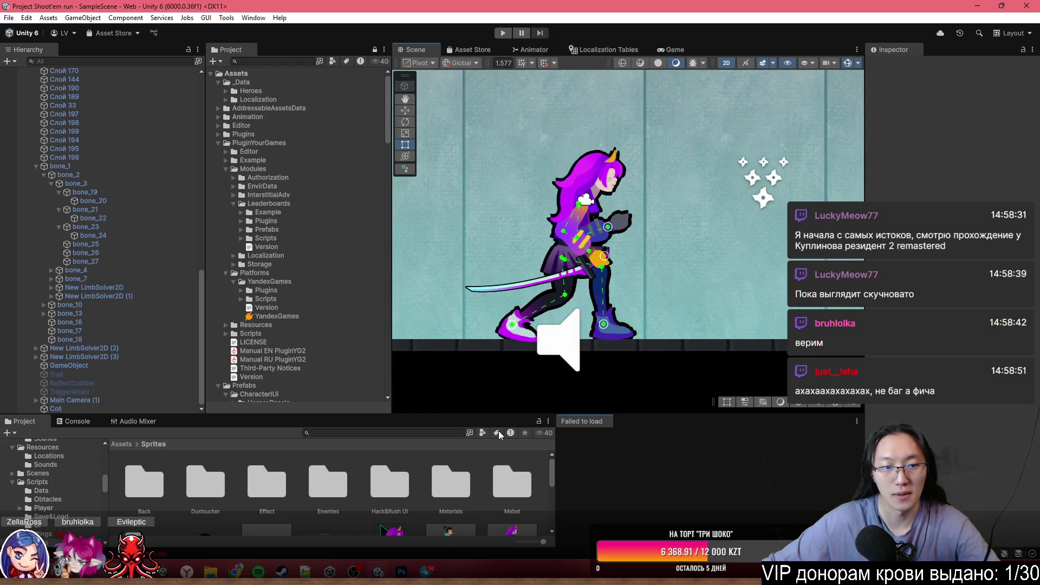
- Dock the Unimator Animator window at the bottom and close the Failed to load tab
left_click(253, 17)
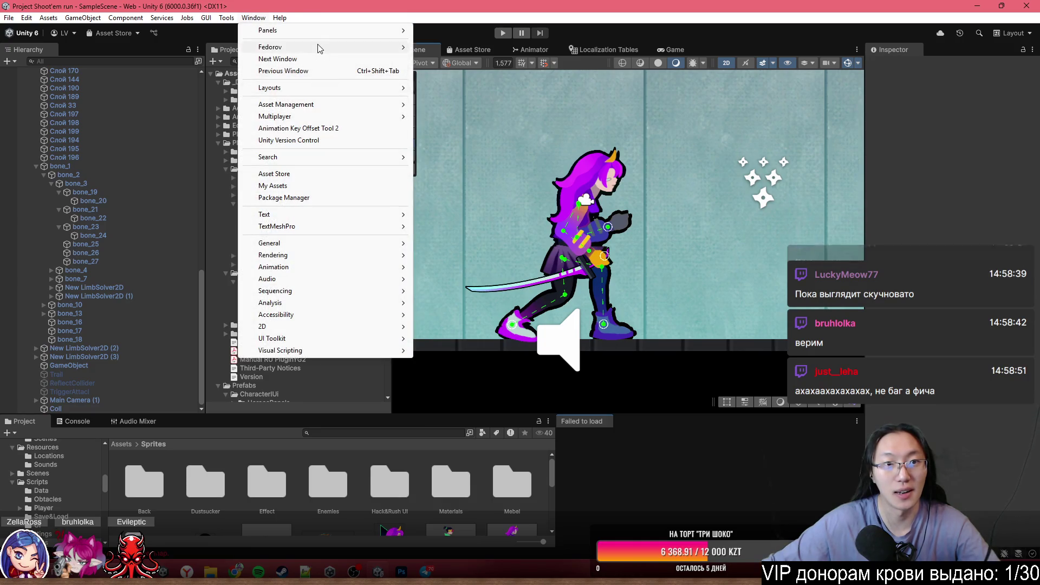
mouse_move(318, 47)
mouse_move(529, 48)
left_click(579, 47)
mouse_move(580, 51)
left_mouse_down()
mouse_move(173, 449)
mouse_move(172, 393)
mouse_move(356, 433)
mouse_move(238, 419)
left_mouse_up()
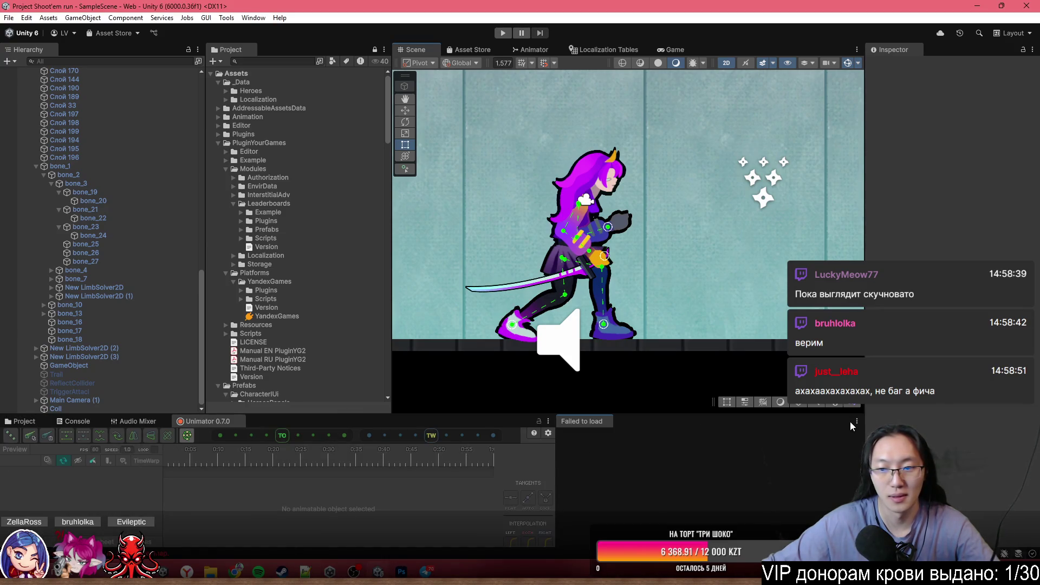
left_click(856, 421)
left_click(888, 439)
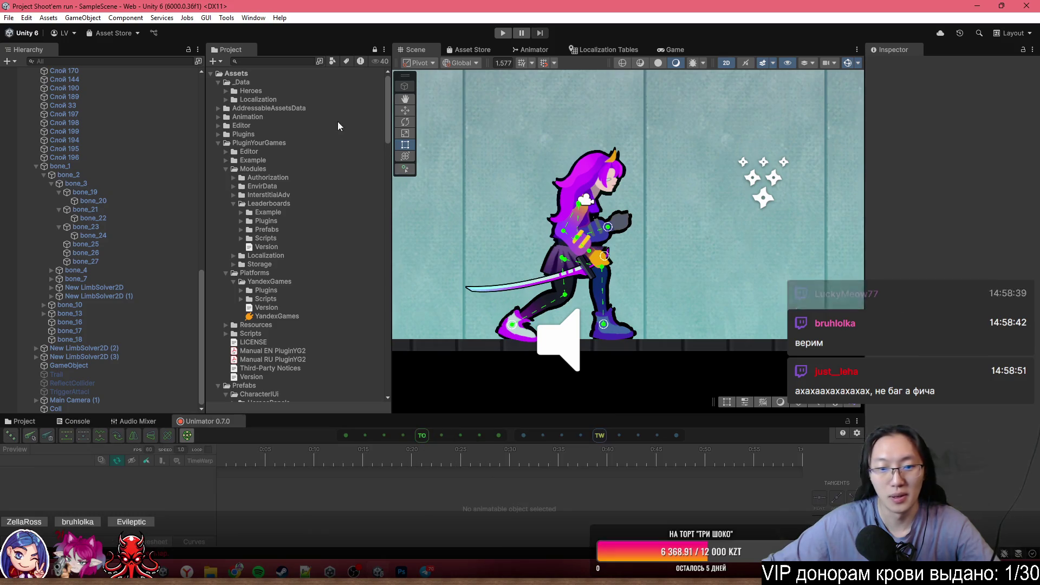
- Open the Unimator Constraint Manager and dock it beside the Unimator timeline
left_click(253, 18)
mouse_move(285, 47)
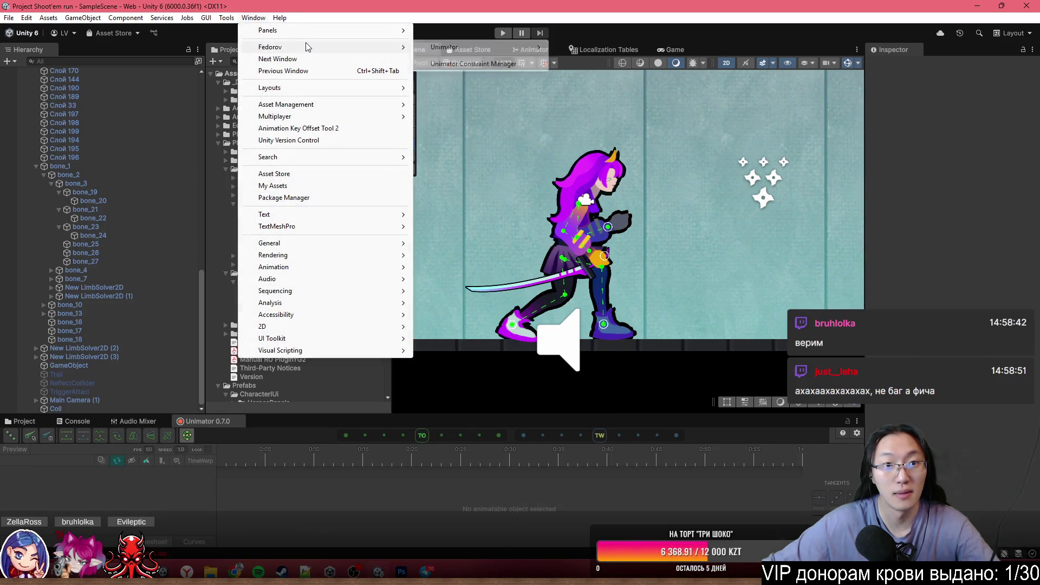
left_click(487, 64)
mouse_move(798, 236)
left_mouse_down()
mouse_move(947, 277)
mouse_move(778, 417)
left_mouse_up()
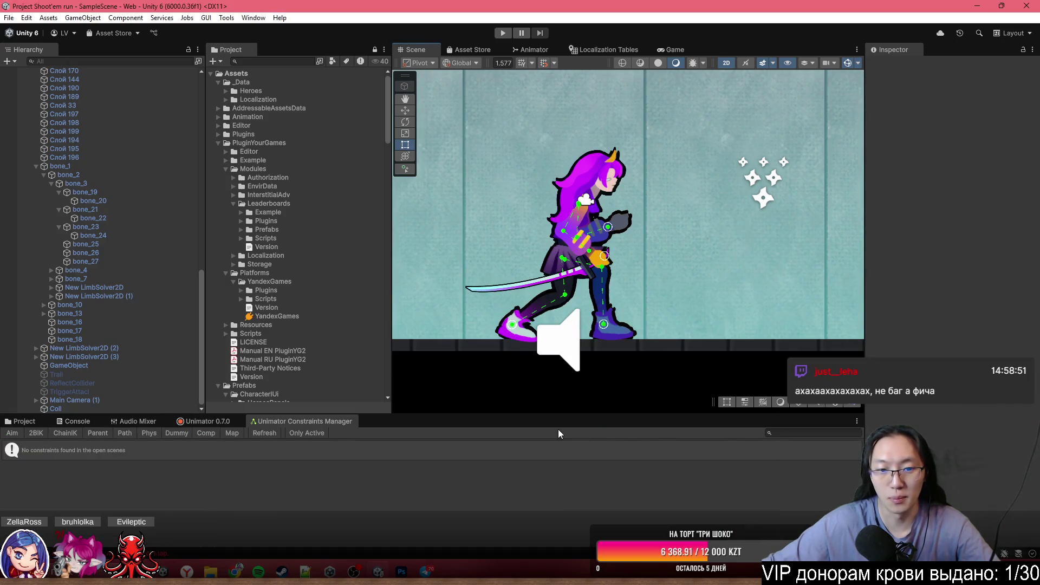
left_click_drag(551, 414, 513, 293)
left_click_drag(305, 300, 677, 406)
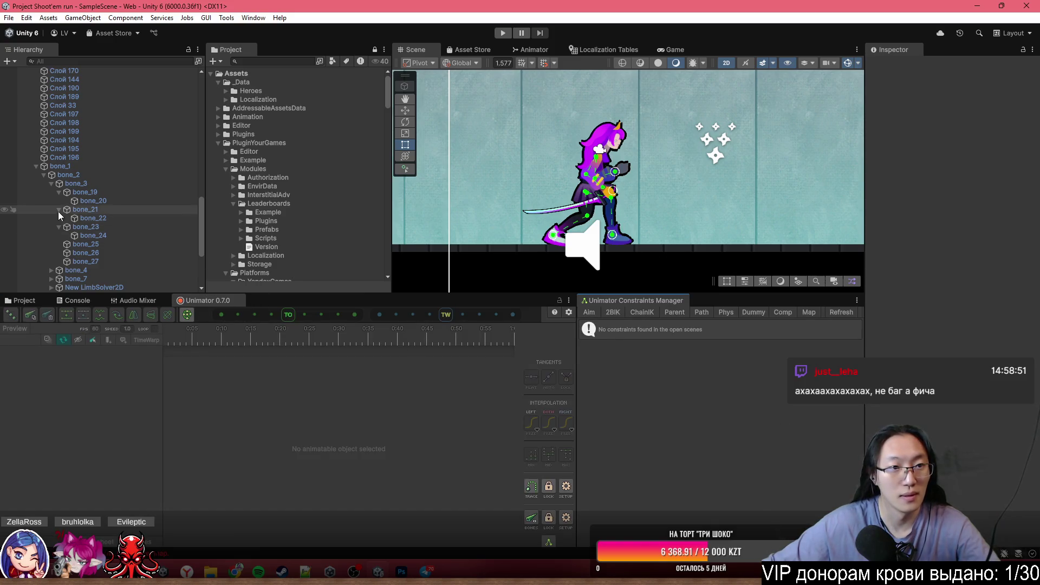
- Select Hero woman (2) and its top hair bones bone_19 and bone_20 for a physics rig
scroll(56, 212, "up", 6)
left_click(100, 103)
scroll(582, 173, "up", 2)
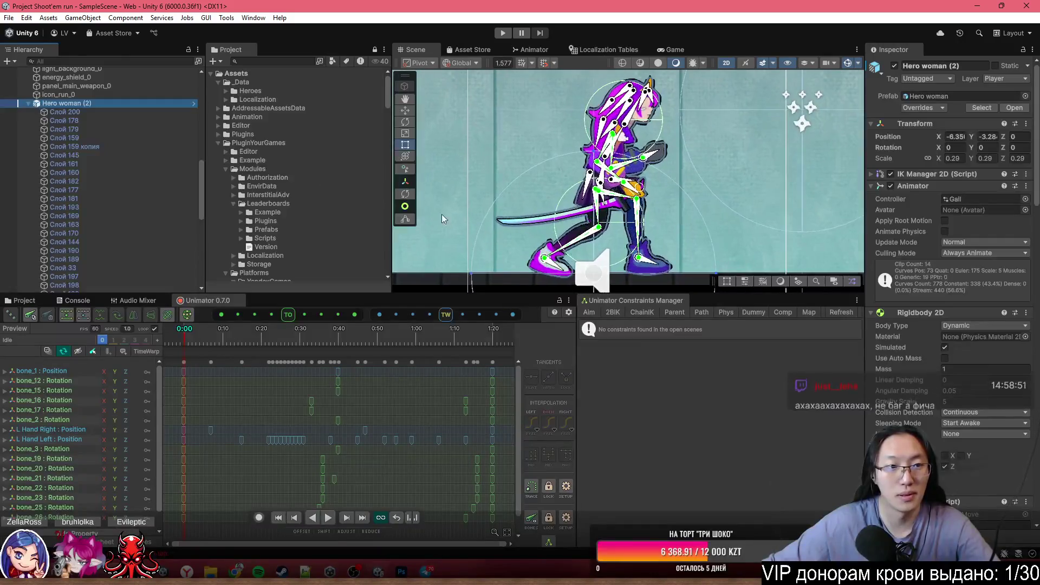
scroll(585, 165, "up", 2)
scroll(585, 162, "up", 4)
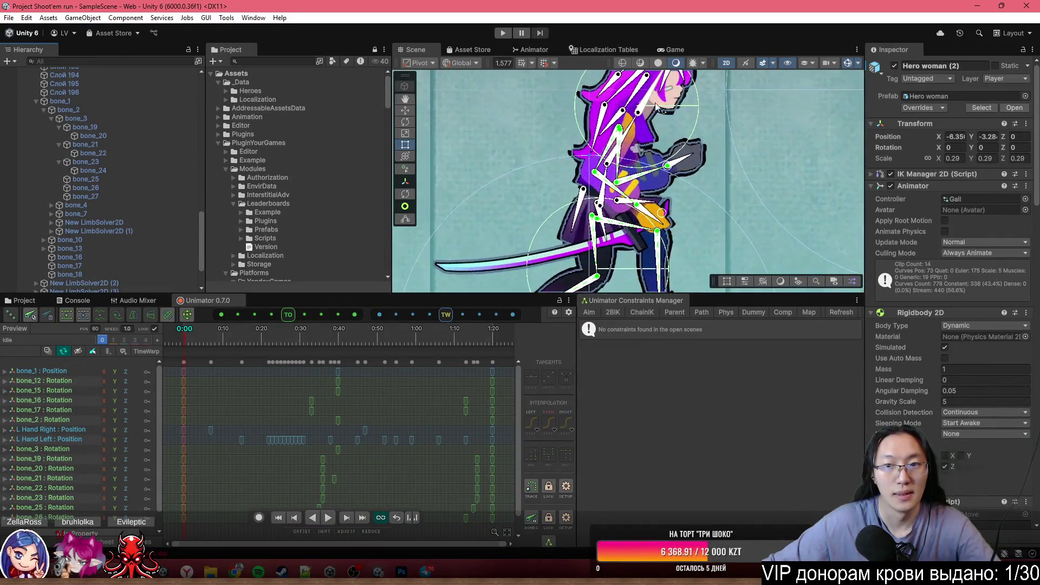
left_click(599, 143)
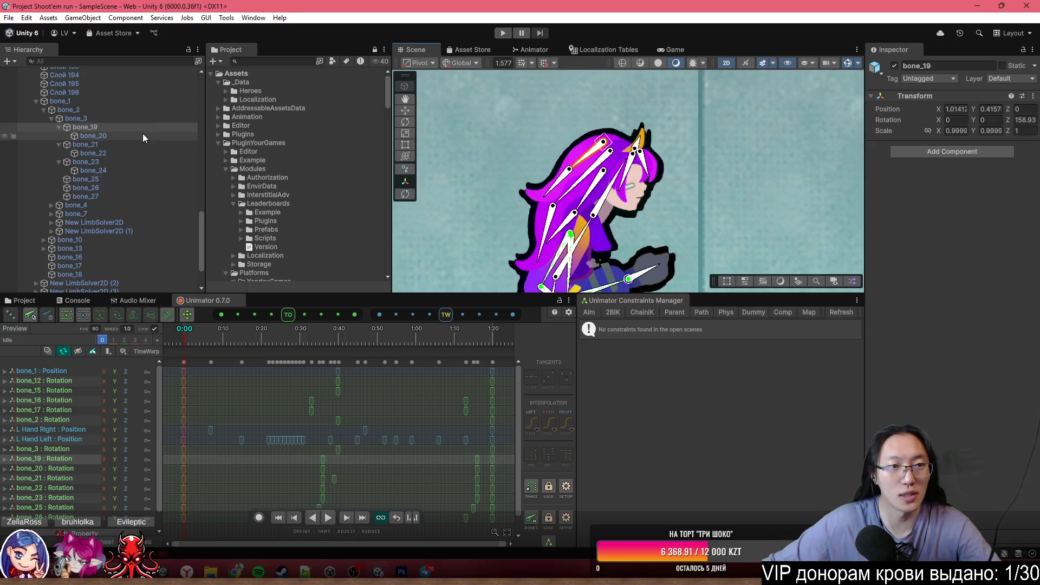
left_click(727, 316)
type("HairTop")
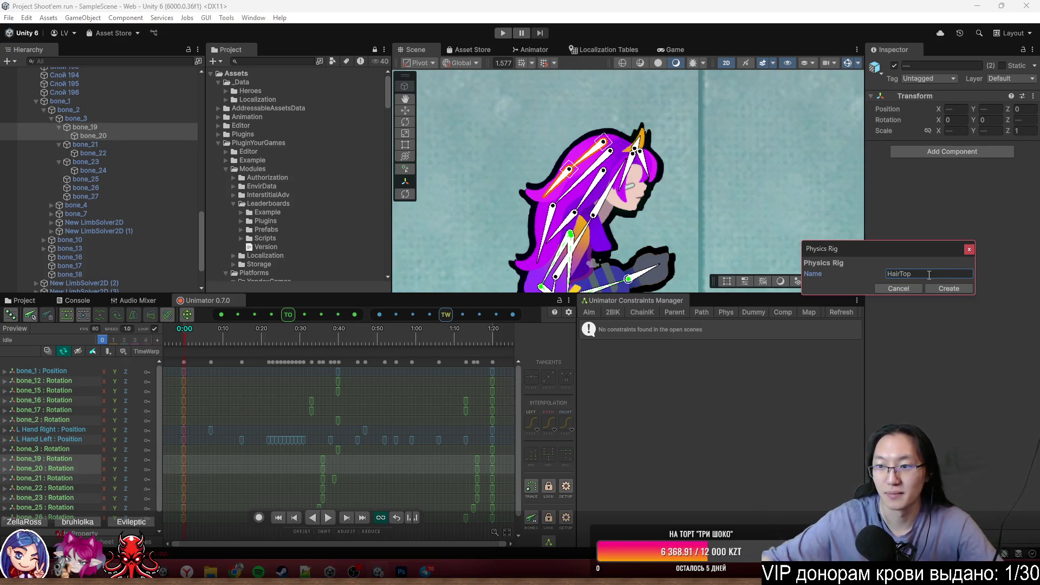
- Create the HairTop physics rig for the top hair bones and reframe the Scene view
left_click(939, 287)
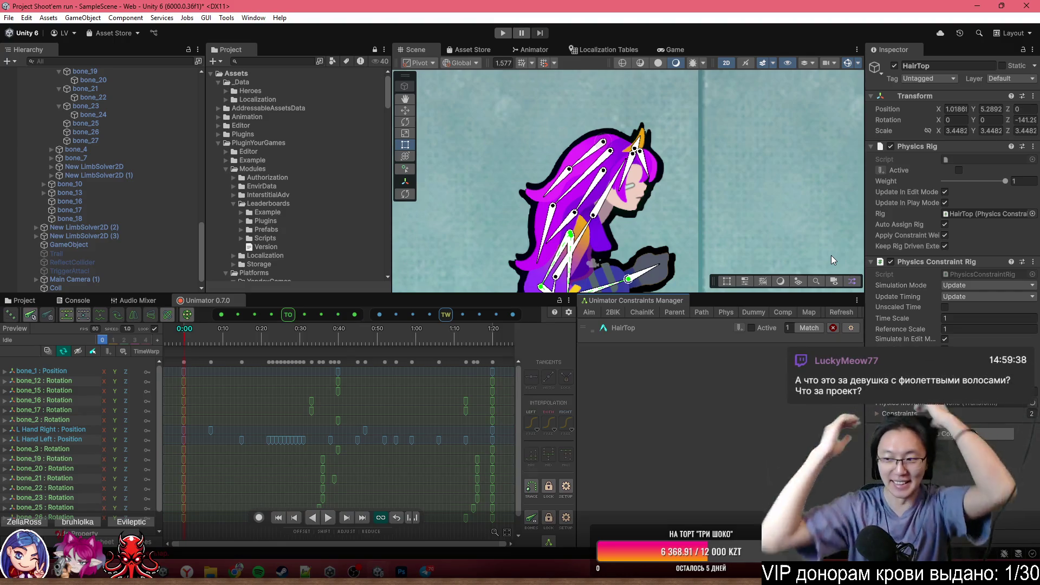
scroll(532, 234, "down", 5)
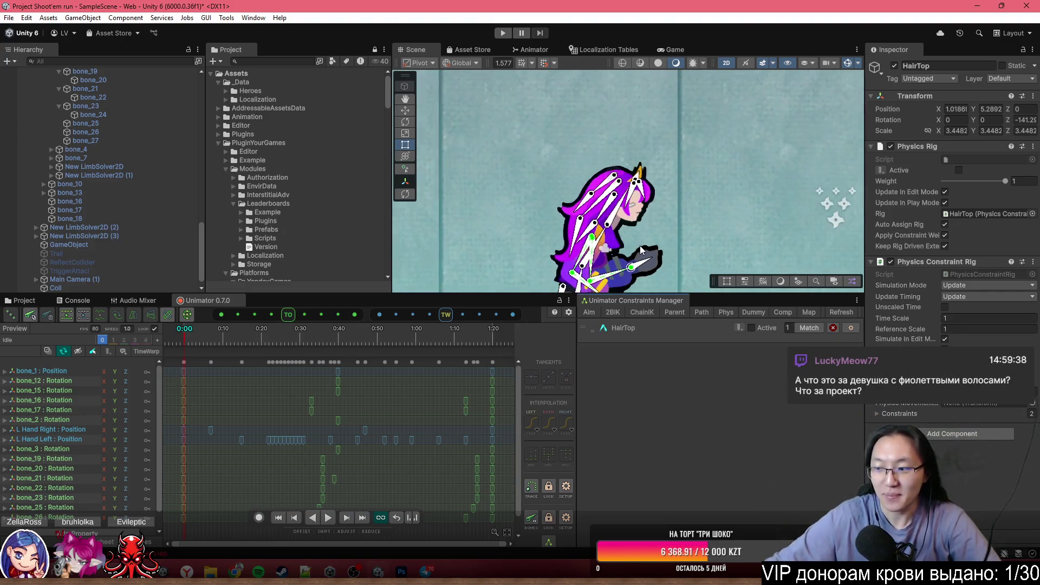
scroll(647, 138, "up", 2)
left_click_drag(719, 211, 714, 160)
left_click_drag(732, 295, 731, 377)
- Select Hero woman (2) and enter Play mode to test the hair physics
scroll(581, 292, "down", 1)
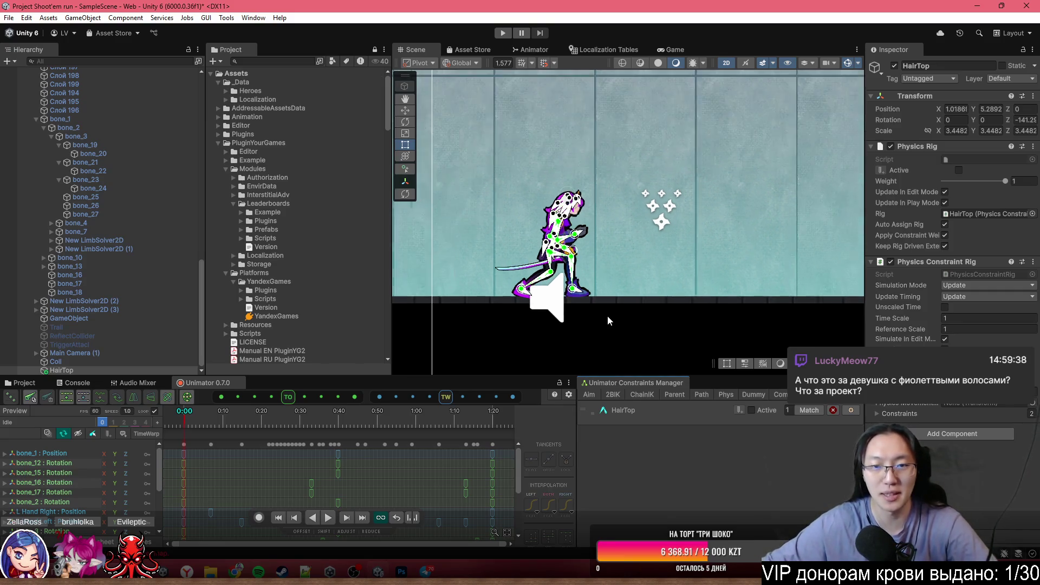
scroll(607, 317, "down", 5)
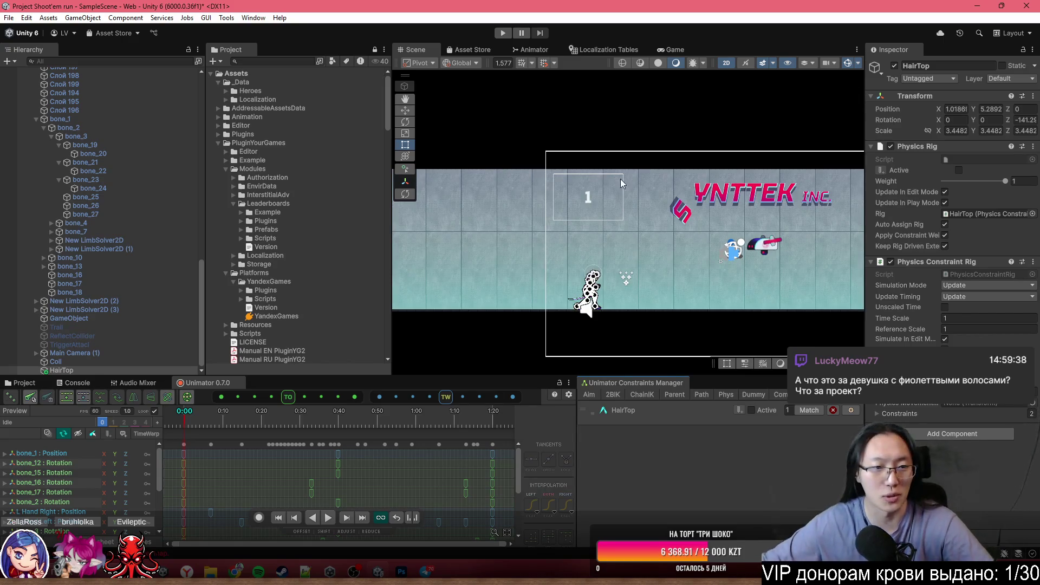
scroll(95, 227, "up", 8)
left_click(85, 153)
left_click(503, 33)
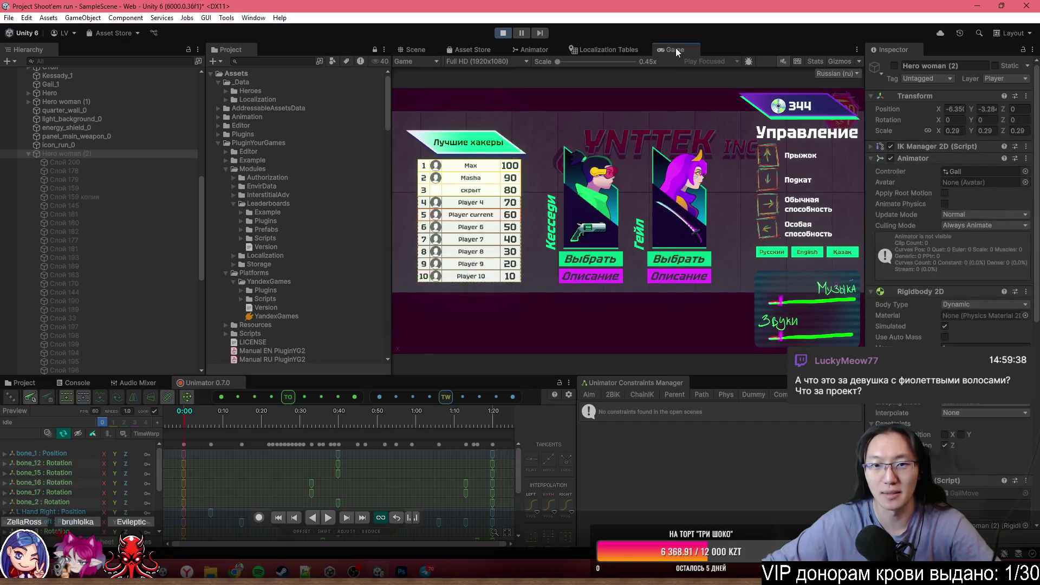
- Maximize the Game view and play a run as Кессиди, sliding, jumping and shooting past obstacles
key("shift+space")
left_click(479, 379)
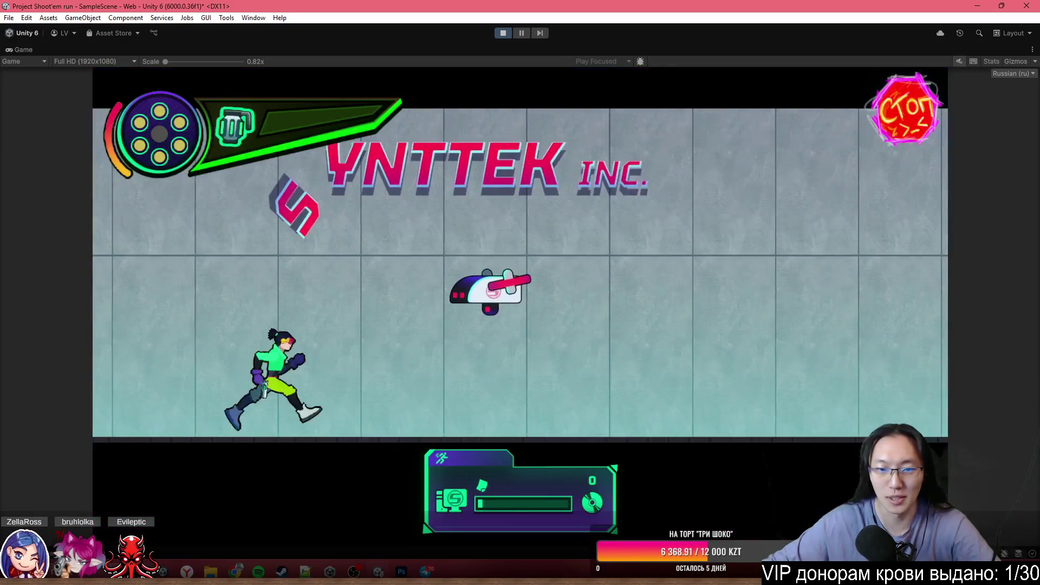
key("s")
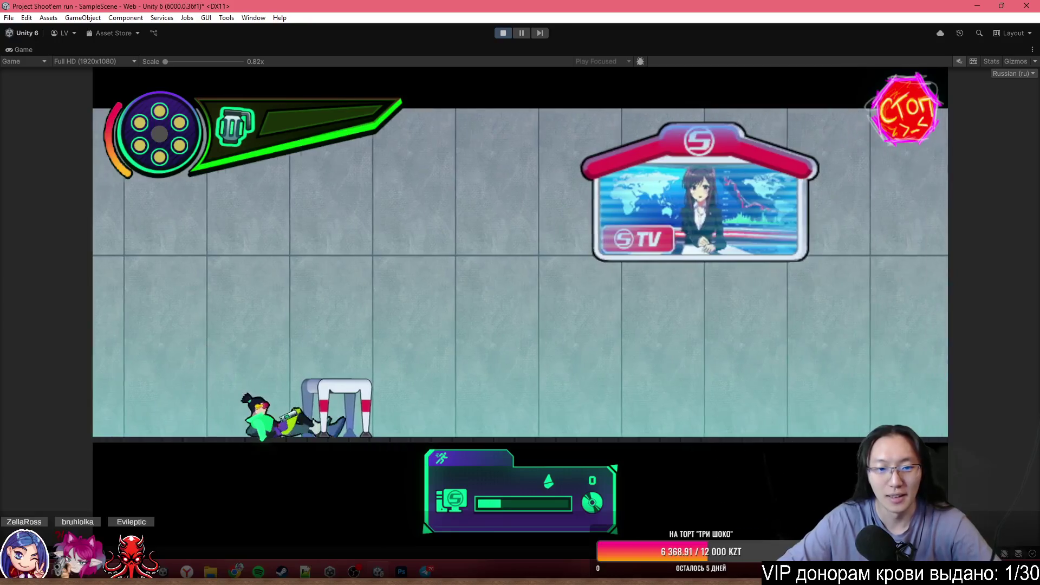
key("f")
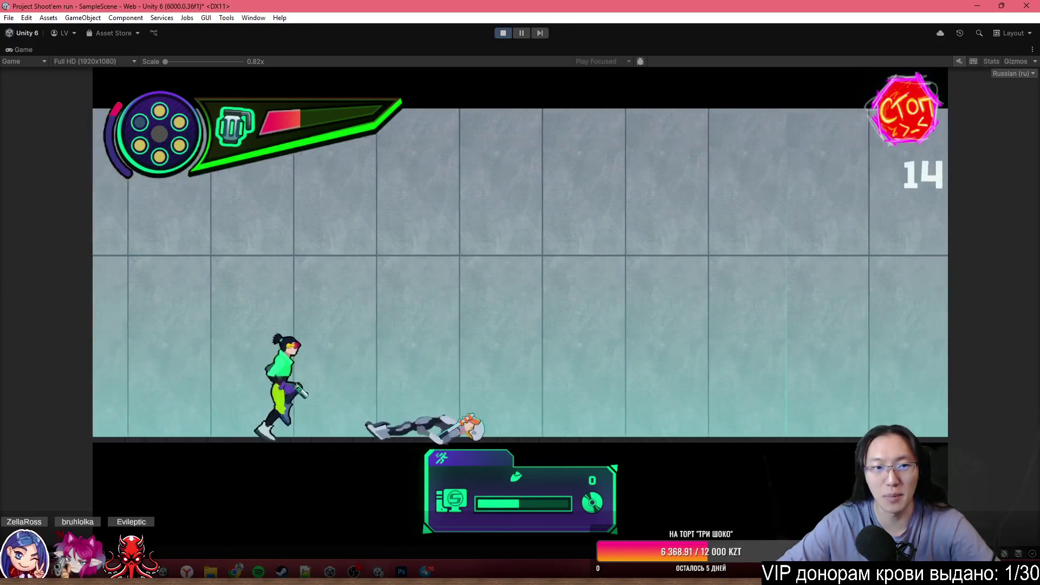
key("s")
key("w")
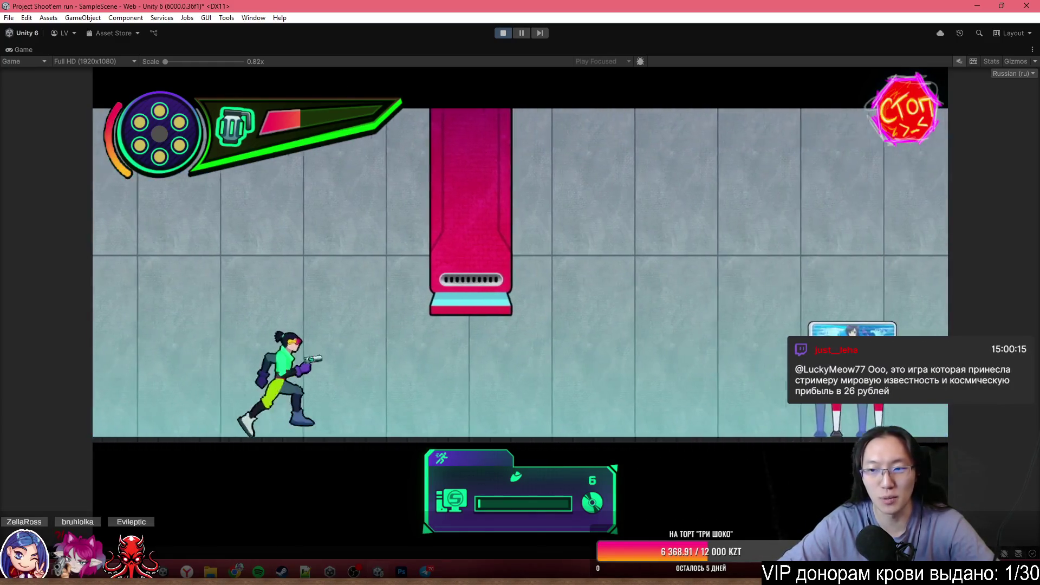
key("s")
key("s")
key("w")
key("s")
key("s")
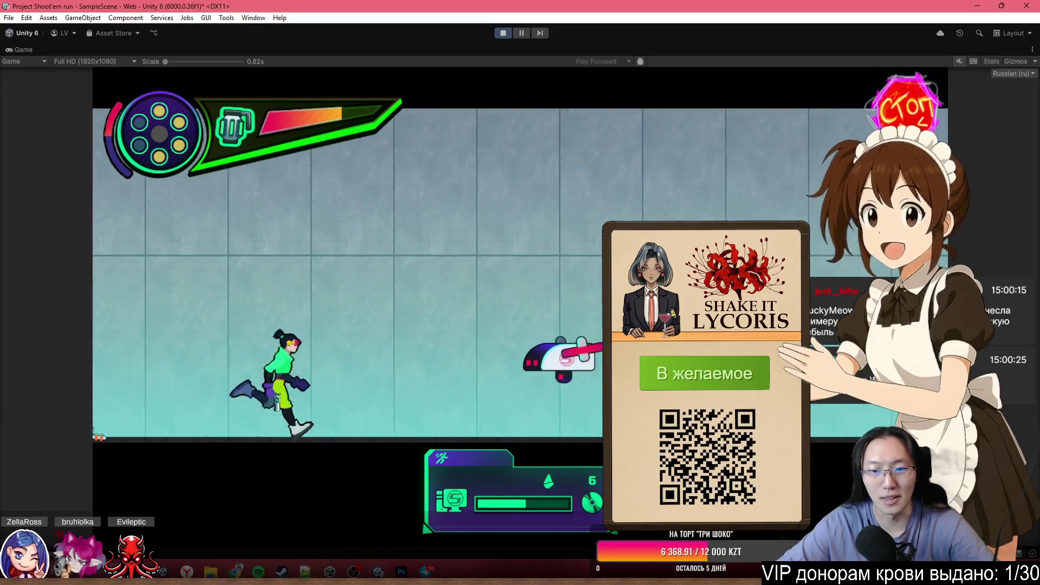
key("s")
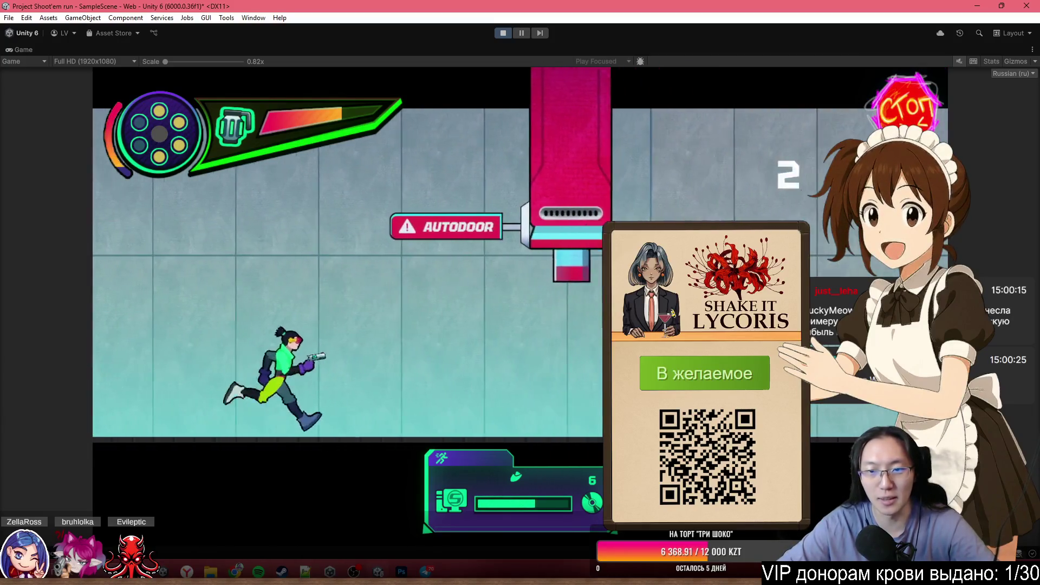
key("s")
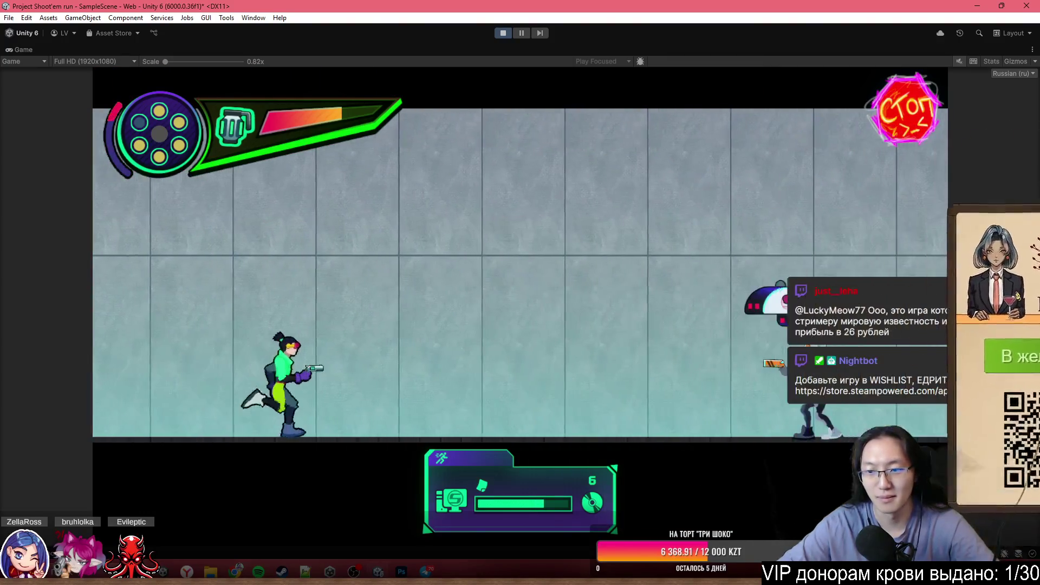
key("s")
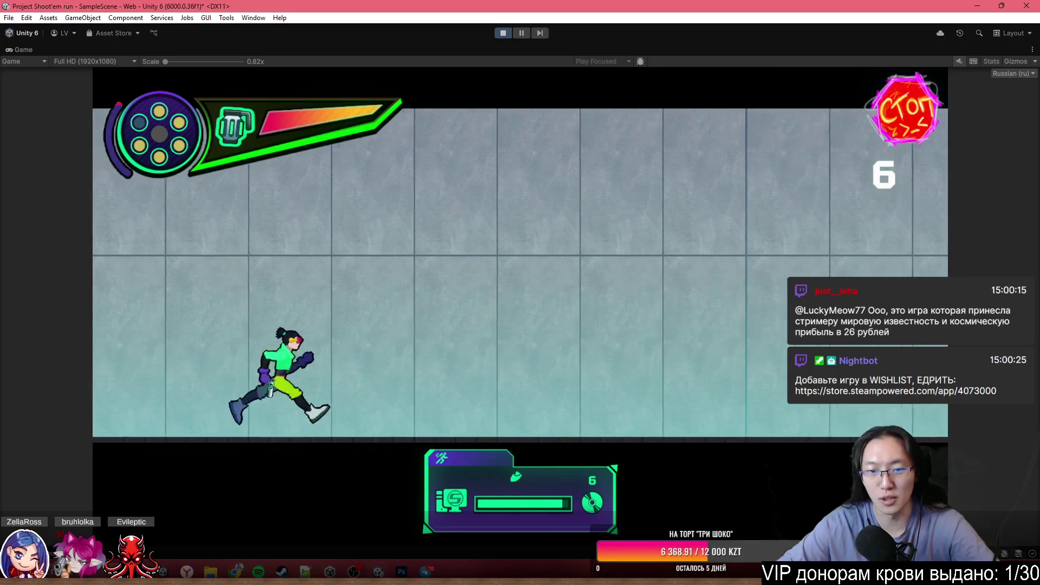
key("w")
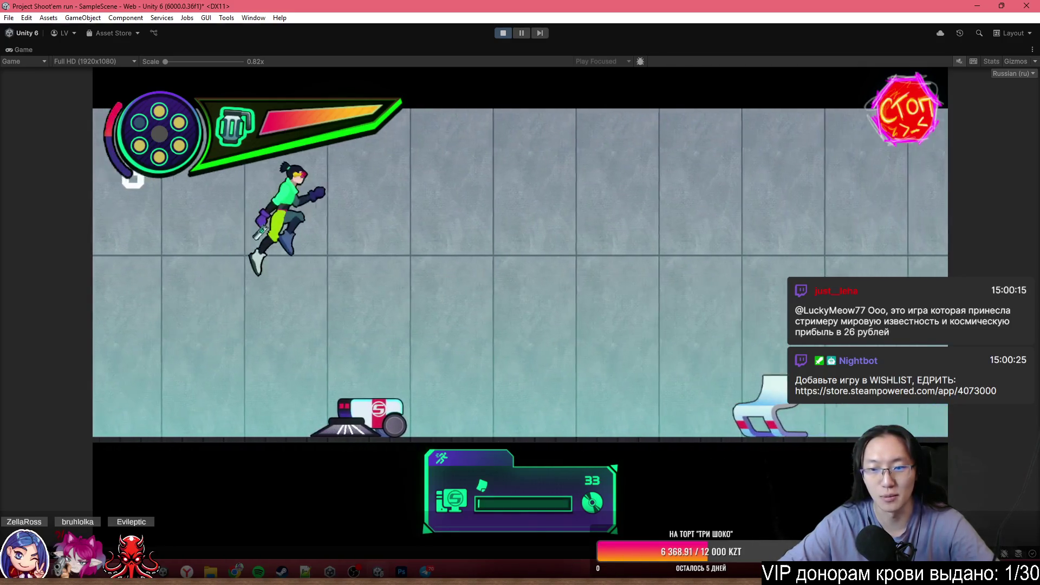
key("w")
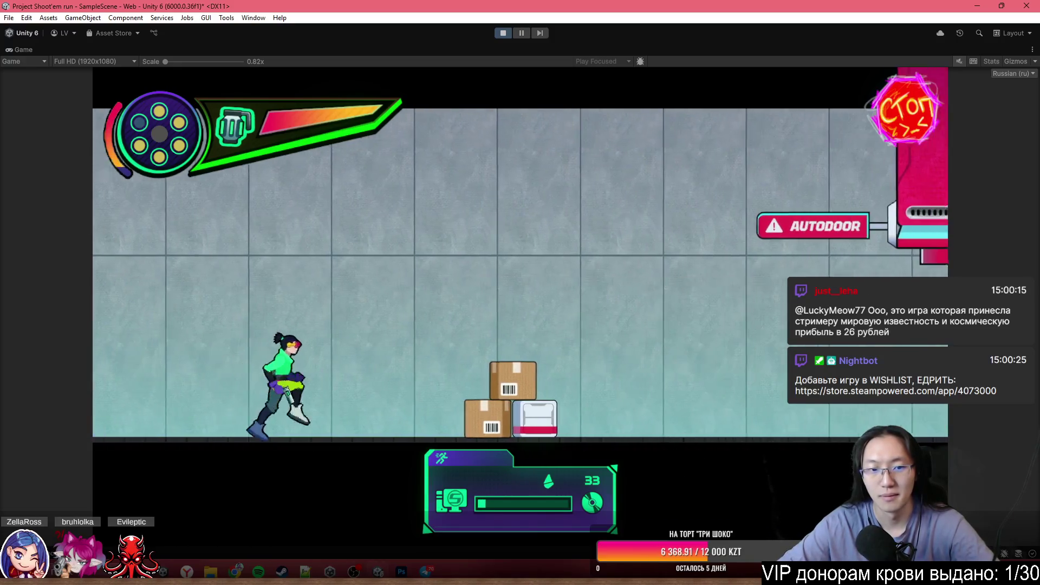
key("w")
key("s")
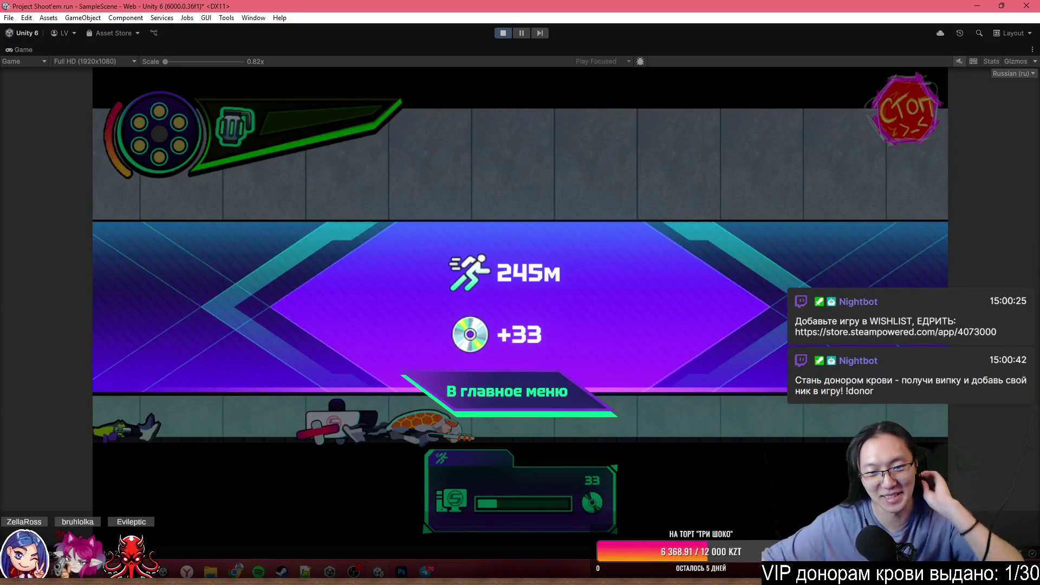
- Return to the main menu, play a second run as Гейл to 291м, then stop Play mode
left_click(599, 395)
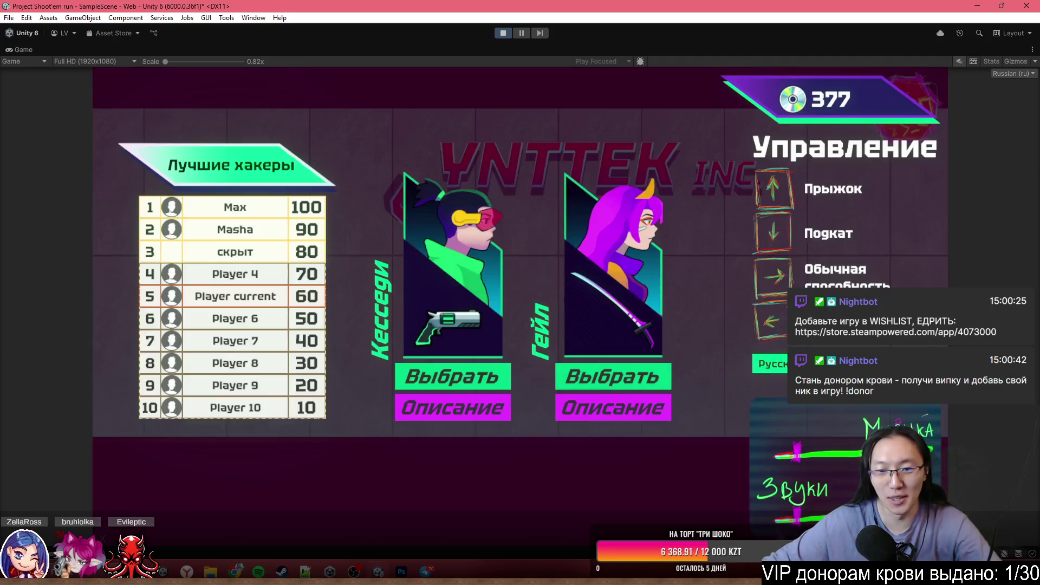
left_click(625, 379)
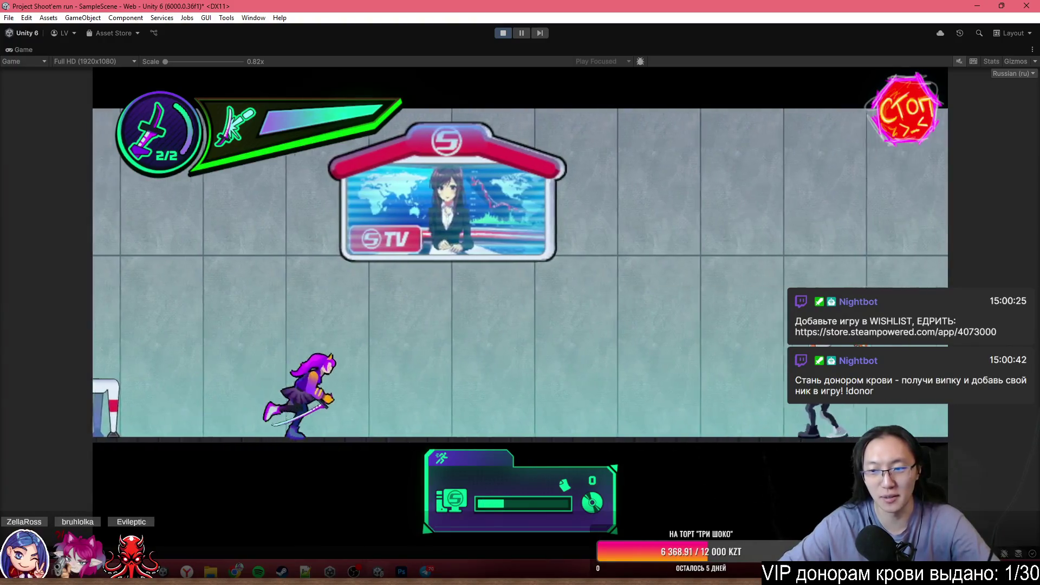
key("space")
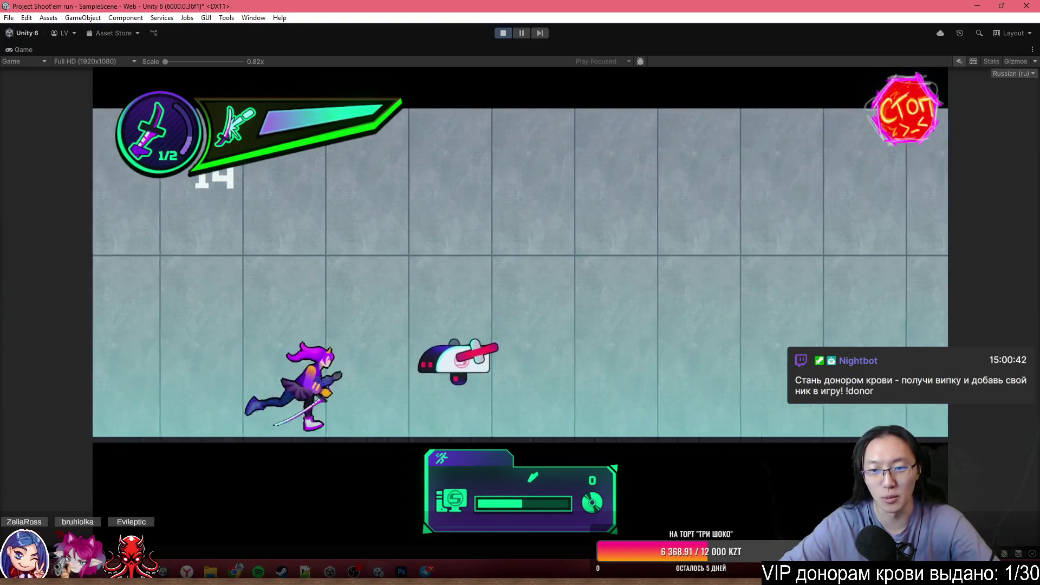
key("space")
key("space")
key("space")
key("Down")
key("space")
key("Down")
key("Down")
key("space")
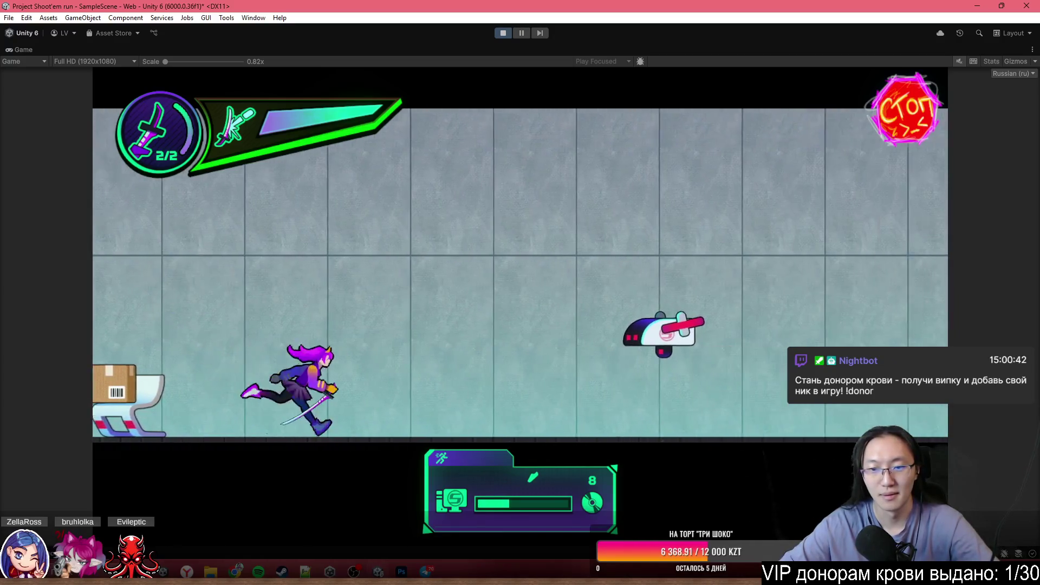
key("Down")
key("space")
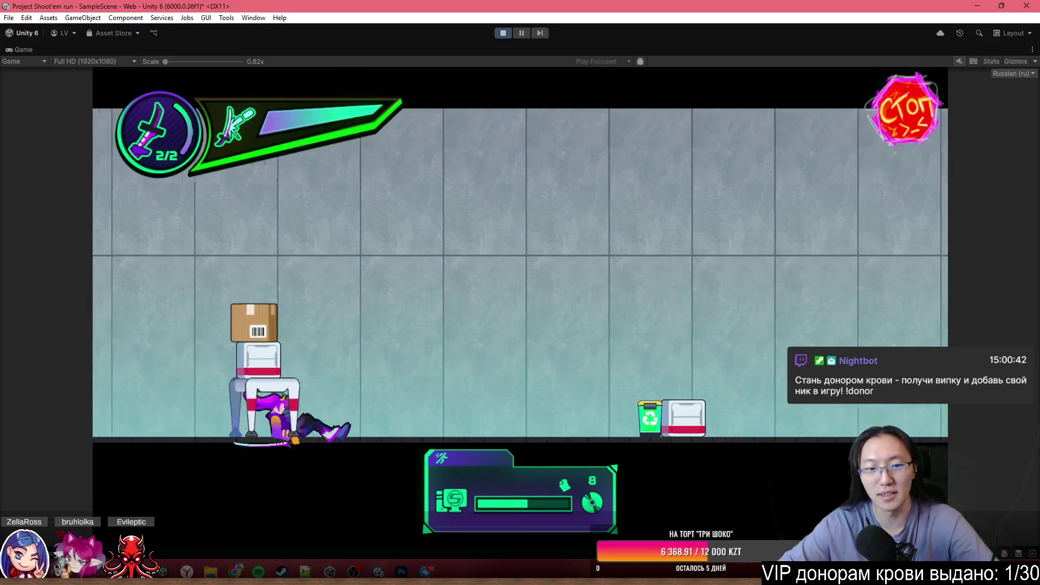
key("space")
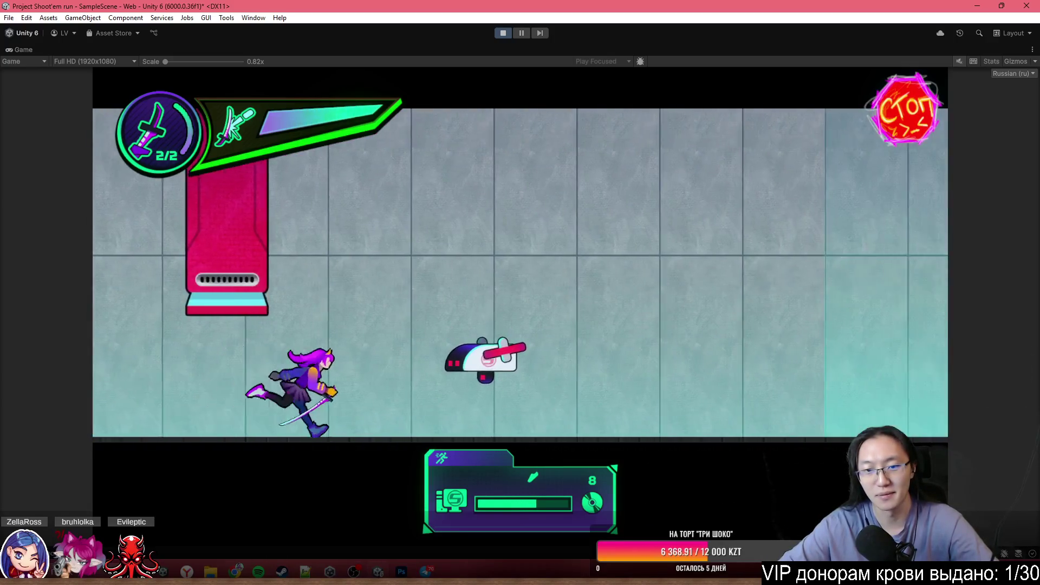
key("Down")
key("Down")
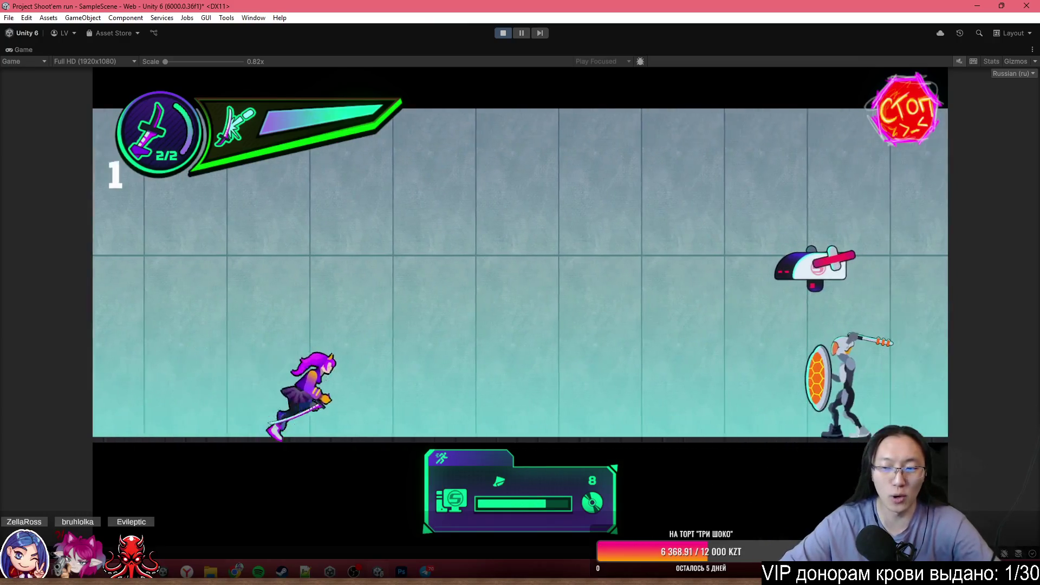
key("space")
key("Down")
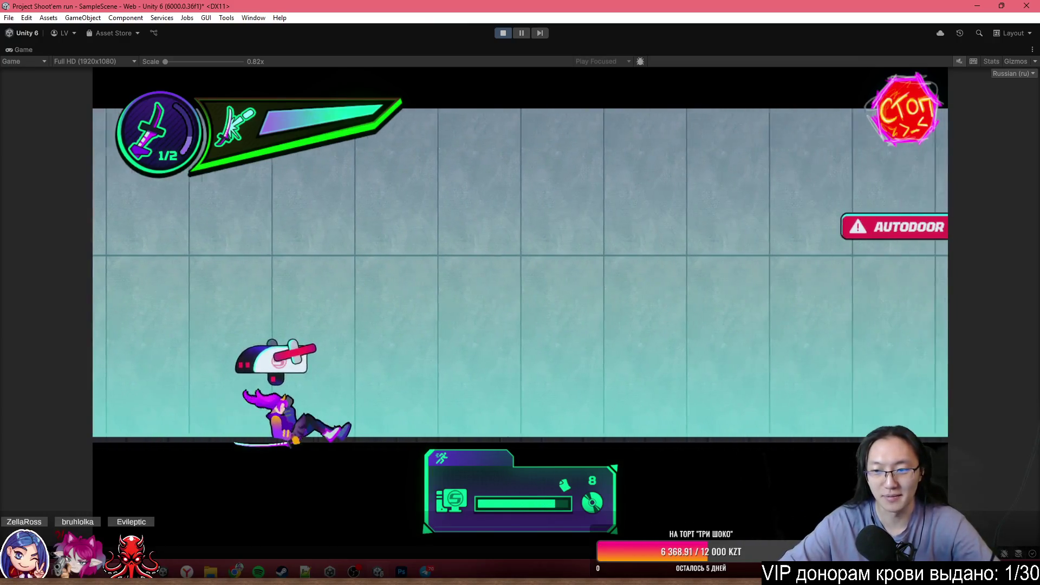
key("Down")
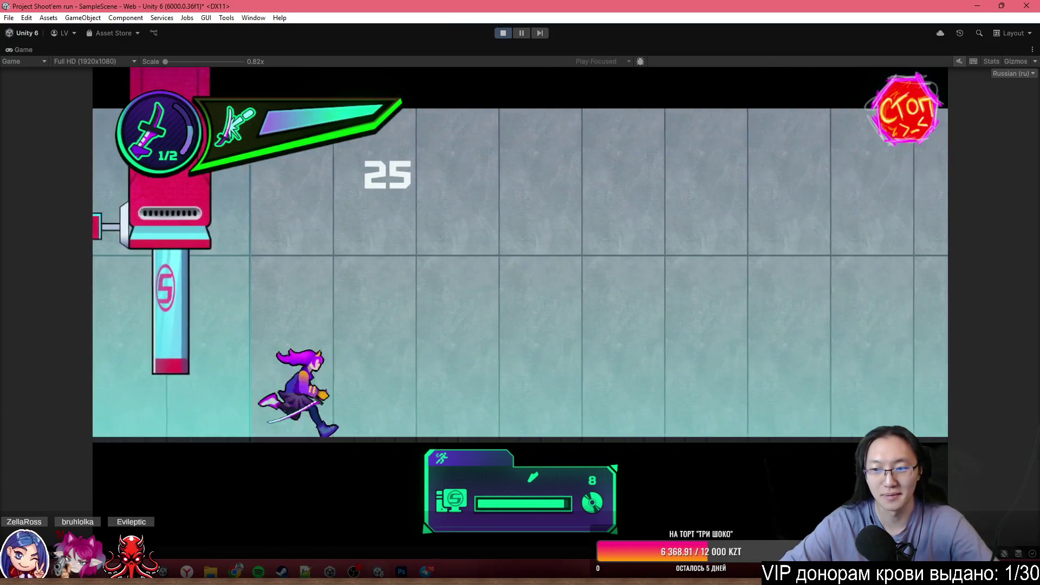
key("Down")
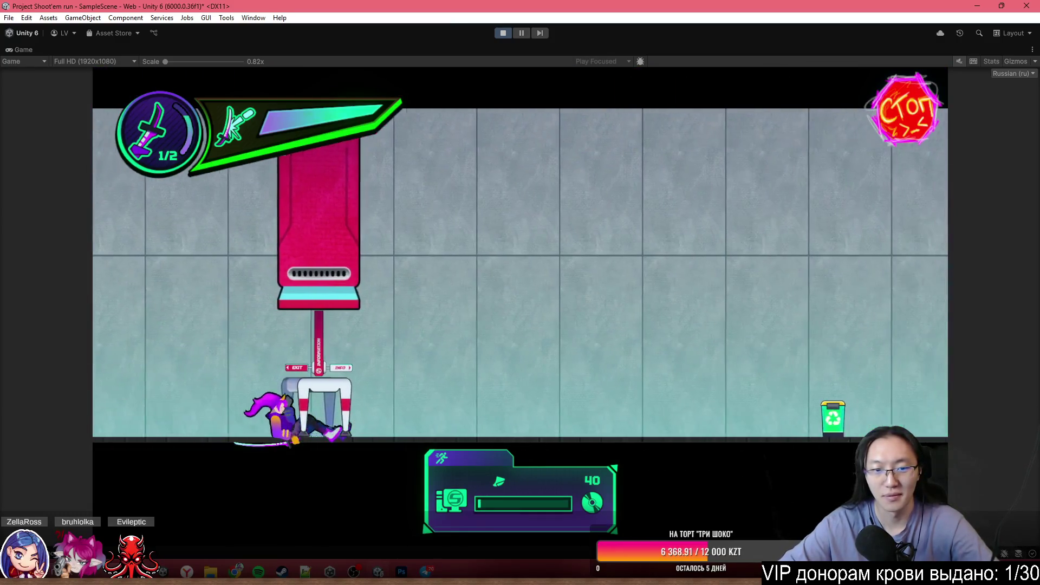
key("Up")
key("Down")
key("Down")
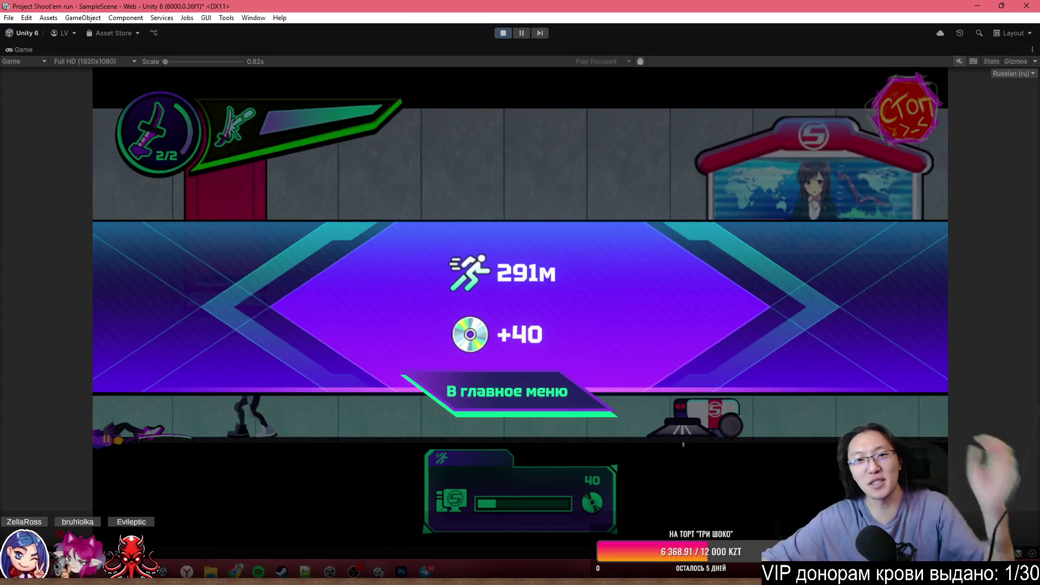
left_click(503, 33)
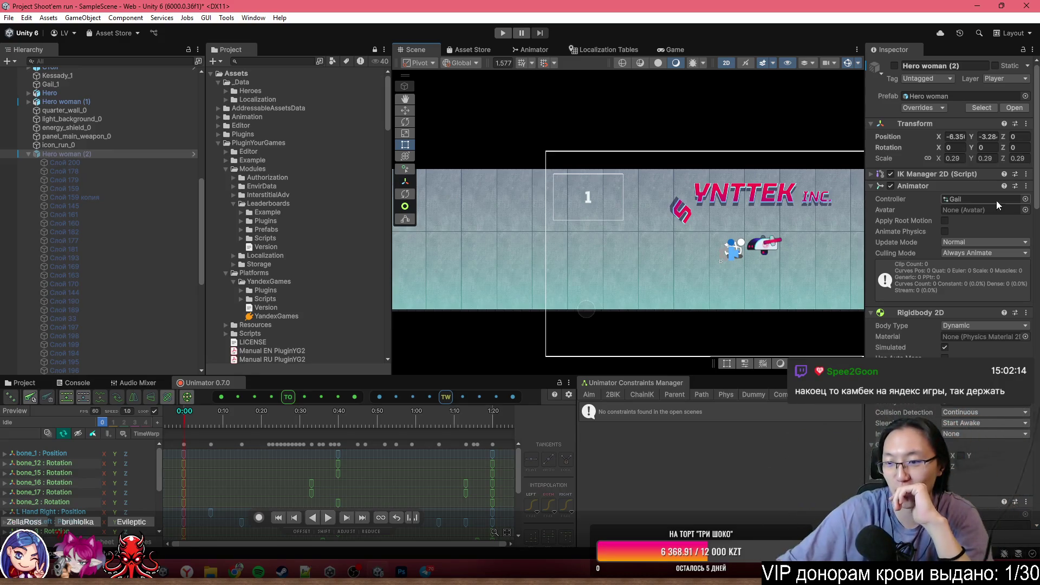
- Activate Hero woman (2) and frame the heroine in the Scene view
left_click(108, 154)
key("alt+shift+a")
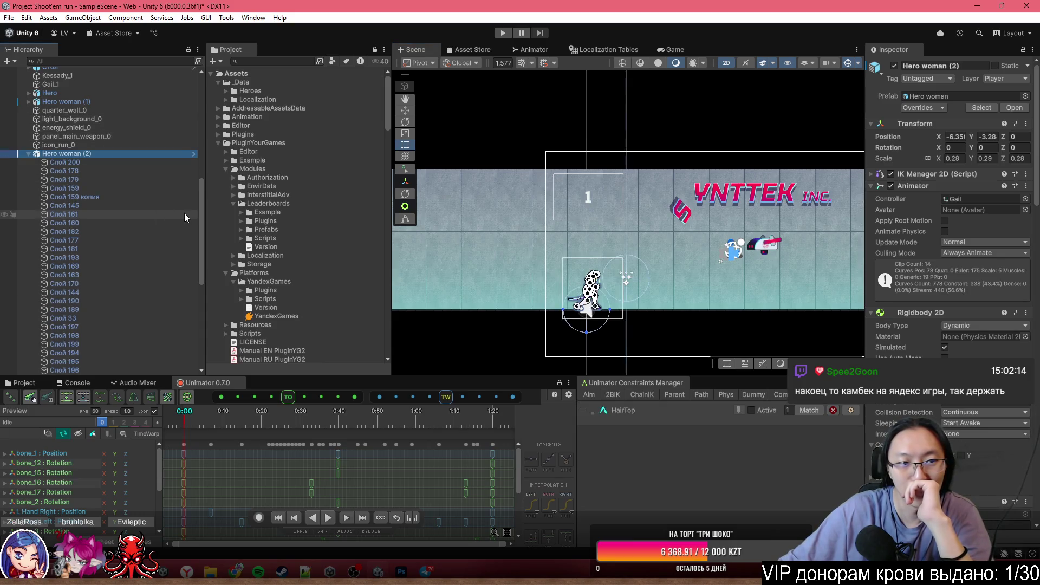
key("f")
scroll(558, 249, "up", 5)
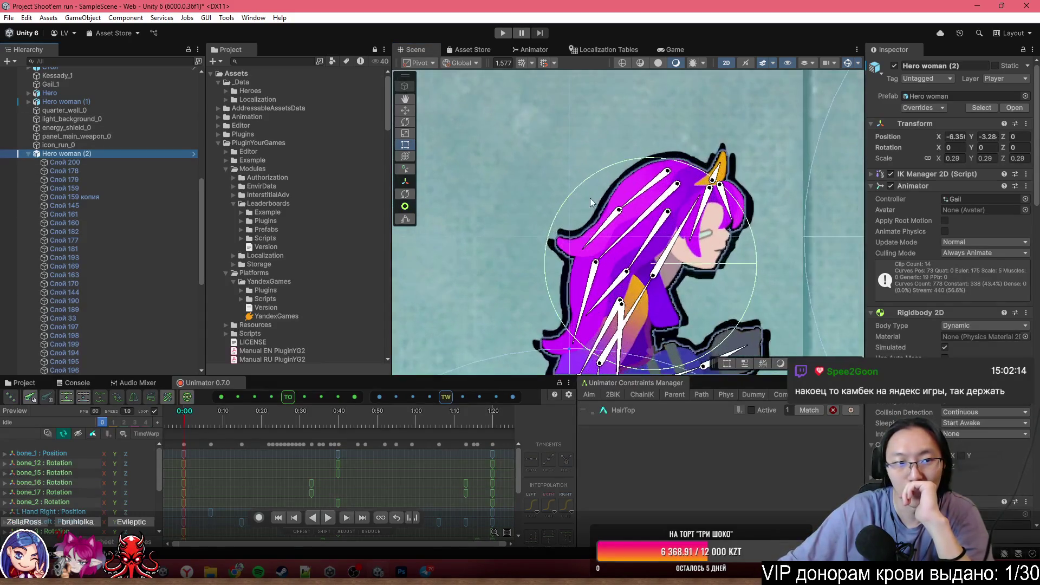
scroll(158, 288, "down", 5)
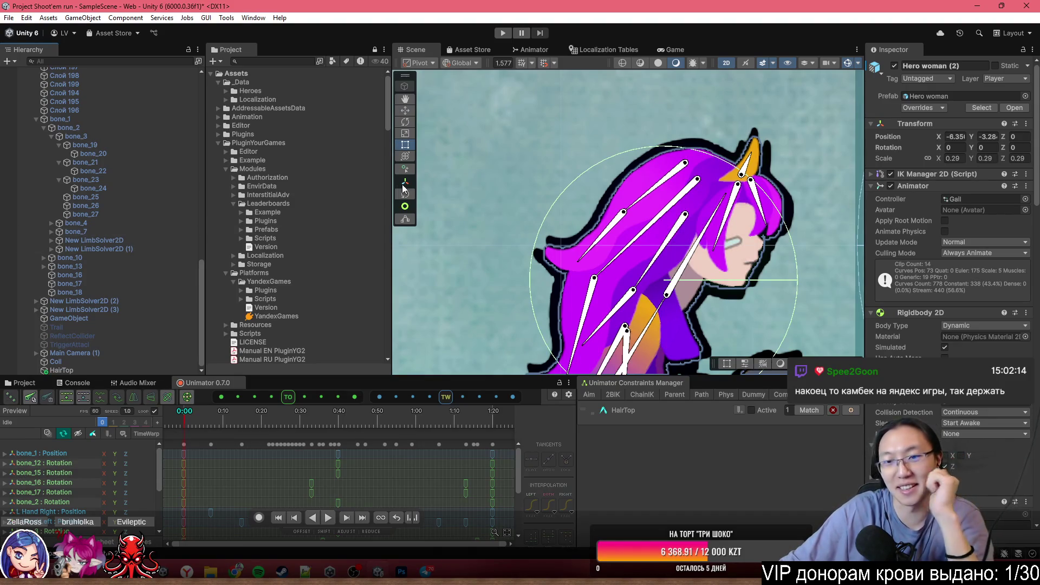
scroll(574, 182, "up", 2)
- Select hair bones bone_19 and bone_20 and expand the HairTop constraint's Bone Physics Settings
left_click(657, 200)
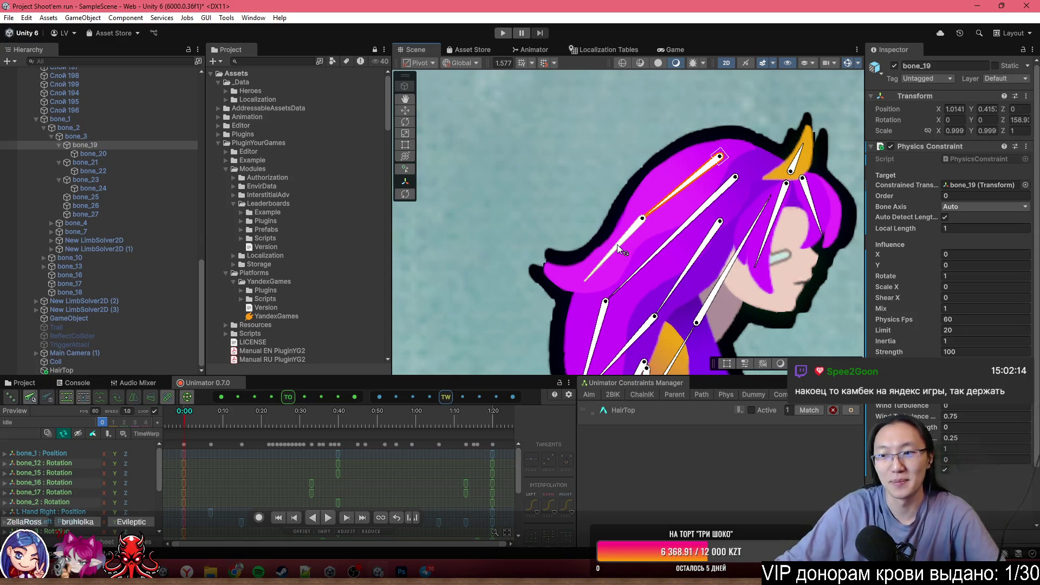
left_click(616, 244)
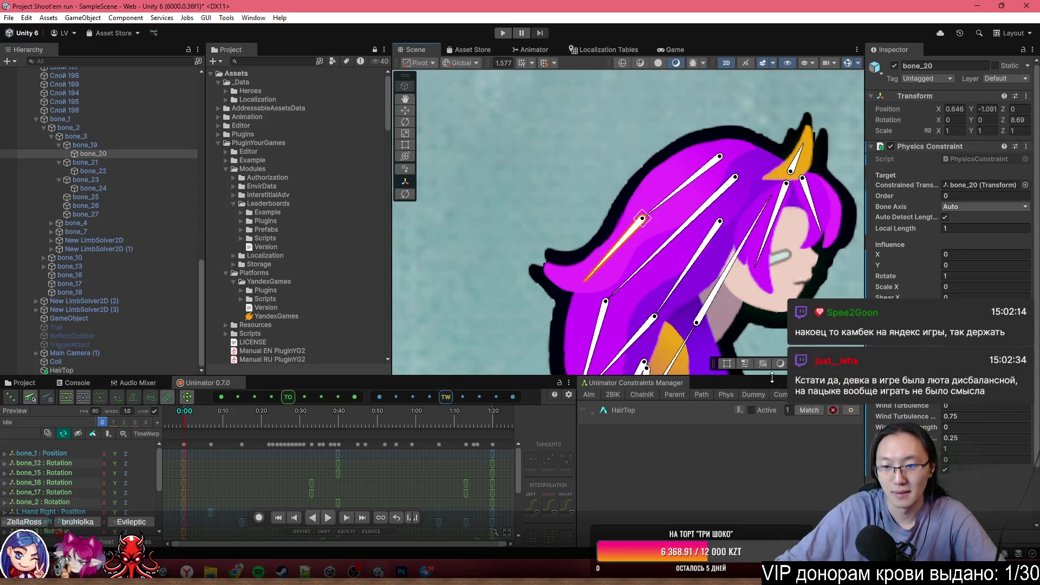
left_click_drag(771, 377, 772, 293)
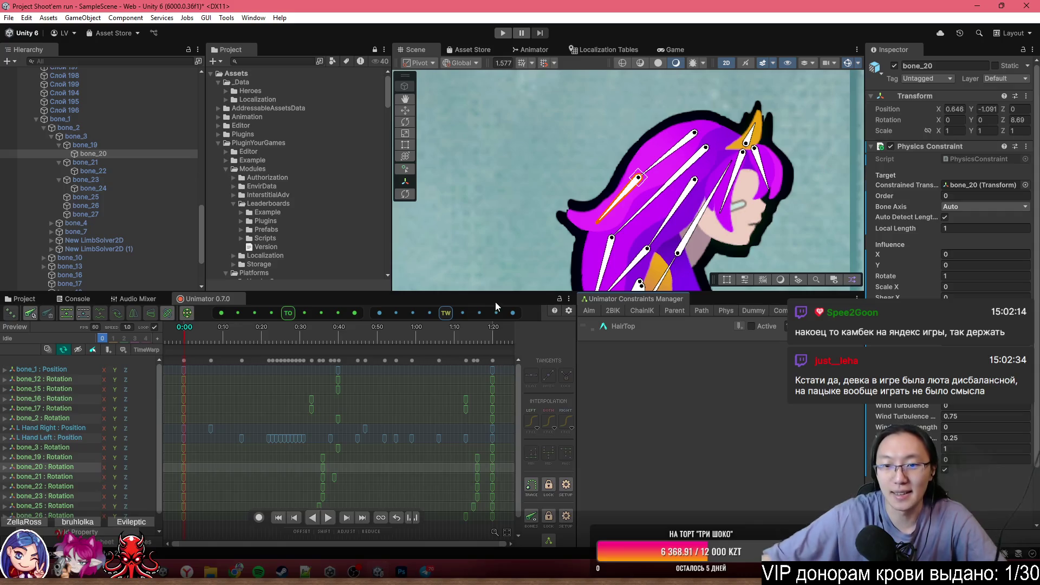
left_click(618, 327)
scroll(701, 422, "down", 5)
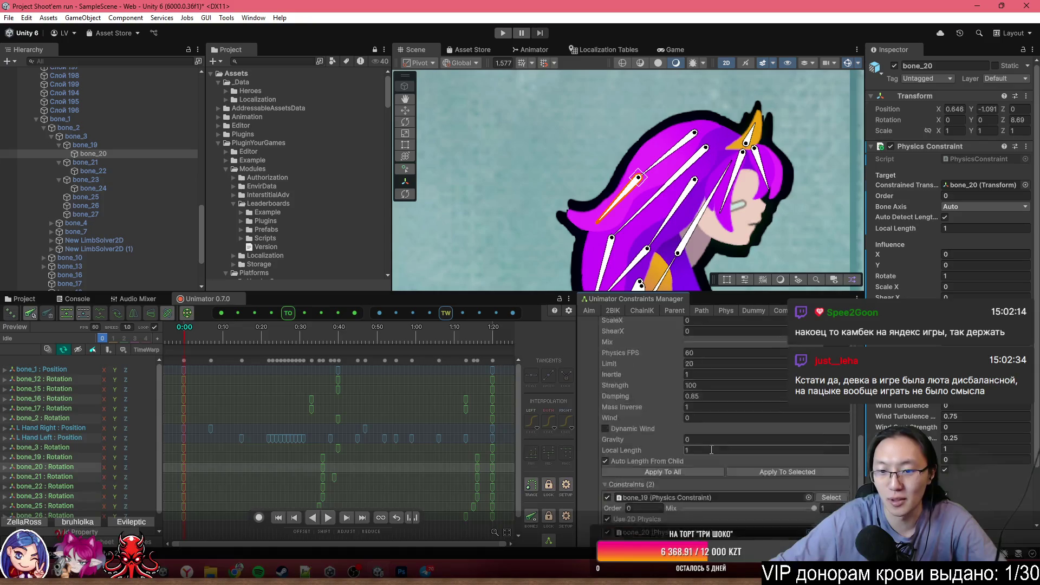
scroll(693, 436, "up", 2)
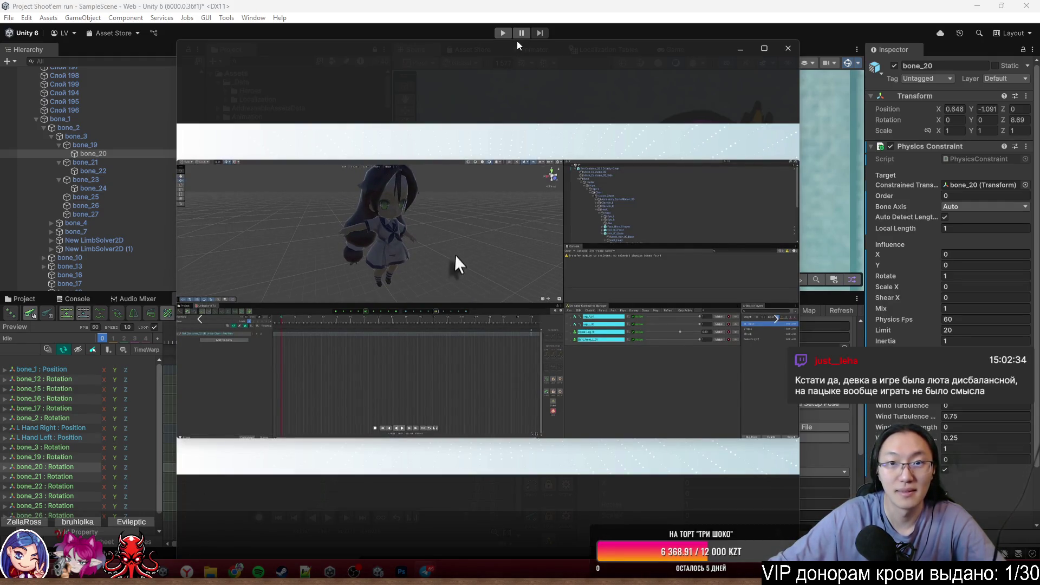
- Move the viewer to the upper left, play Unimator phys.mp4, skip ahead, and pause at 01:14
mouse_move(515, 49)
left_mouse_down()
mouse_move(506, 137)
mouse_move(335, 171)
left_mouse_up()
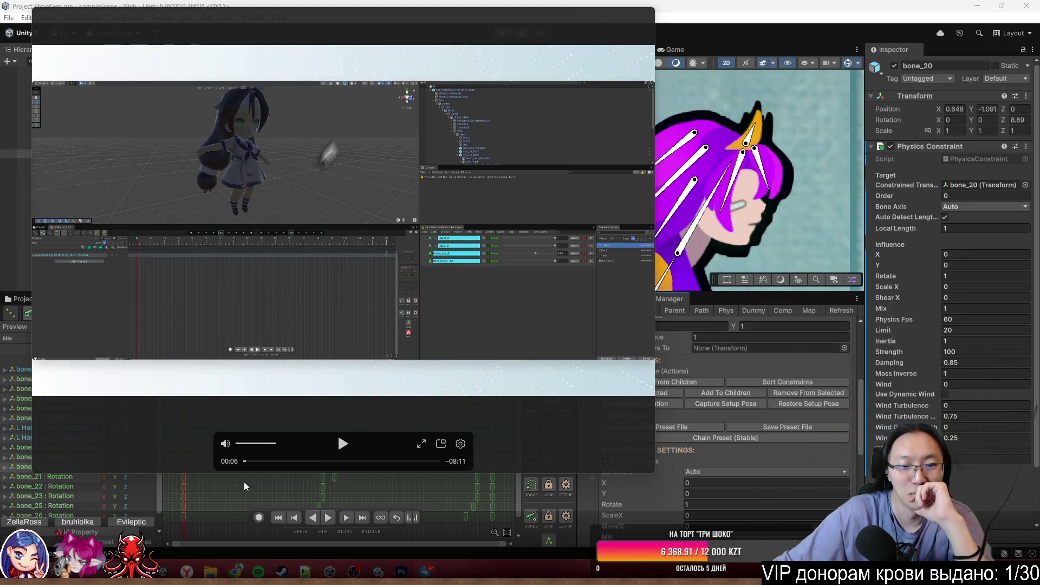
left_click(343, 443)
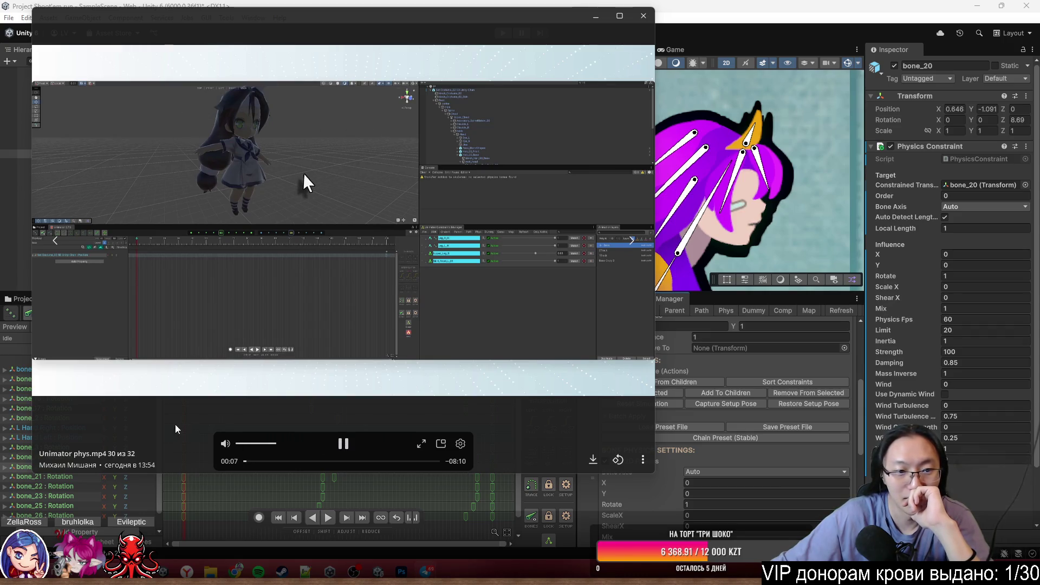
left_click(253, 462)
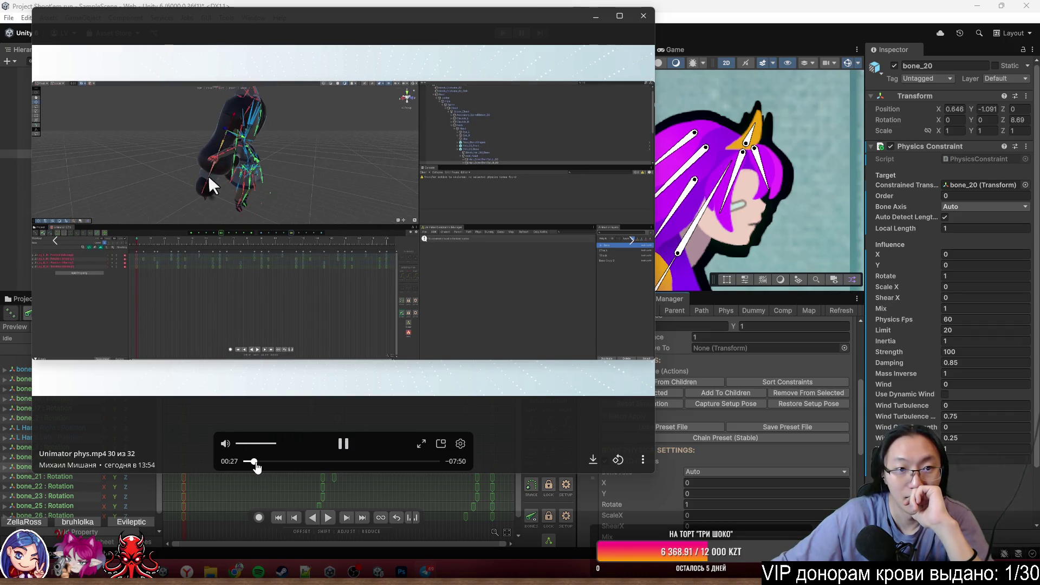
left_click(259, 461)
left_click(270, 462)
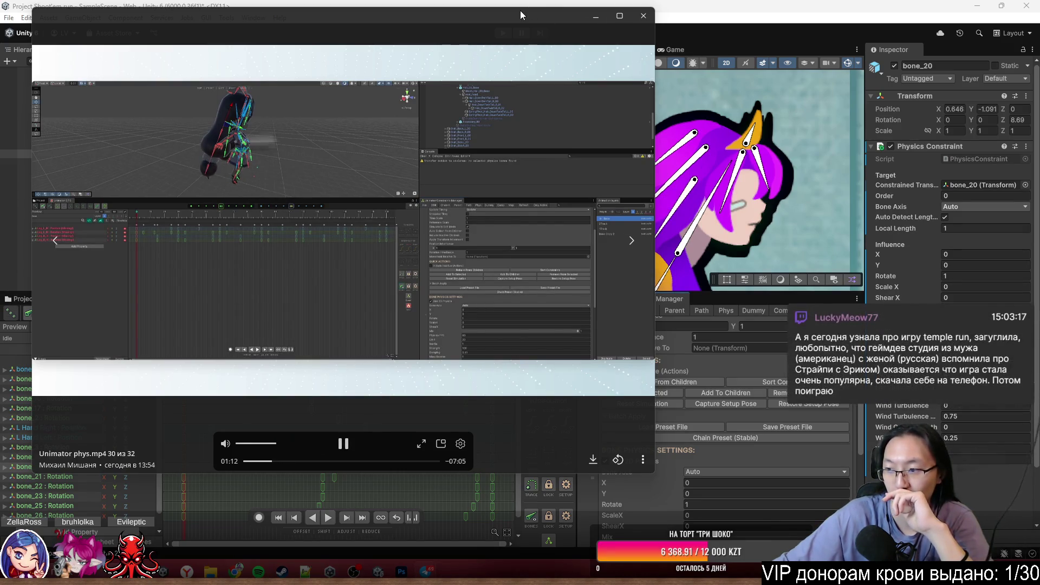
left_click(339, 445)
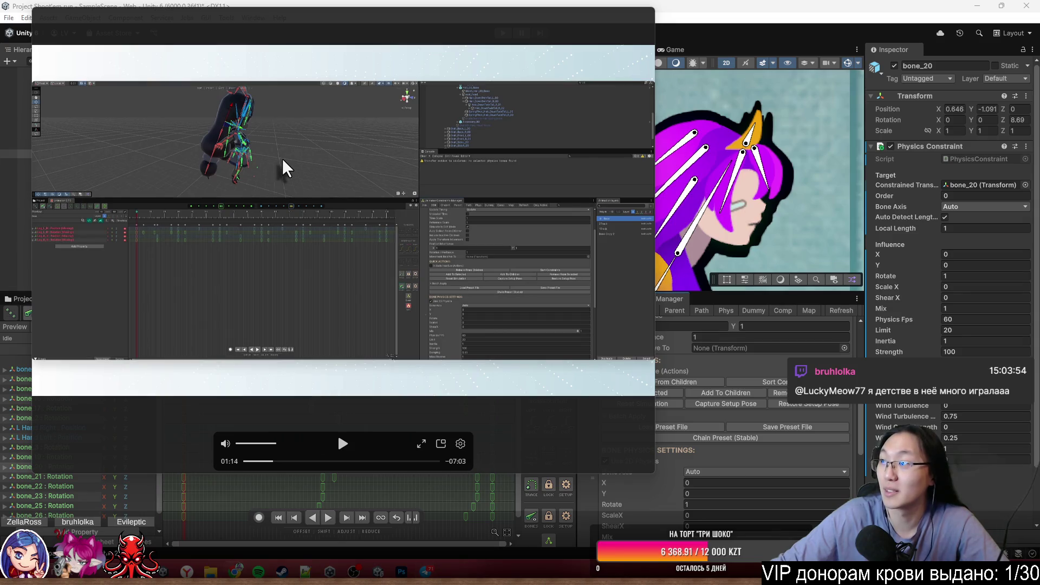
- Search Google for 'temple run' and switch to image results
key("alt+Tab")
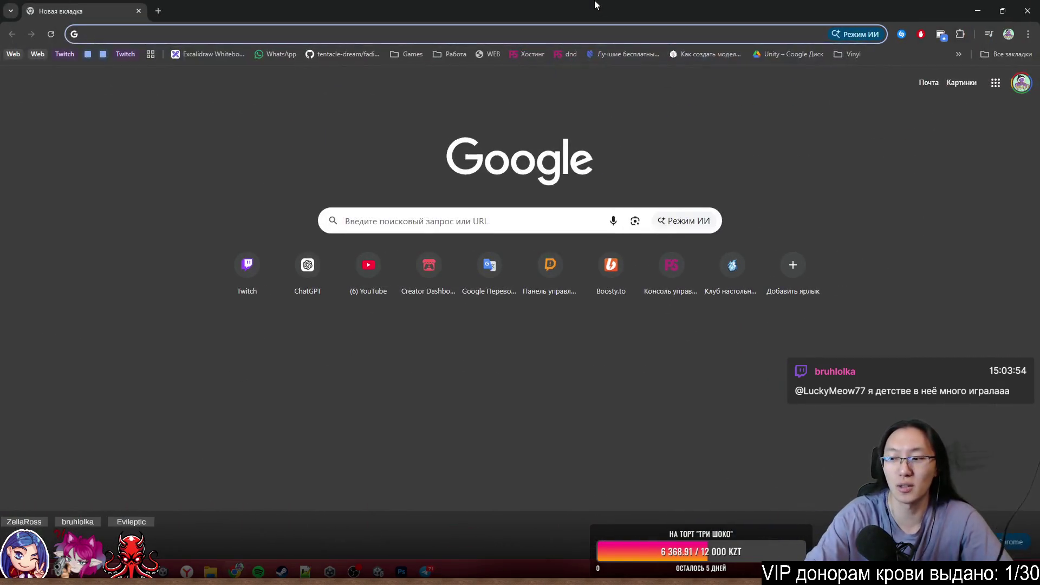
type("temple run")
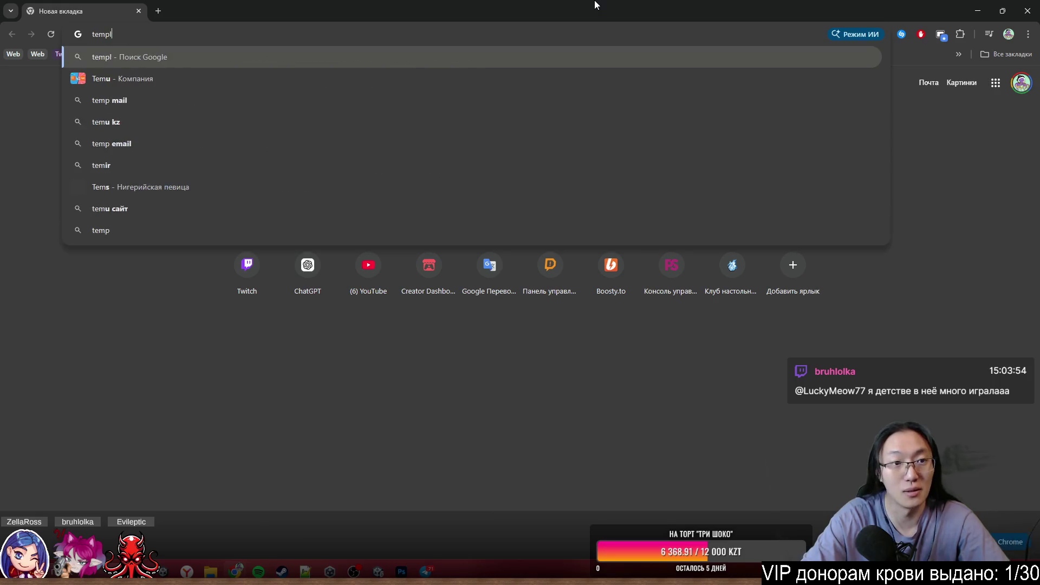
key("Return")
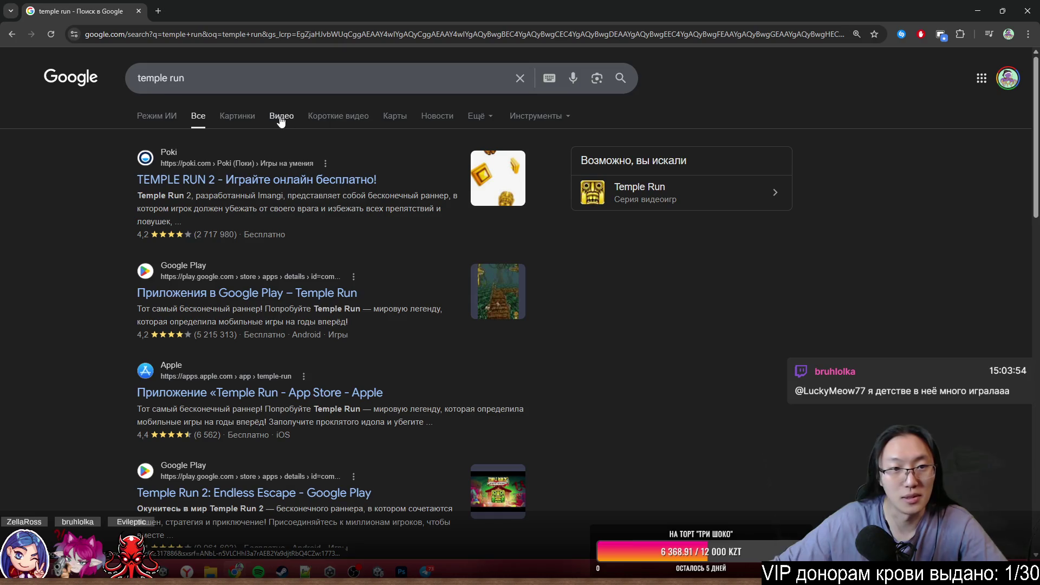
left_click(235, 112)
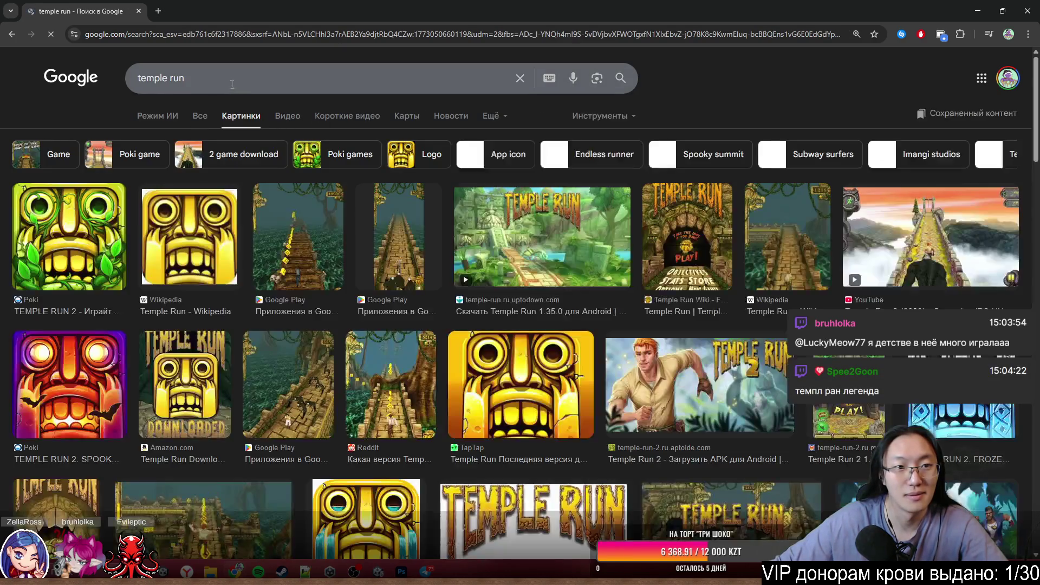
- Refine the image search to 'temple run 2', then close Chrome to return to the video
left_click(231, 78)
type("2")
key("Return")
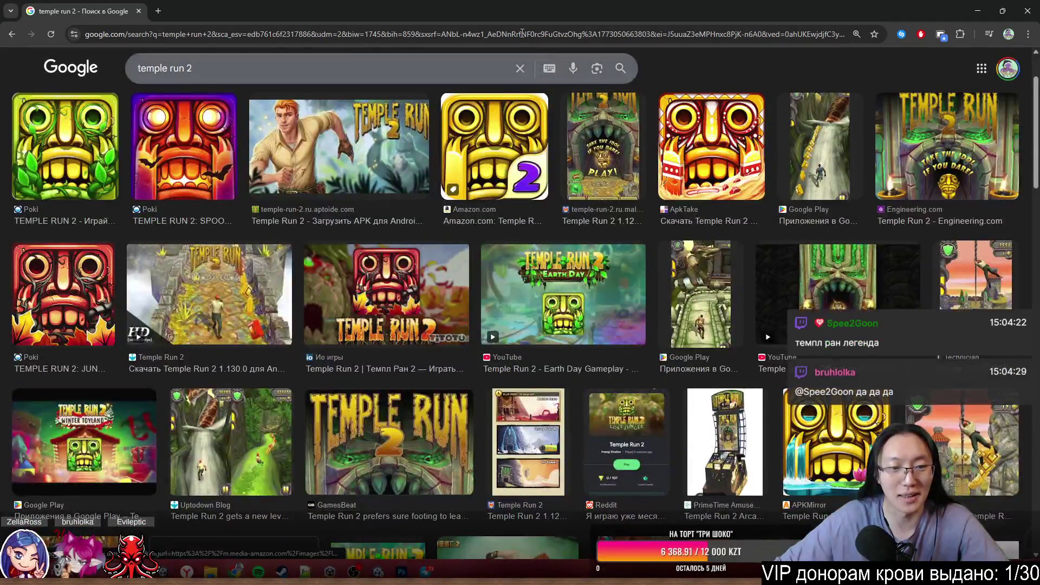
left_click(1002, 10)
left_click(634, 105)
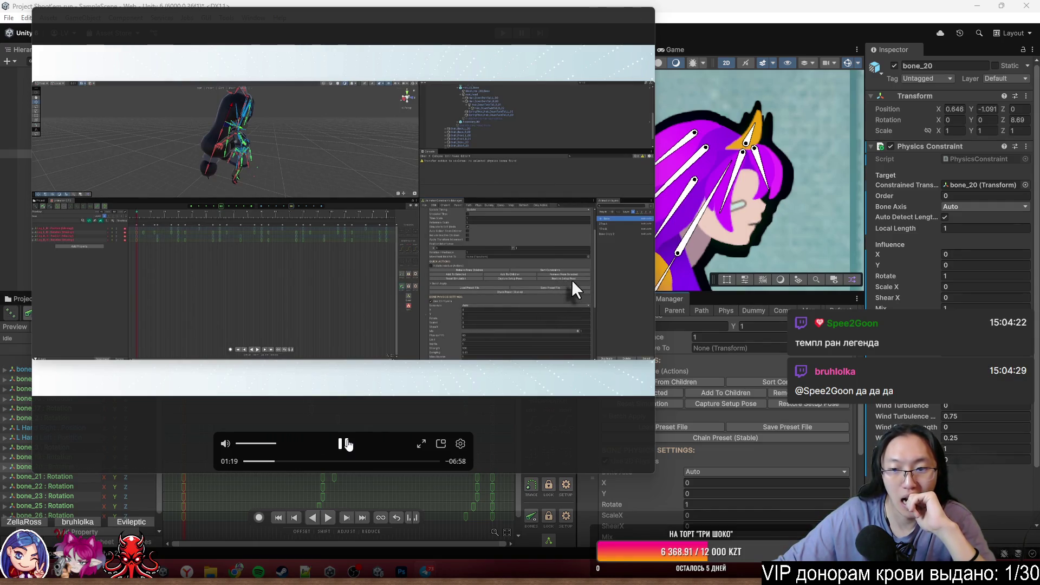
- Pause the reference video and select hair bones bone_19 and bone_20 in Unity's Scene view
left_click(345, 444)
left_click(756, 416)
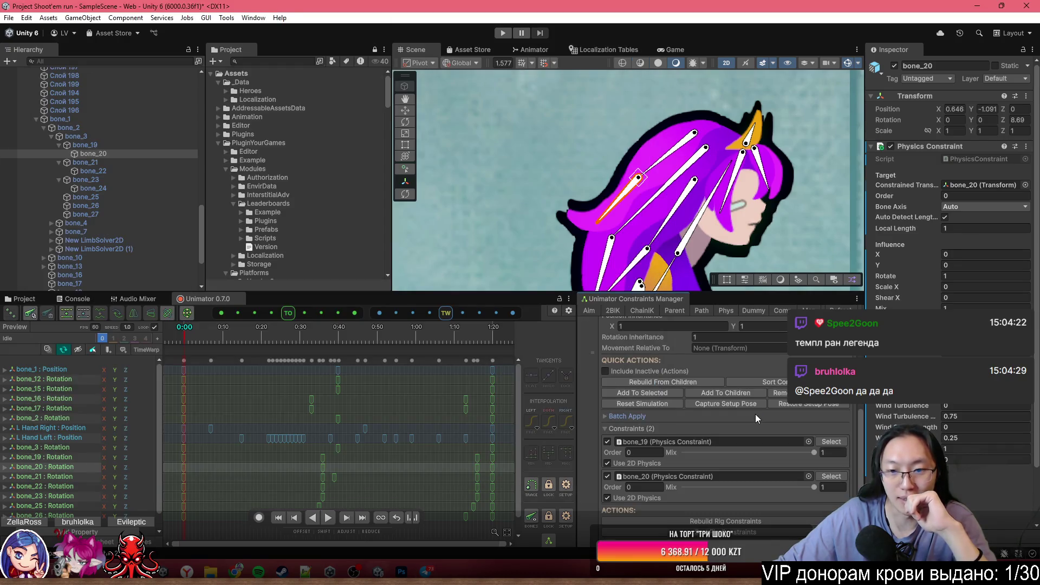
scroll(664, 157, "up", 1)
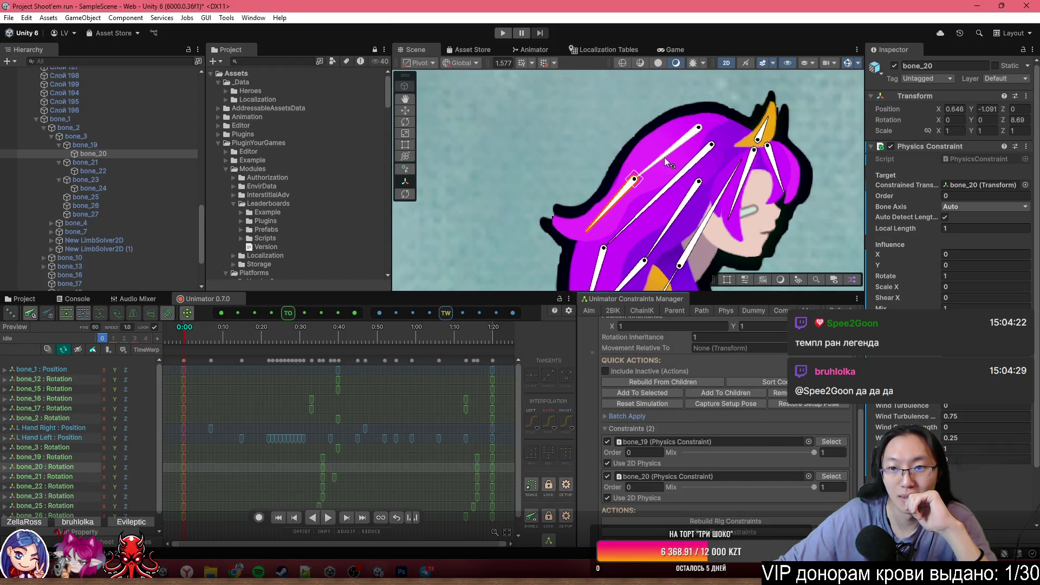
left_click(664, 148)
left_click(615, 195)
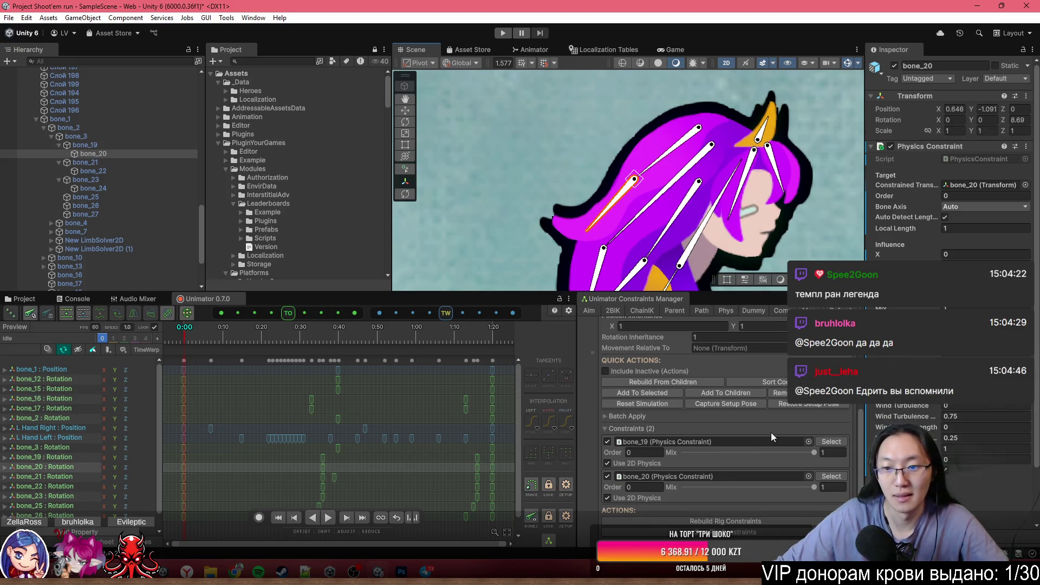
- Bring the Unimator phys.mp4 reference clip back over Unity, playing at 01:23
scroll(772, 432, "down", 2)
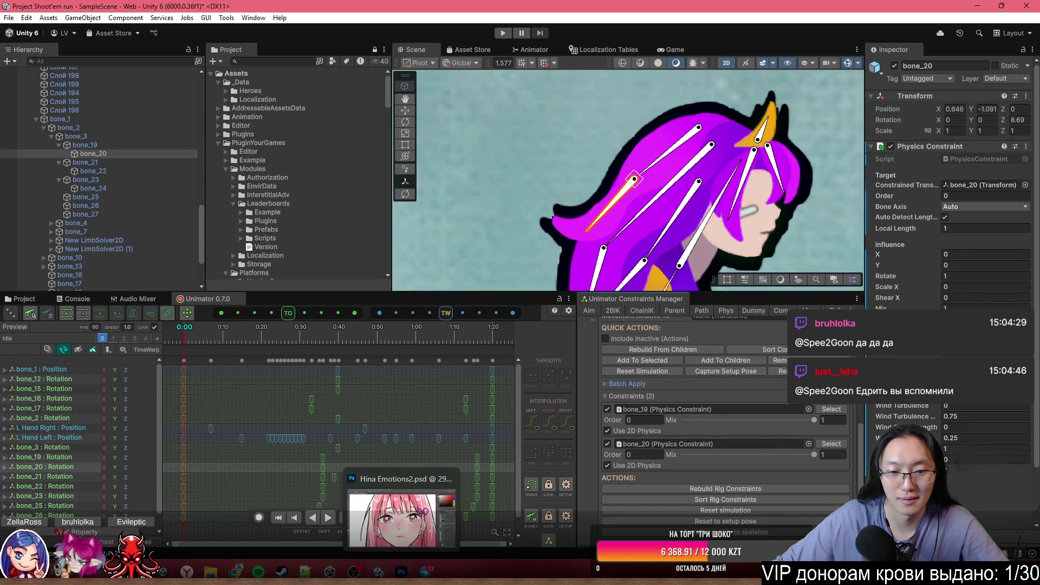
mouse_move(427, 571)
left_click(467, 515)
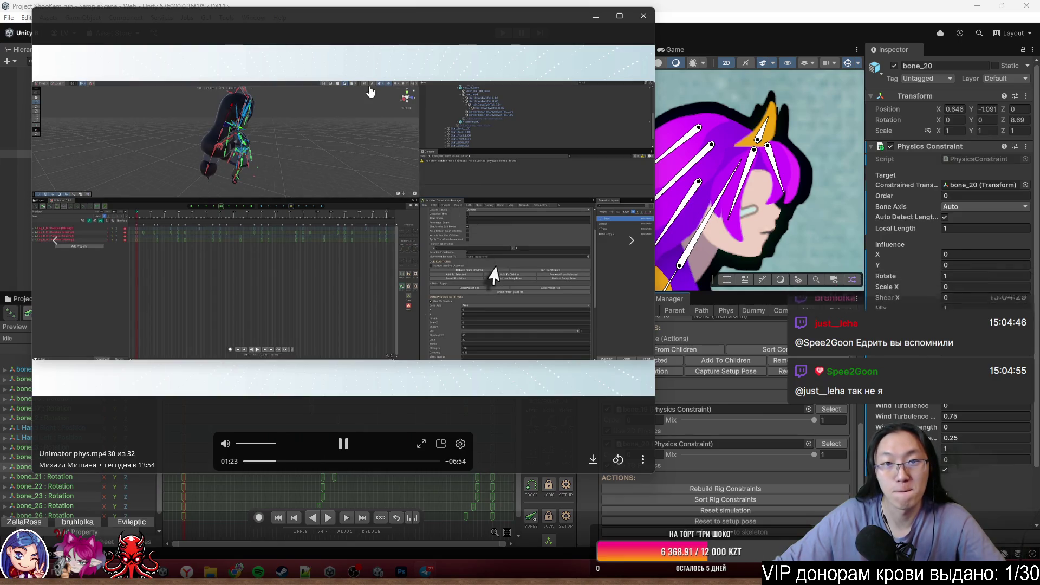
- Move the video window down to expose Unity, watch the tutorial, and reshow the HairTop rig settings
mouse_move(382, 15)
left_mouse_down()
mouse_move(496, 337)
mouse_move(369, 161)
mouse_move(331, 34)
mouse_move(482, 8)
mouse_move(451, 27)
left_mouse_up()
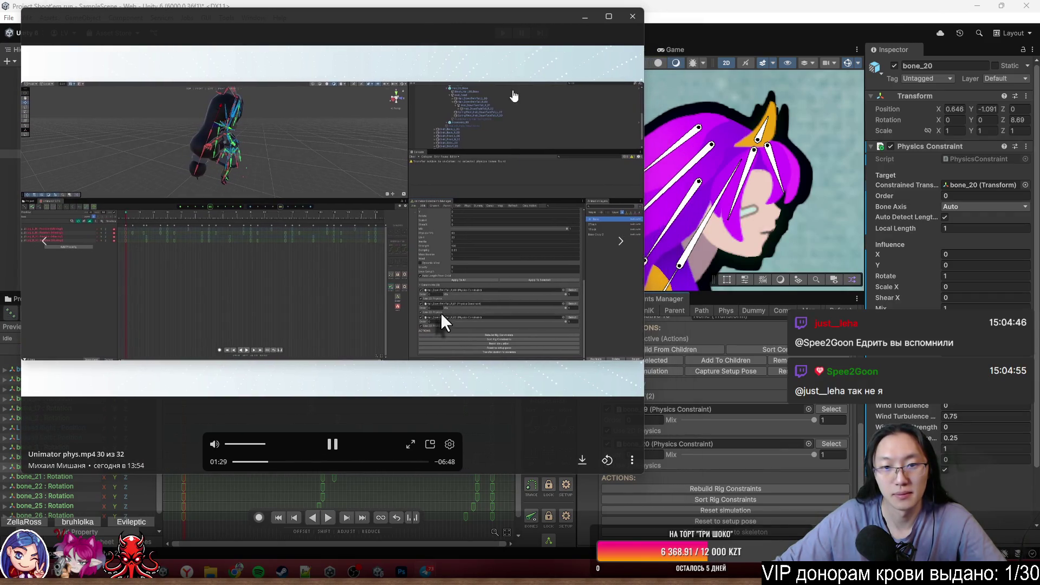
left_click_drag(509, 45, 419, 40)
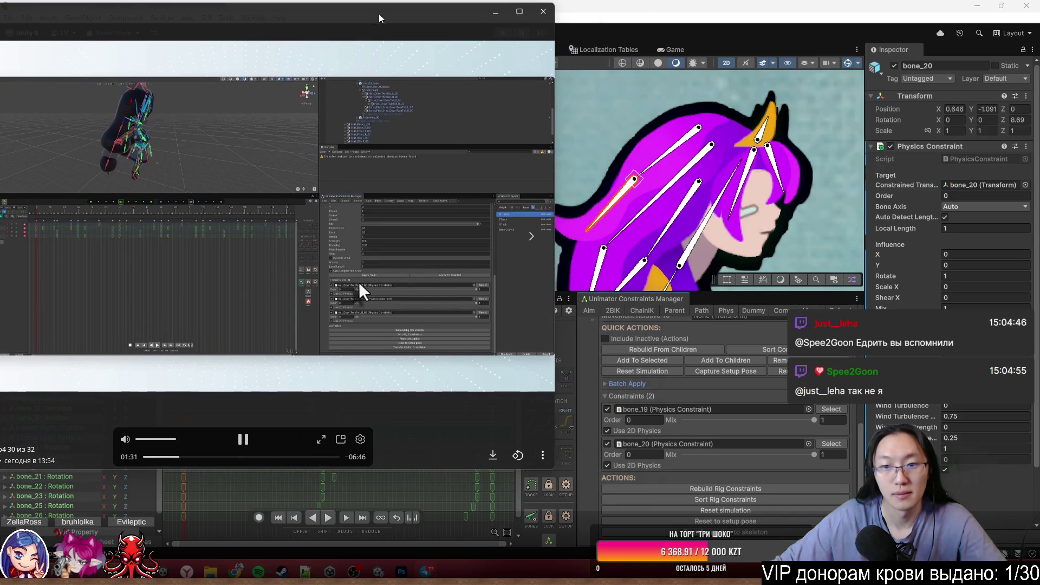
scroll(728, 427, "down", 1)
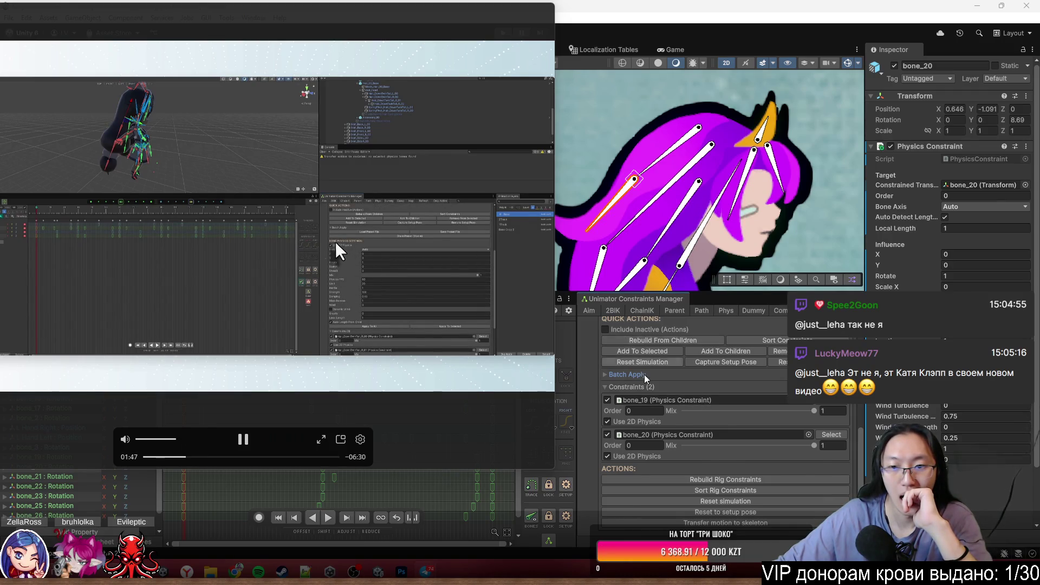
scroll(677, 409, "down", 10)
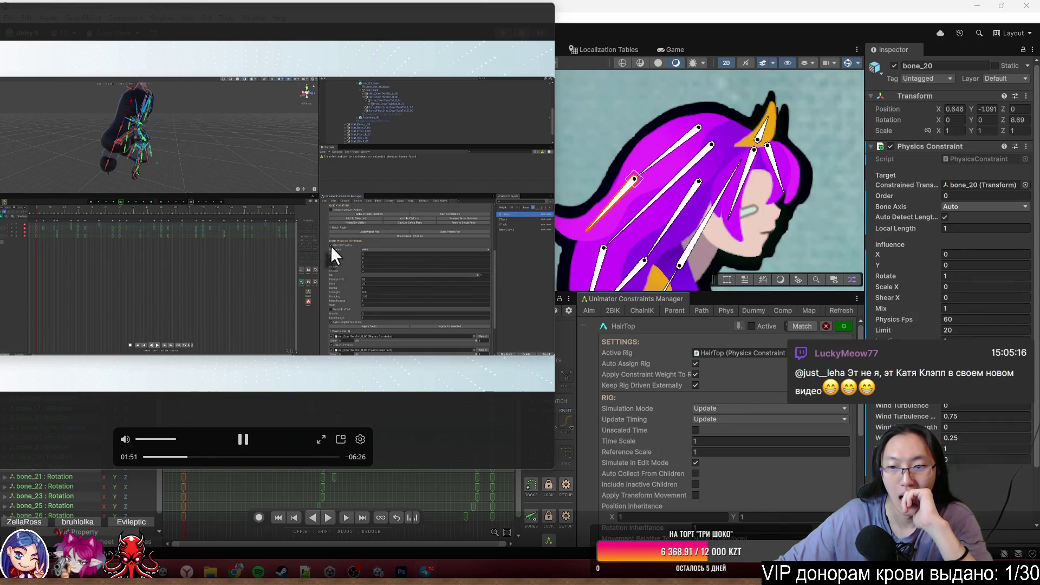
scroll(863, 414, "down", 5)
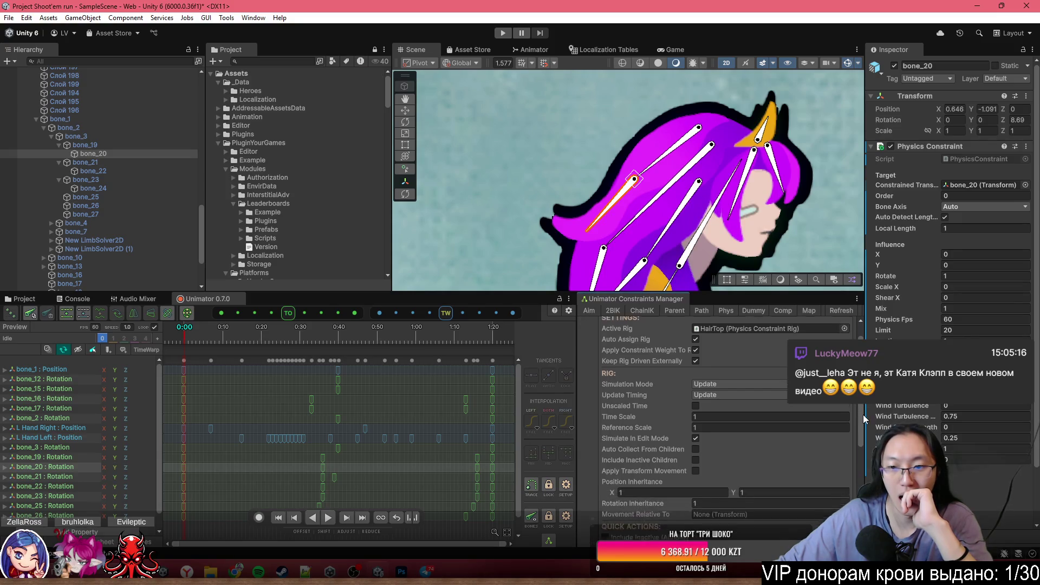
scroll(858, 455, "up", 5)
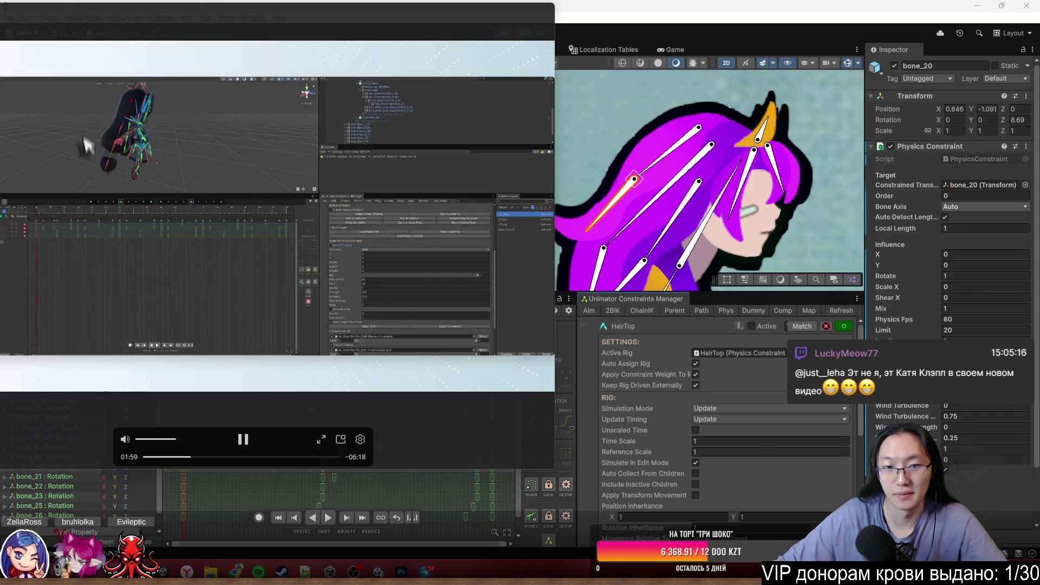
scroll(726, 433, "down", 3)
scroll(726, 433, "up", 3)
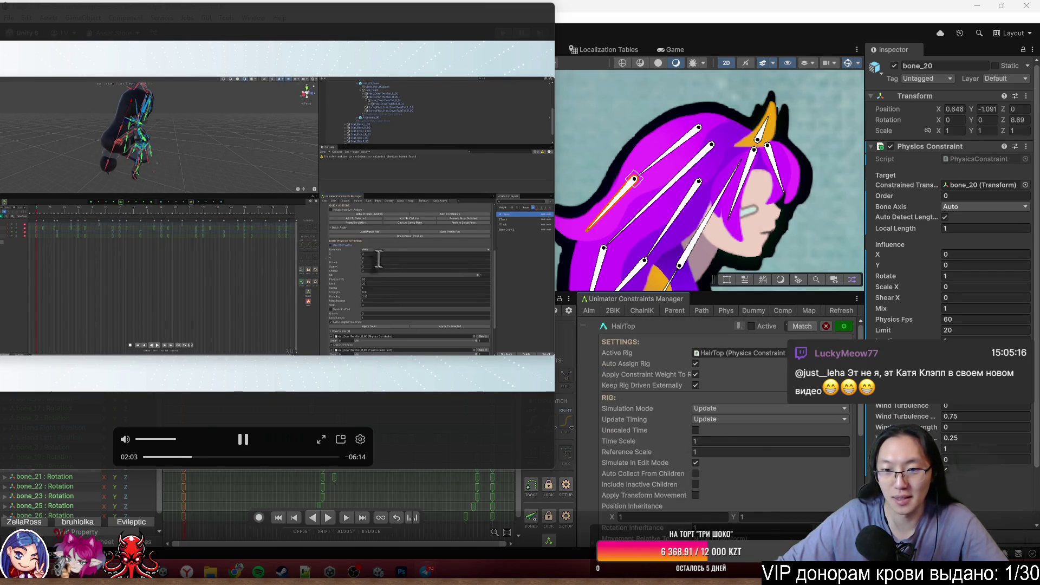
scroll(726, 423, "down", 5)
scroll(726, 423, "up", 2)
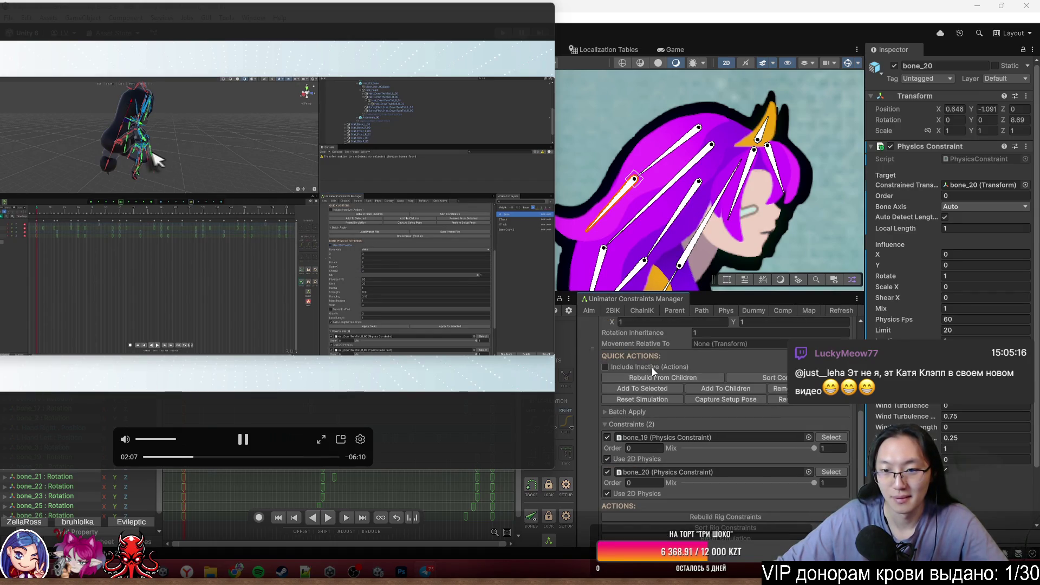
scroll(652, 367, "down", 2)
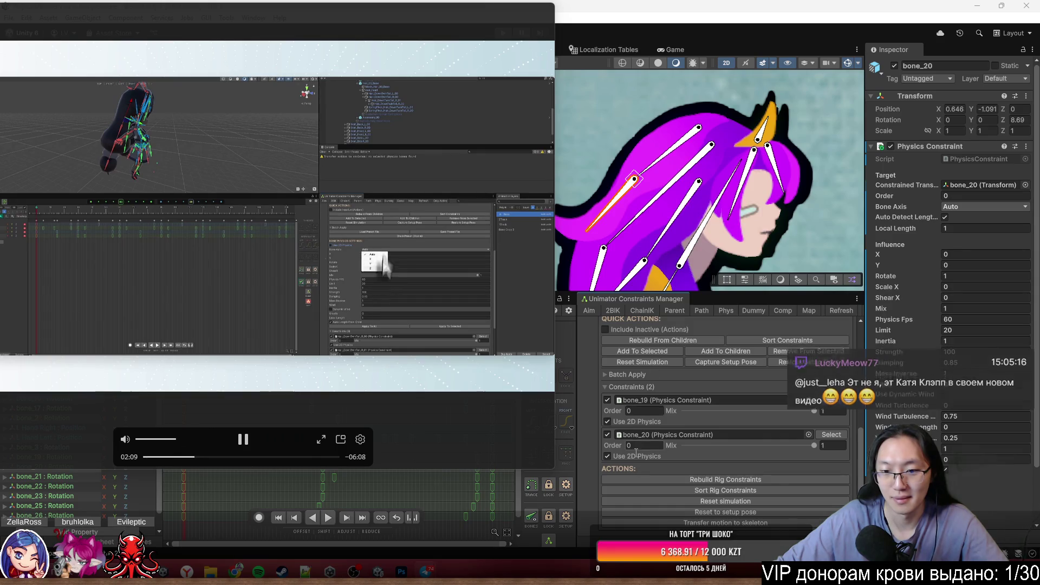
scroll(661, 458, "up", 10)
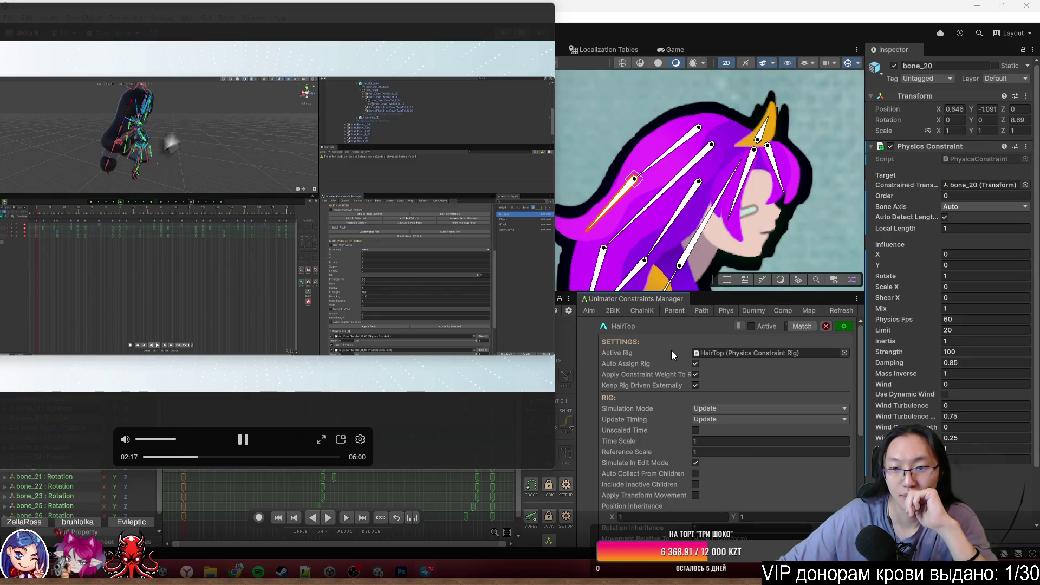
scroll(671, 349, "down", 6)
scroll(671, 350, "down", 1)
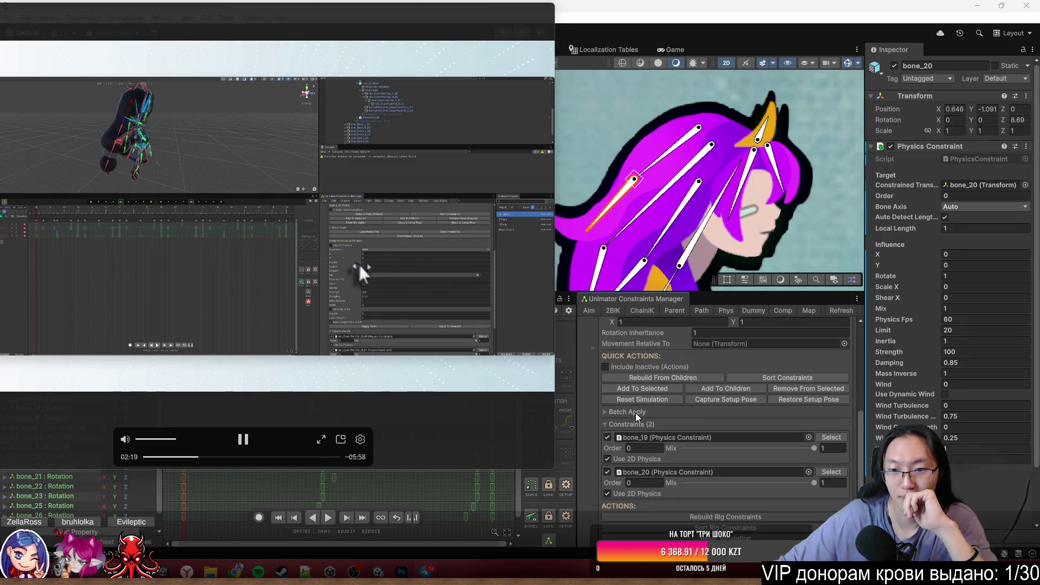
scroll(635, 414, "up", 7)
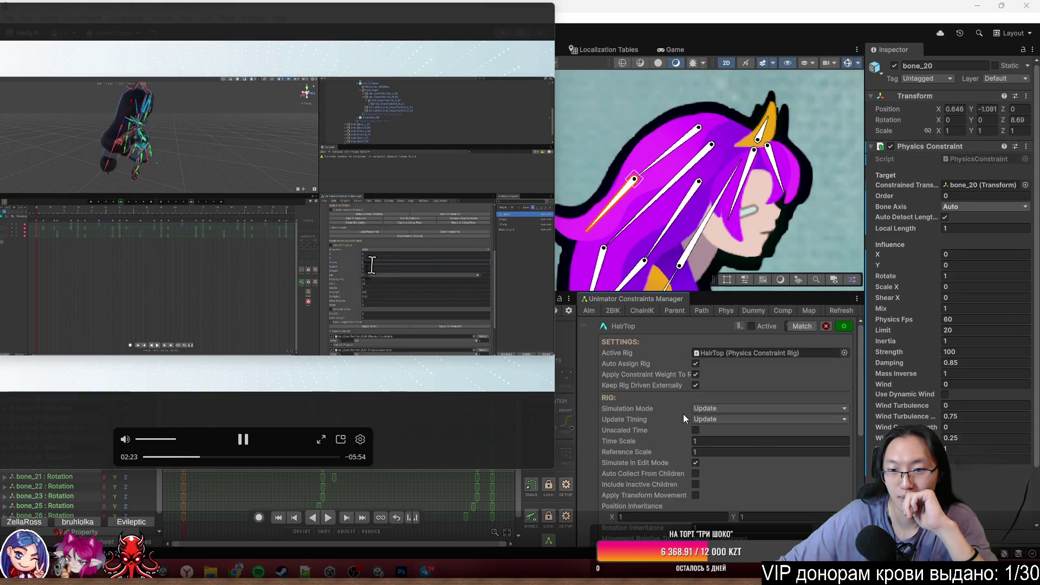
scroll(685, 411, "down", 2)
scroll(686, 411, "down", 1)
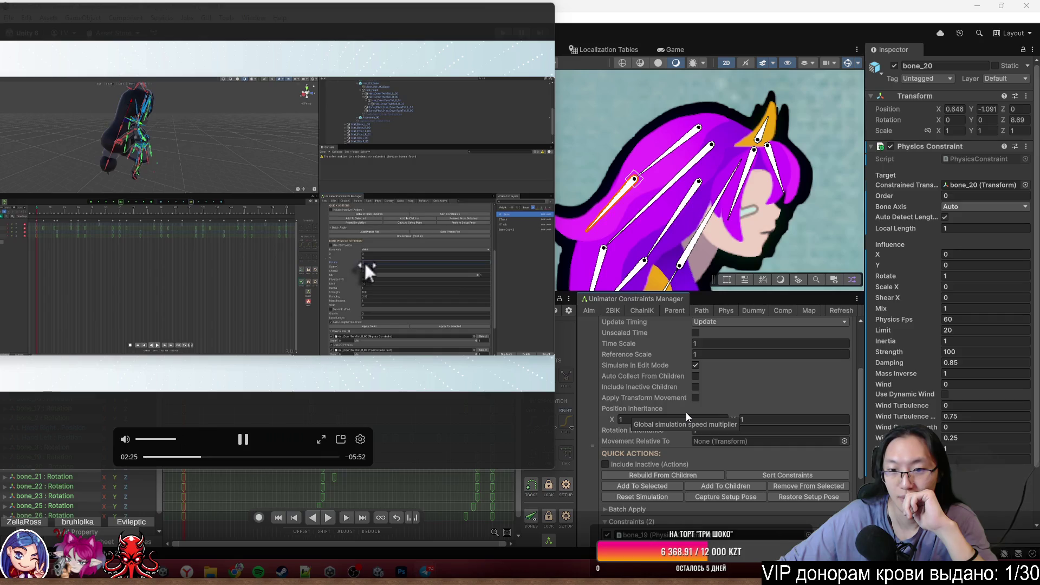
scroll(689, 421, "down", 4)
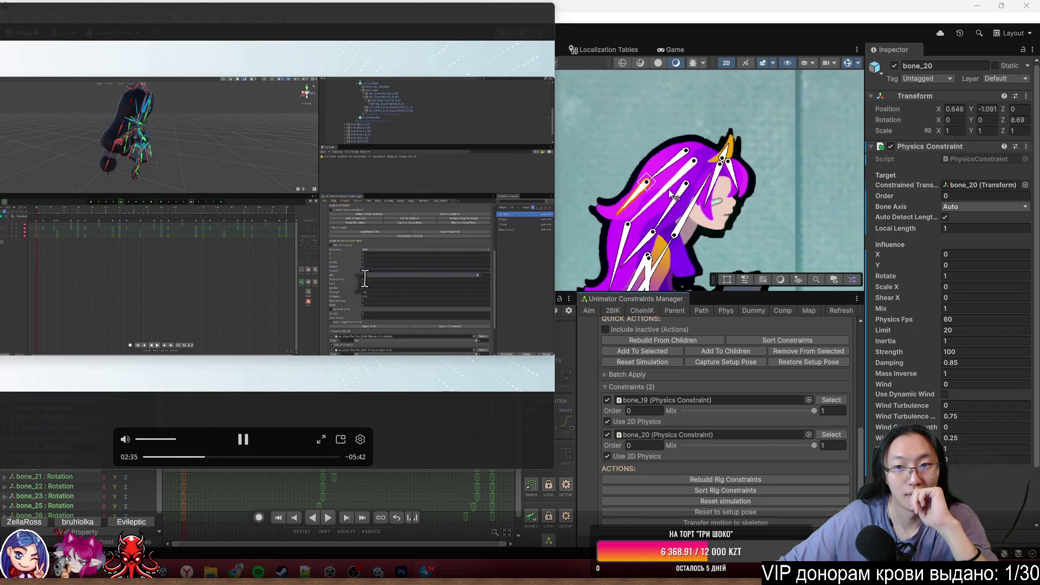
mouse_move(424, 17)
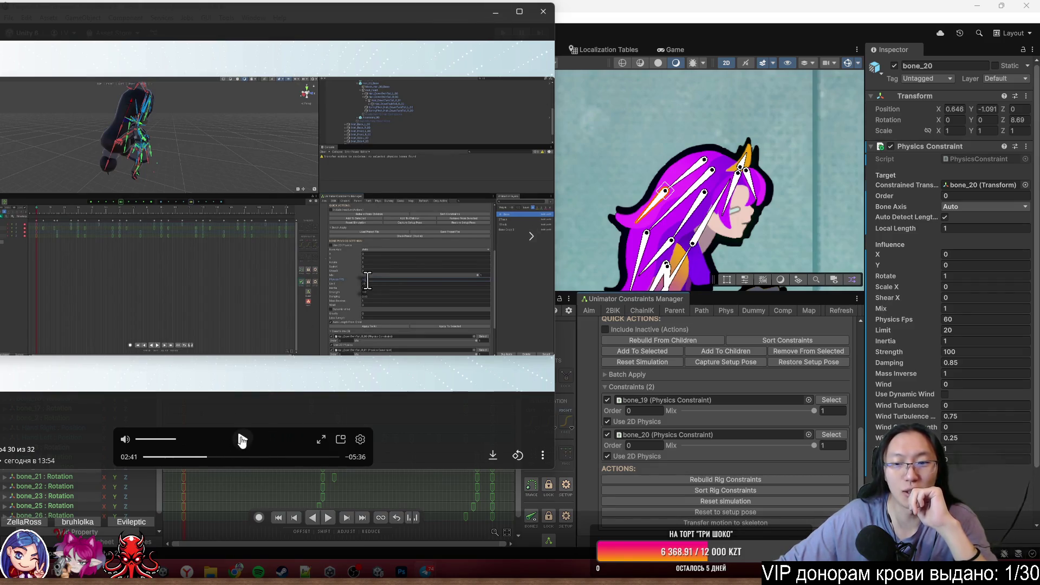
left_click(793, 426)
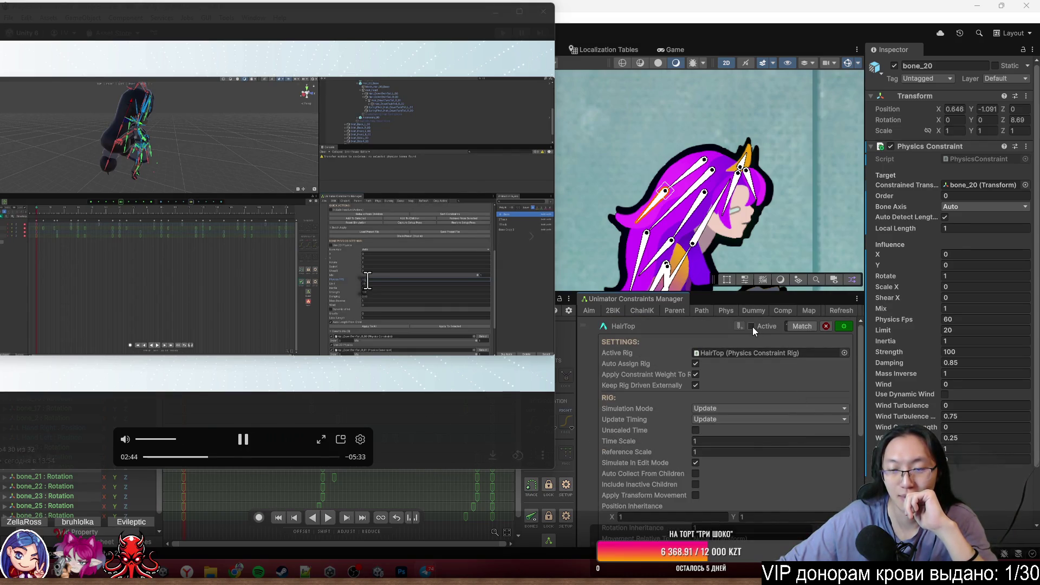
- Enlarge the tutorial video, skip ahead to about 03:33 and pause it near 03:44
double_click(333, 290)
left_click(503, 572)
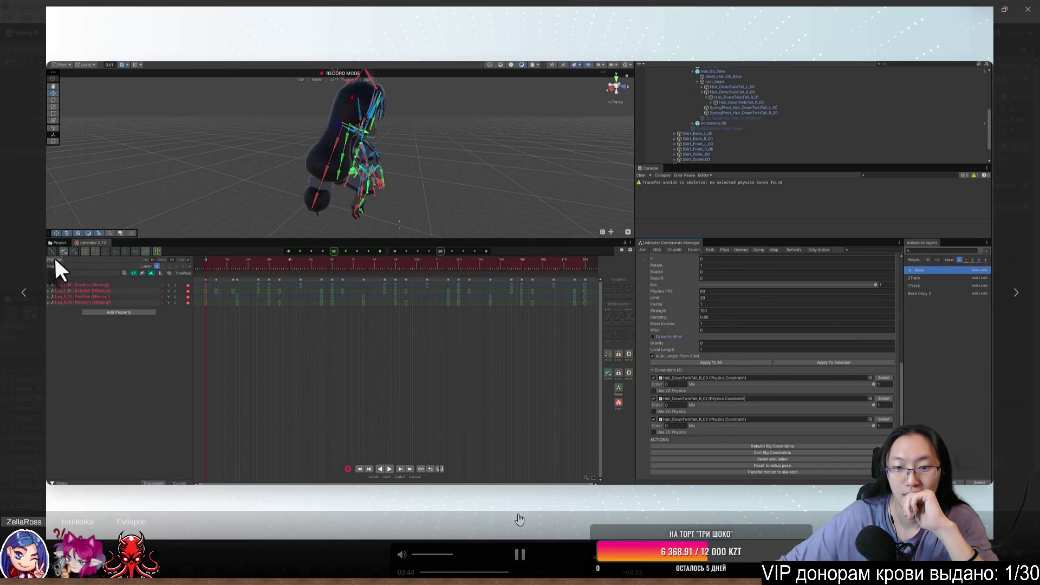
key("space")
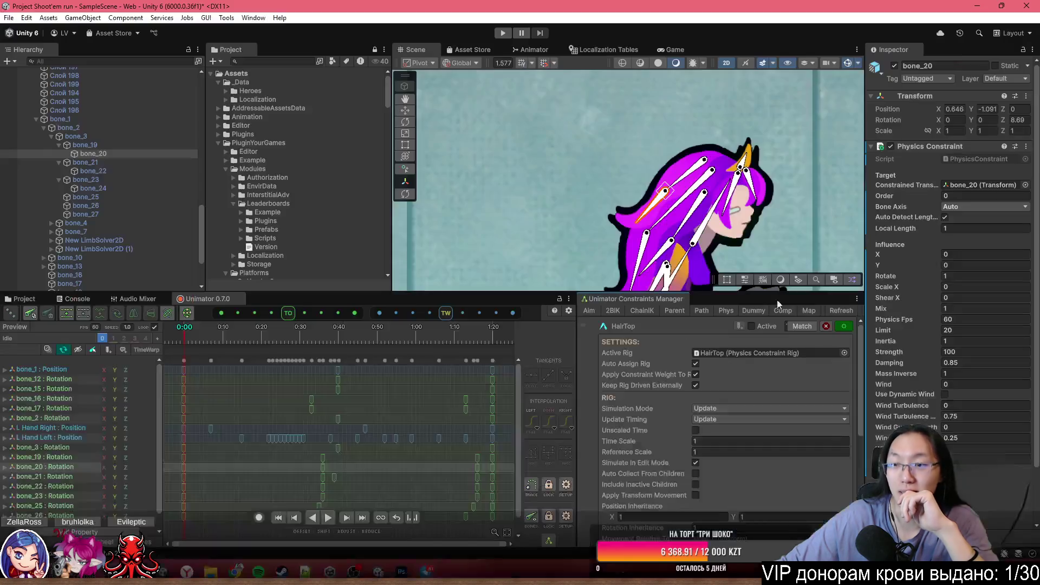
- Close the video viewer and apply the Batch Apply physics settings to all HairTop constraints
left_click(980, 9)
scroll(722, 495, "down", 3)
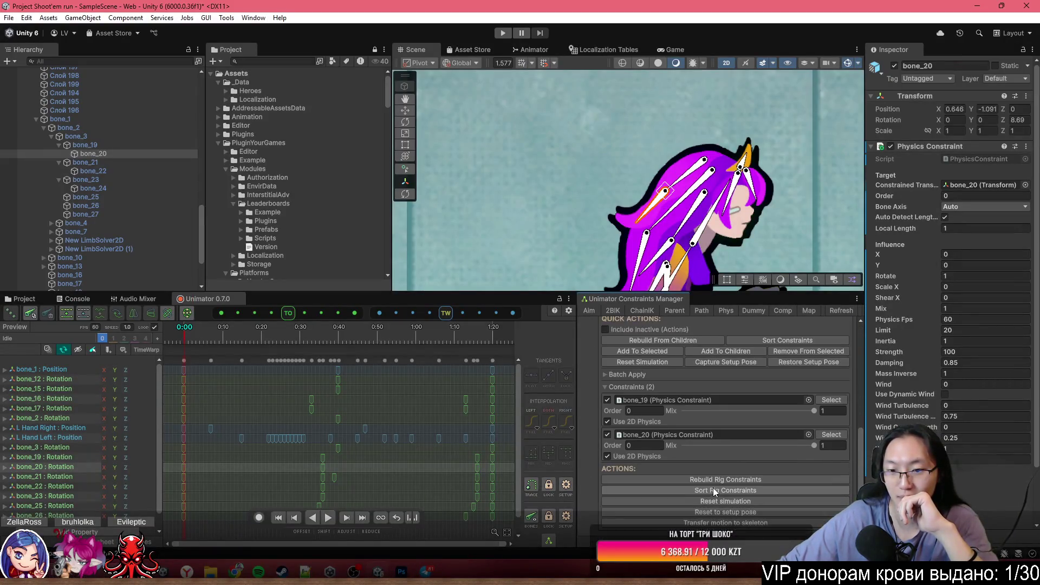
scroll(679, 425, "up", 5)
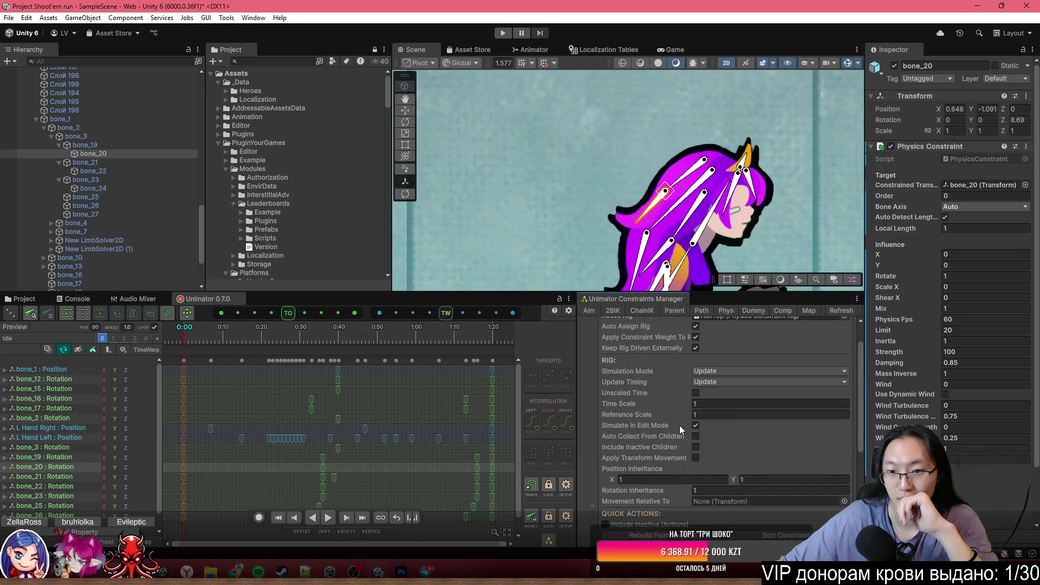
scroll(680, 428, "down", 5)
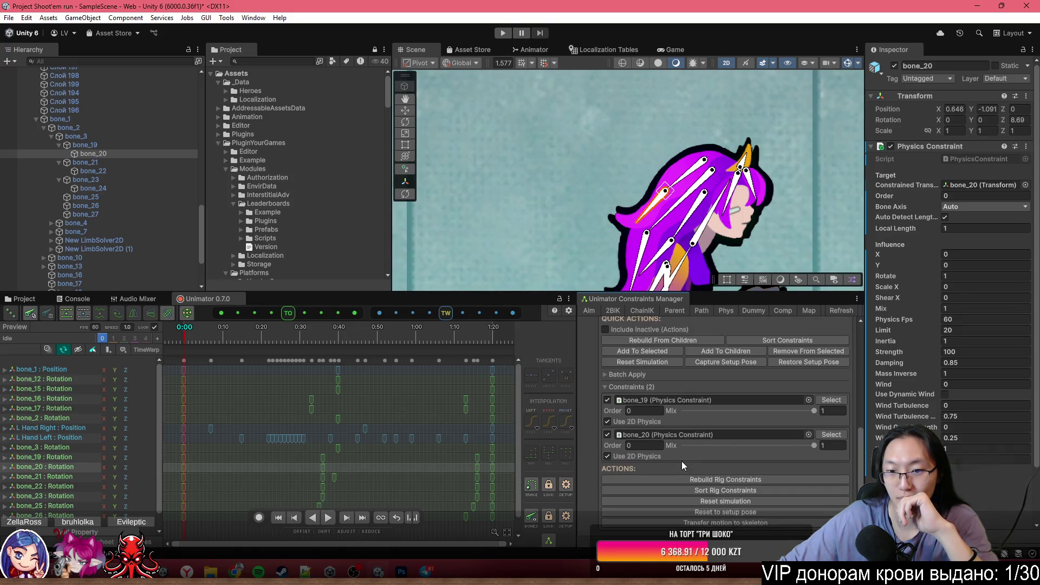
left_click(632, 374)
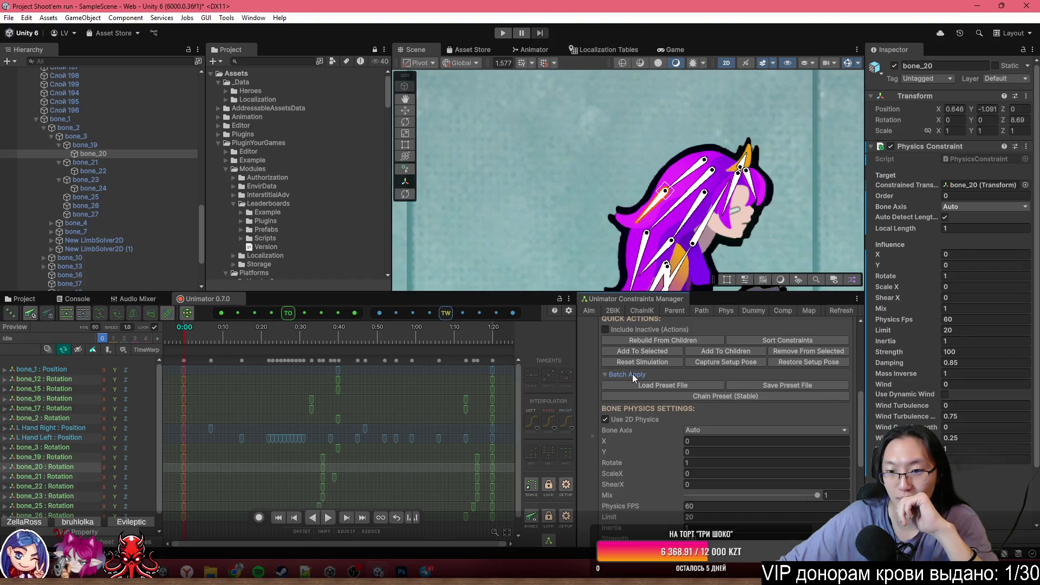
scroll(651, 401, "up", 5)
scroll(653, 402, "up", 3)
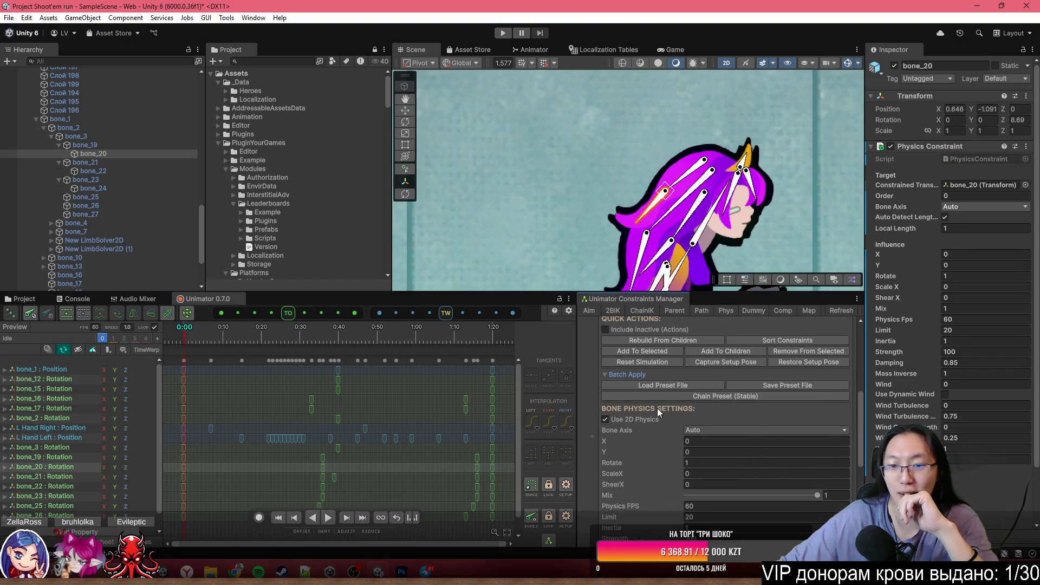
scroll(622, 420, "down", 10)
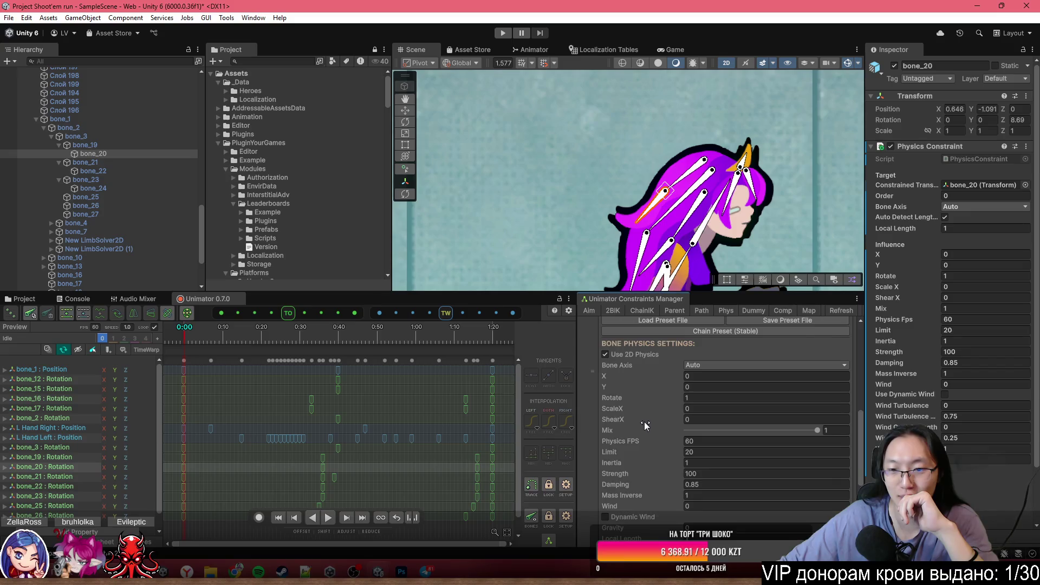
left_click(684, 398)
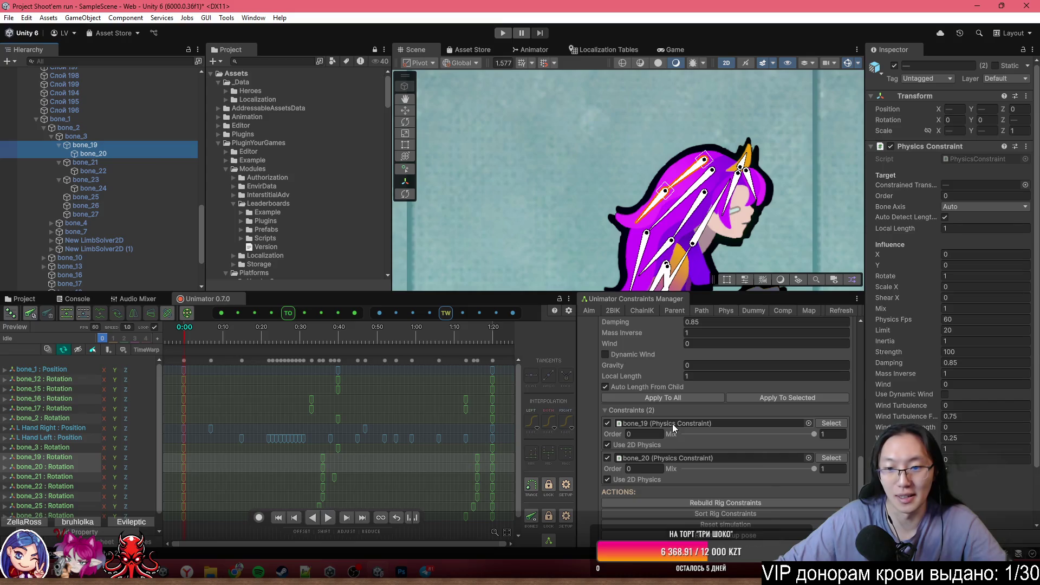
left_click(664, 401)
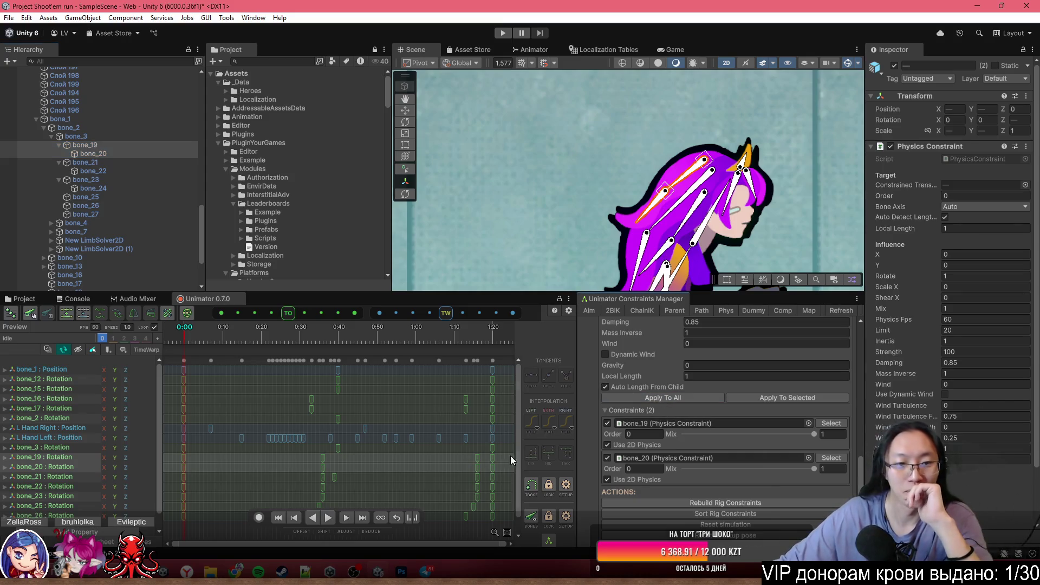
scroll(598, 212, "down", 3)
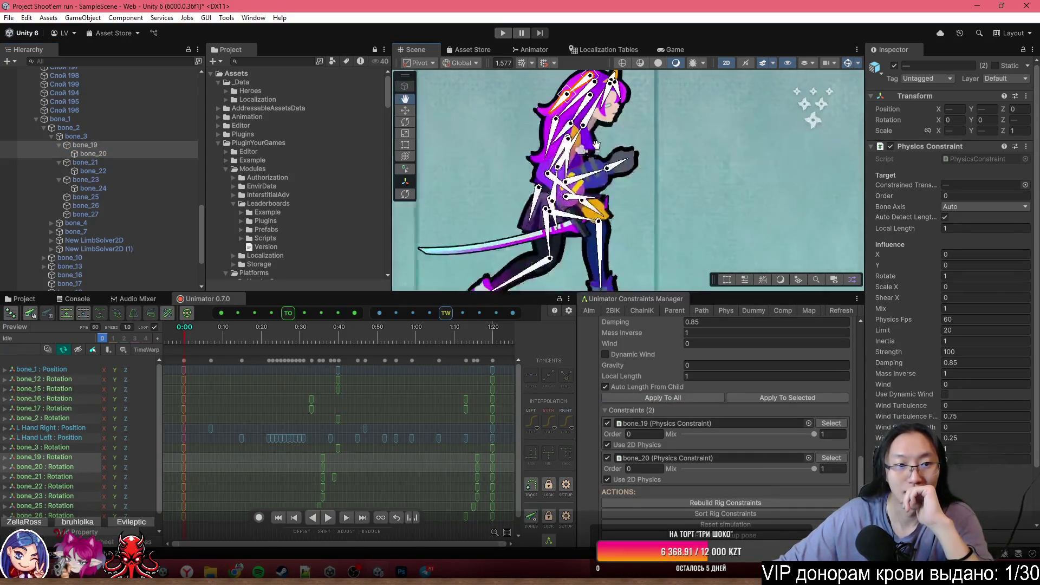
scroll(87, 171, "up", 2)
- Test-move root bone bone_1 with the Move tool, then undo the move
left_click(109, 151)
scroll(552, 168, "down", 3)
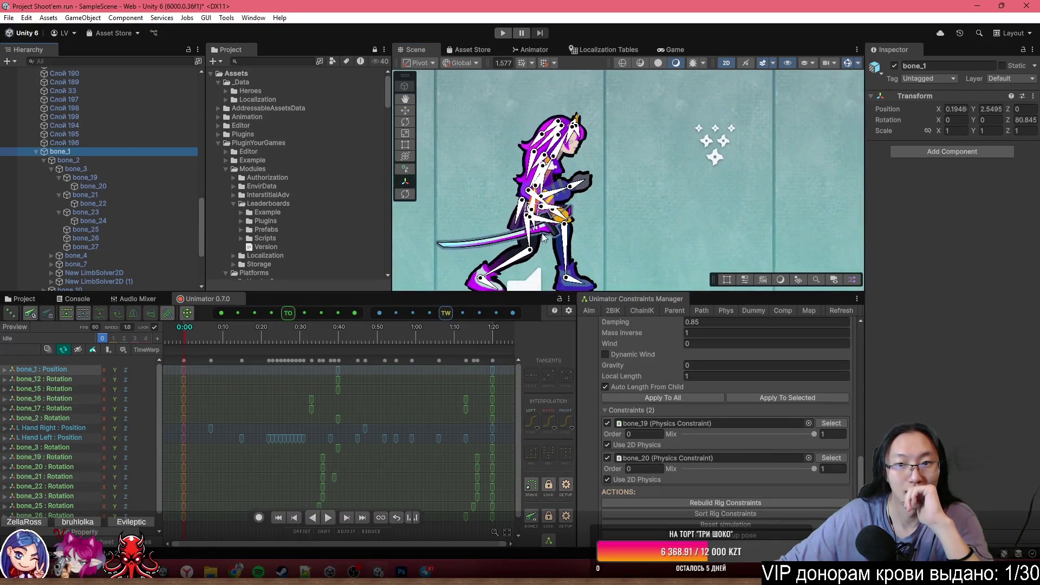
left_click(405, 110)
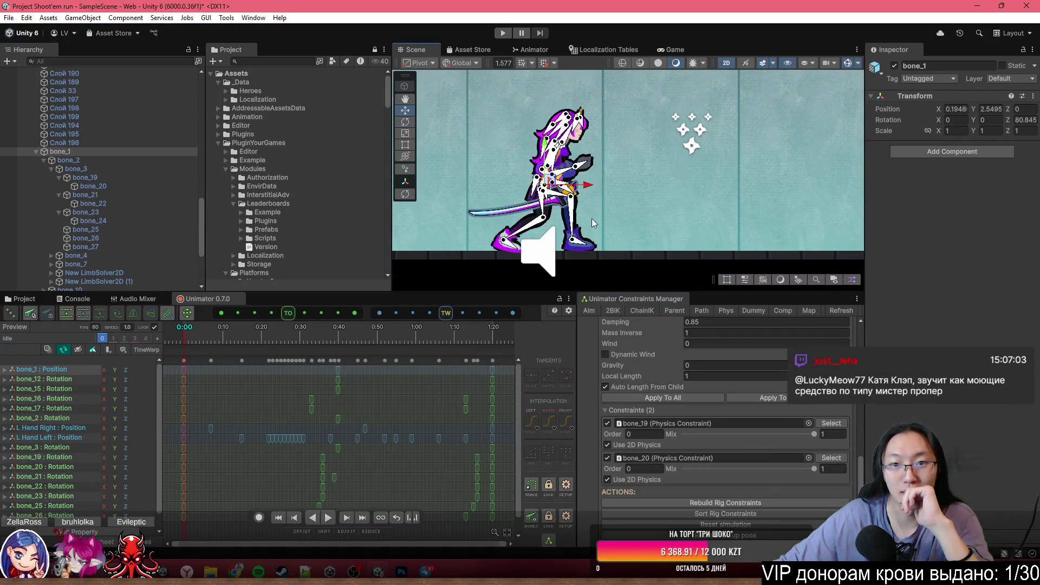
mouse_move(557, 184)
left_mouse_down()
mouse_move(615, 184)
mouse_move(524, 198)
left_mouse_up()
key("ctrl+z")
scroll(596, 211, "up", 2)
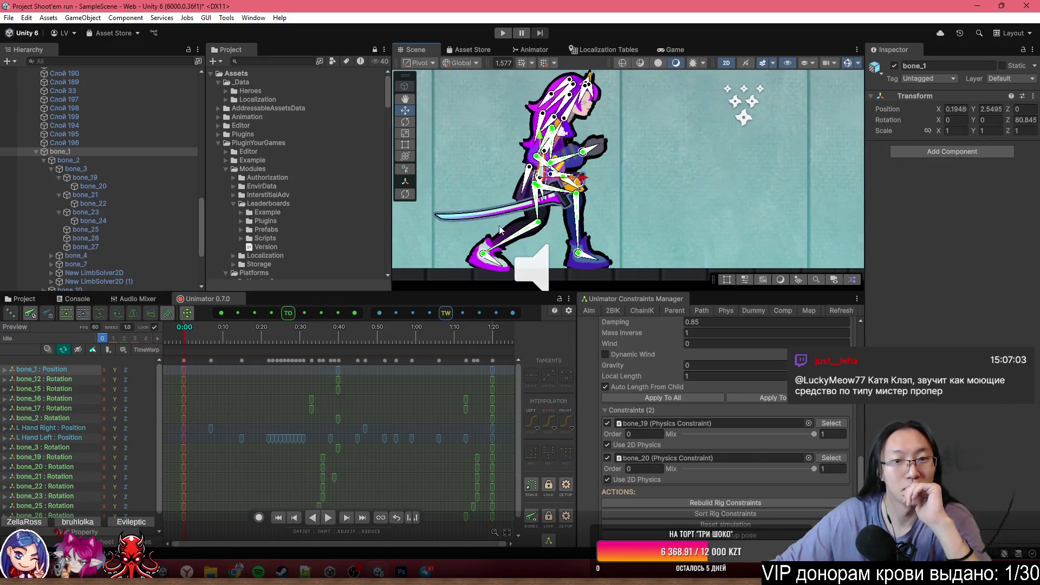
scroll(704, 417, "up", 3)
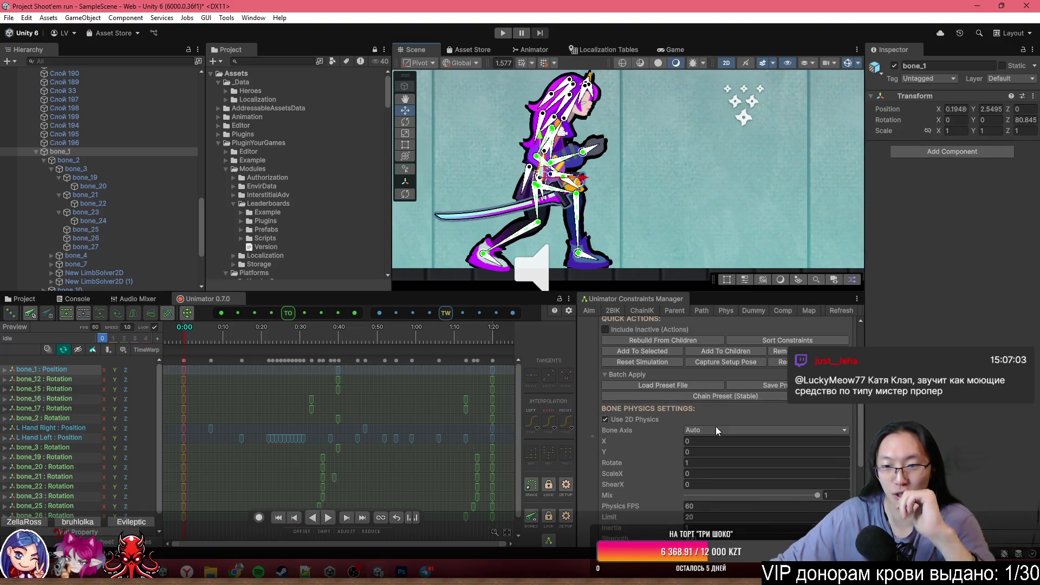
scroll(717, 431, "down", 3)
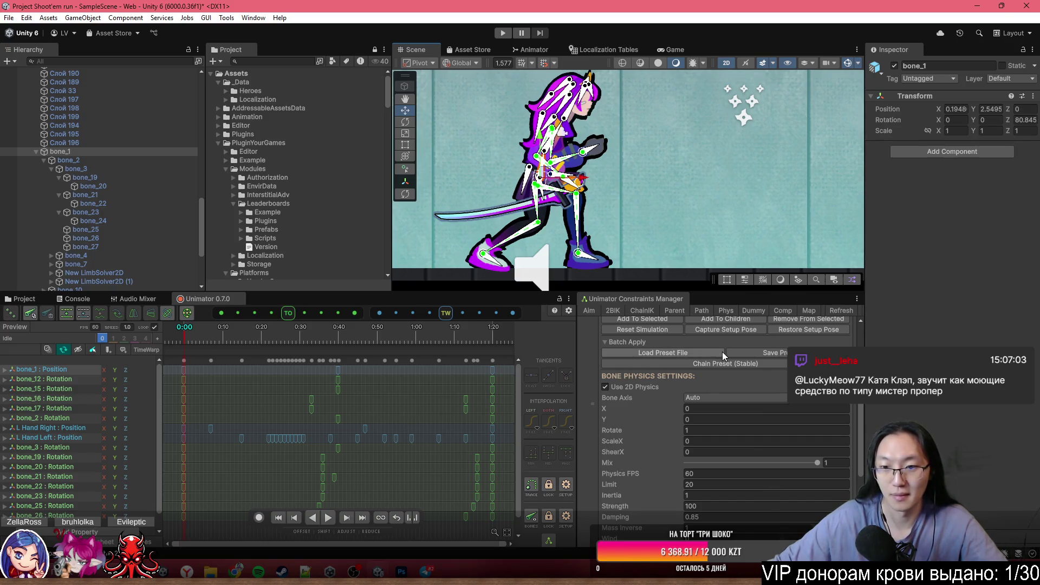
- Select hair bones bone_19 and bone_20 to check their 2D Physics Constraints
scroll(722, 352, "up", 5)
scroll(623, 114, "up", 3)
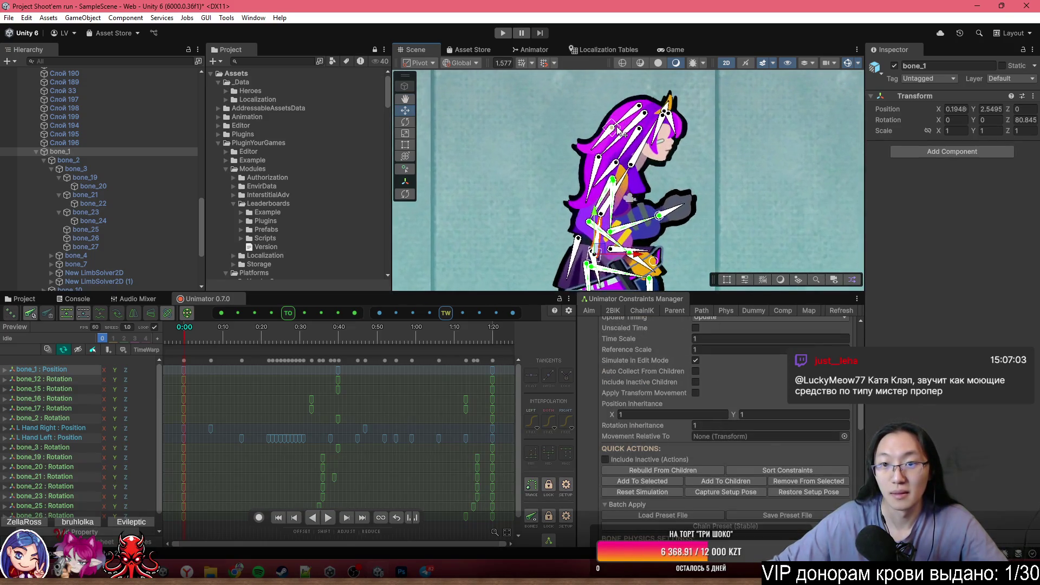
left_click(628, 125)
left_click(601, 139)
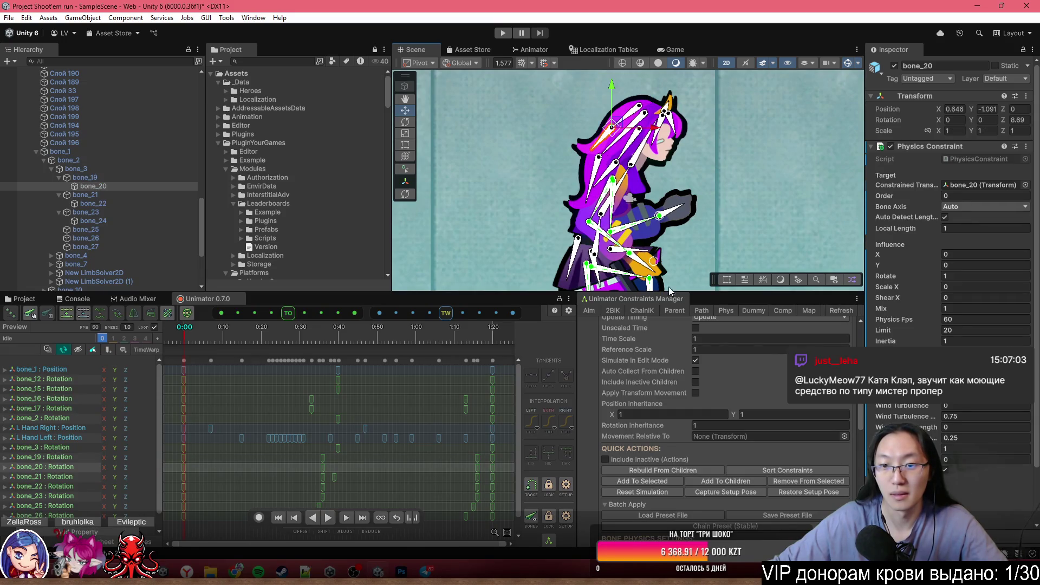
scroll(743, 440, "up", 3)
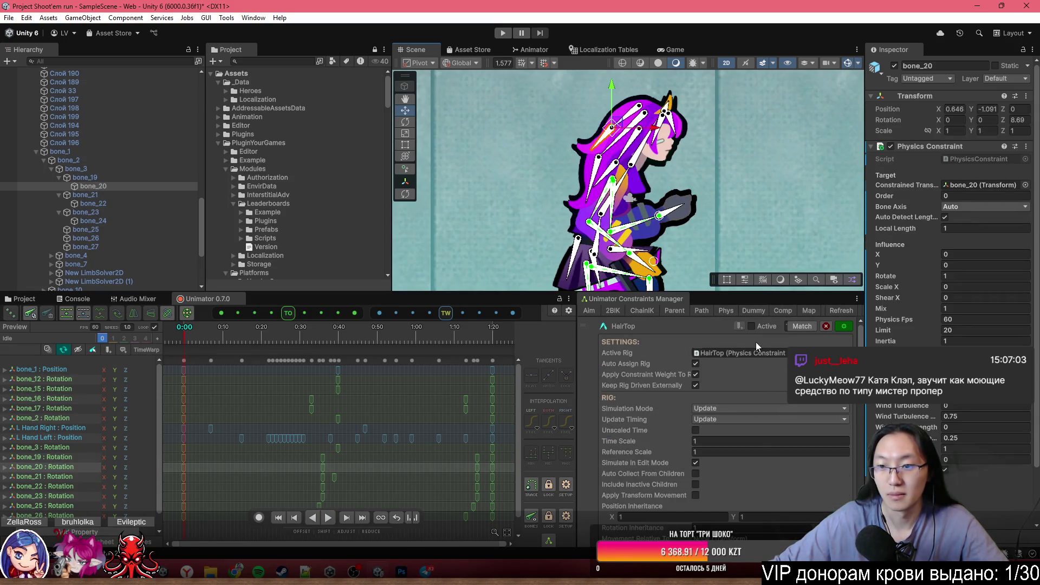
scroll(726, 411, "down", 10)
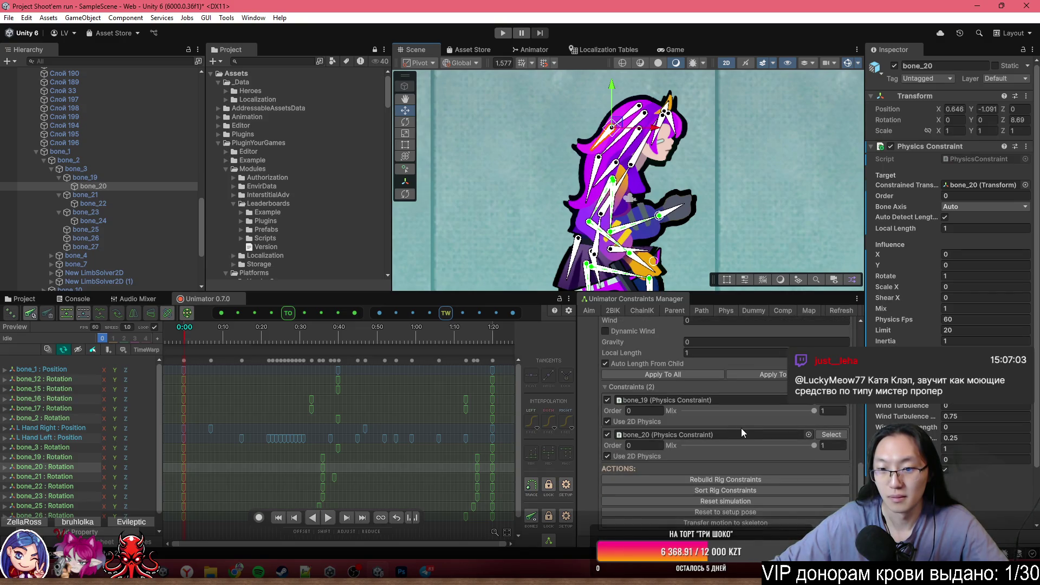
scroll(742, 399, "down", 5)
scroll(743, 399, "down", 3)
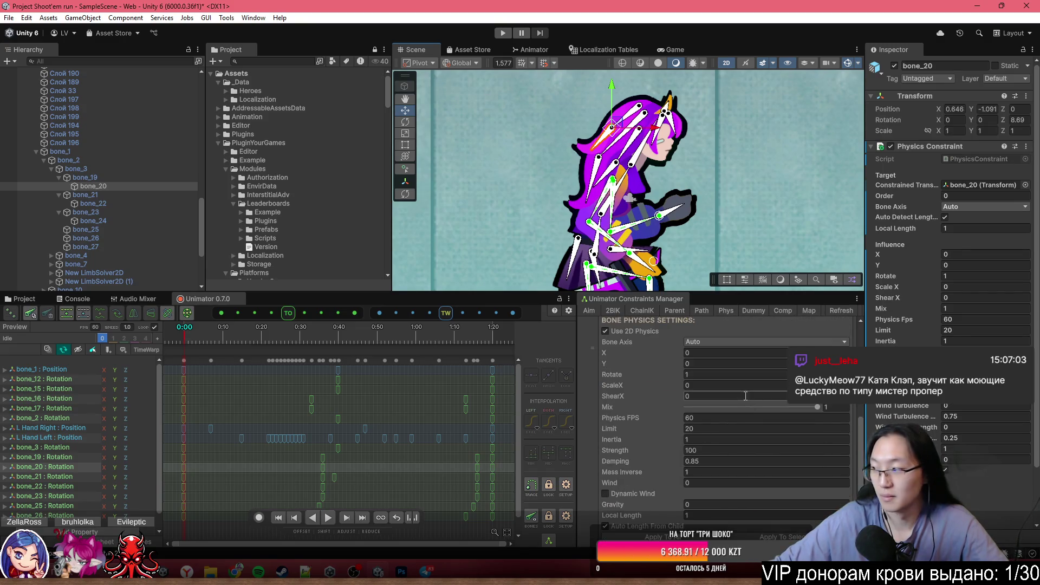
- Play the rigging tutorial at 1.5x, pause once Physics shows Active around 04:13, and close it
mouse_move(417, 571)
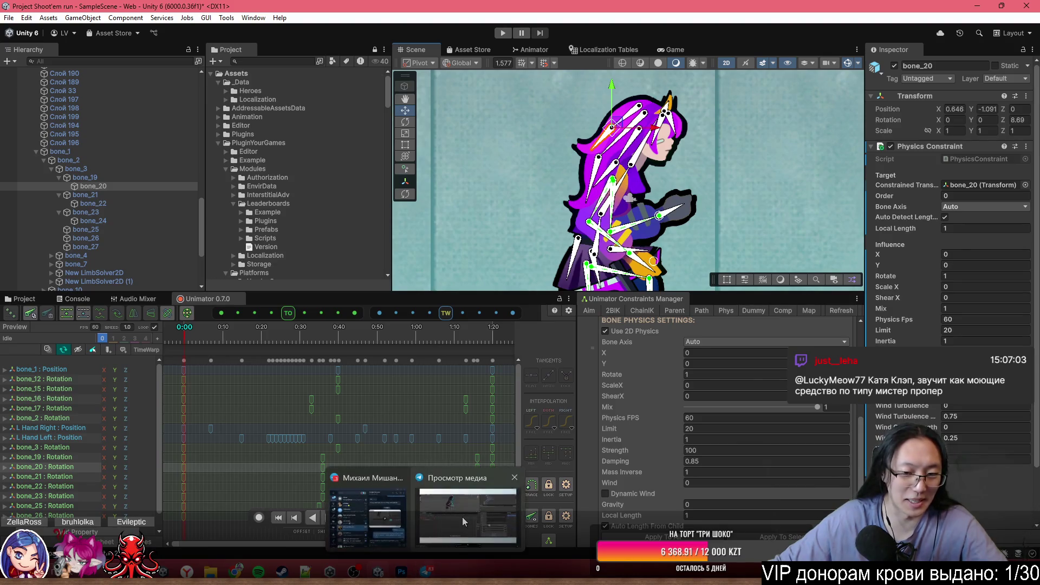
left_click(463, 517)
left_click(519, 552)
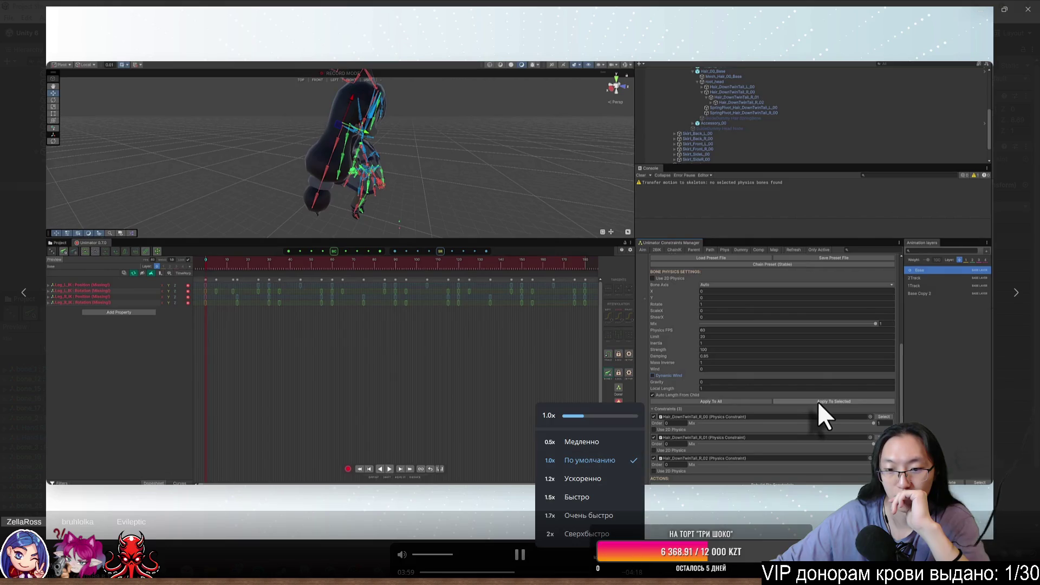
left_click(602, 496)
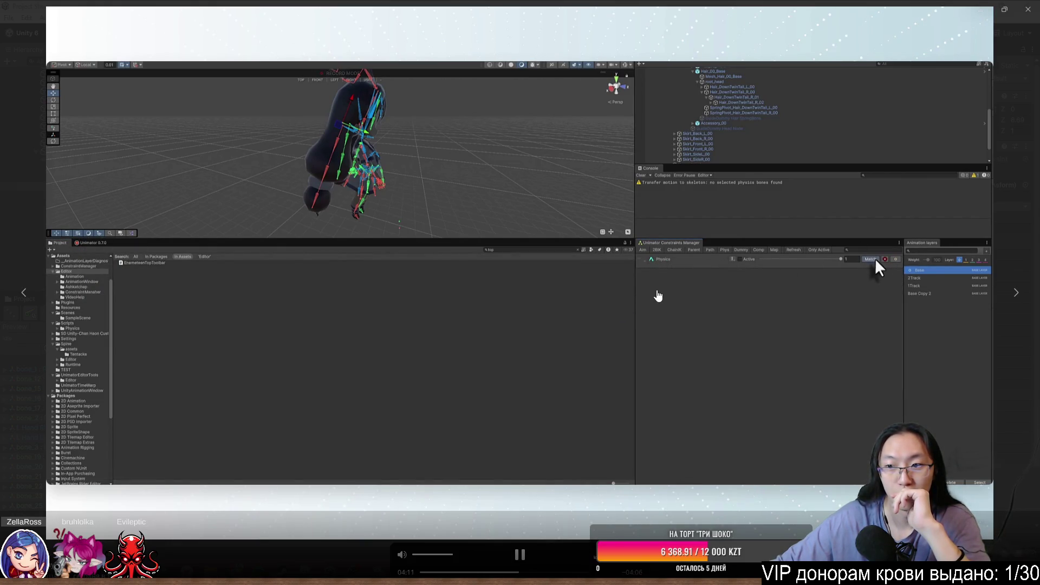
left_click(869, 48)
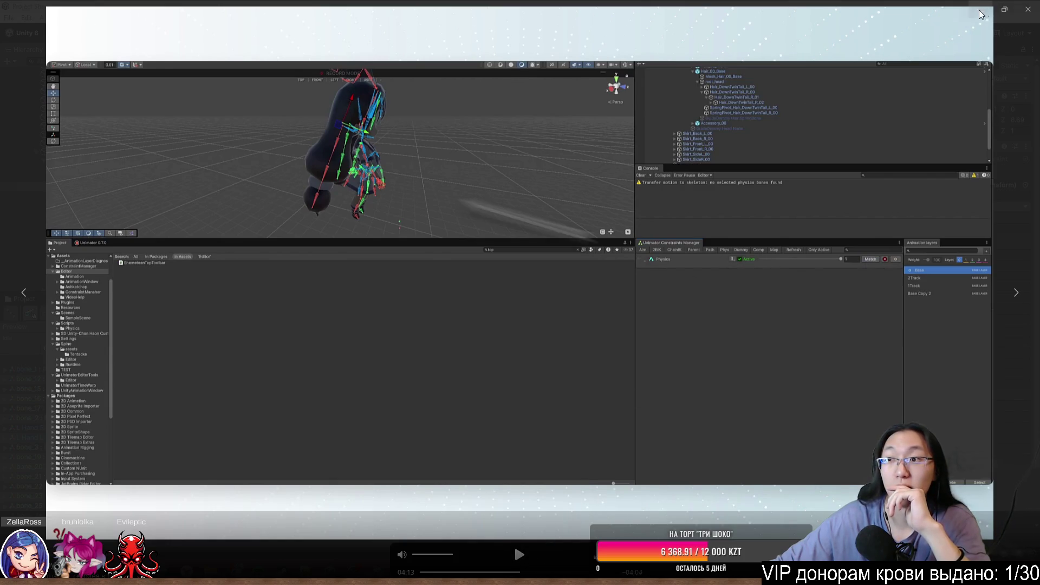
left_click(979, 15)
scroll(791, 366, "up", 5)
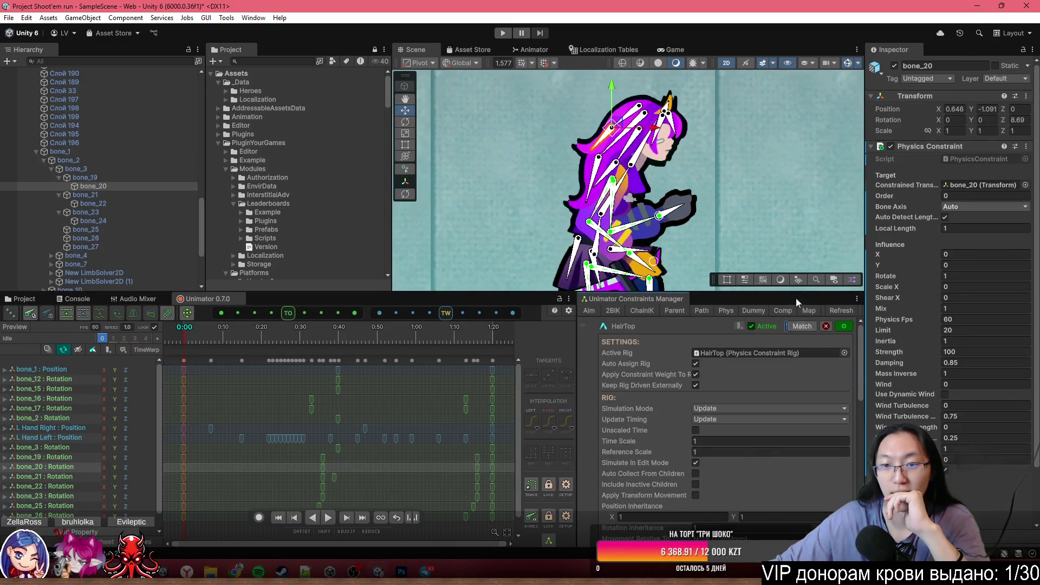
- Select bone_1, enlarge and zoom the Scene view, then test-drag bone_1 and undo the move
left_click(125, 154)
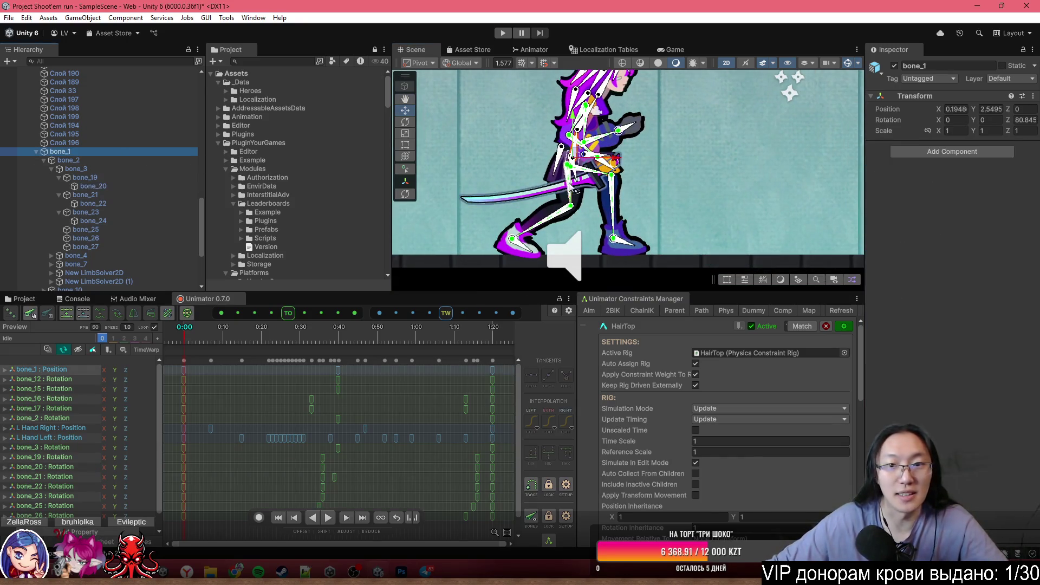
mouse_move(581, 154)
left_mouse_down()
mouse_move(590, 202)
mouse_move(550, 206)
mouse_move(553, 193)
mouse_move(571, 195)
mouse_move(546, 197)
mouse_move(575, 194)
mouse_move(571, 211)
mouse_move(603, 203)
left_mouse_up()
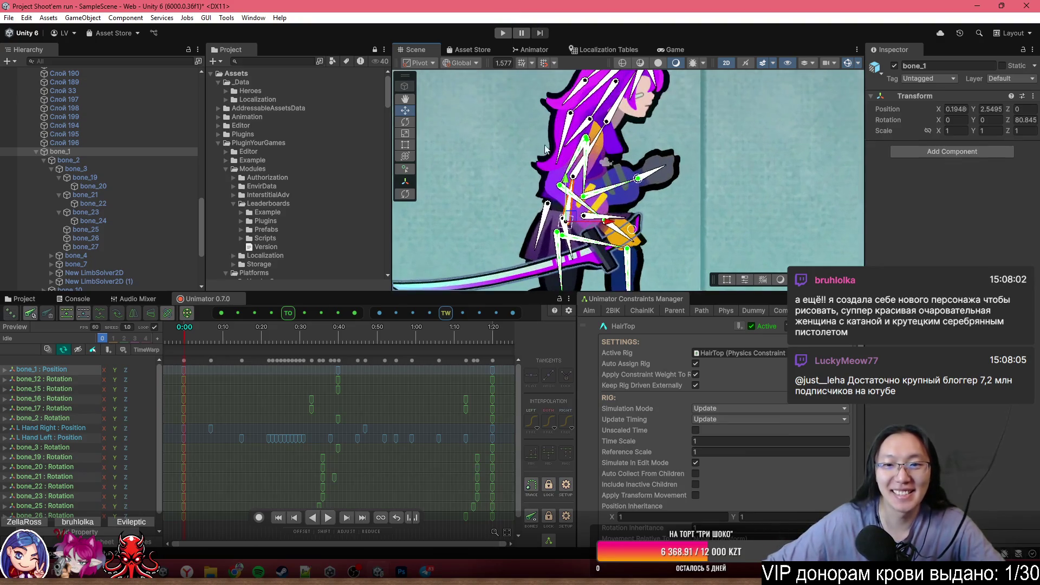
left_click_drag(633, 290, 623, 340)
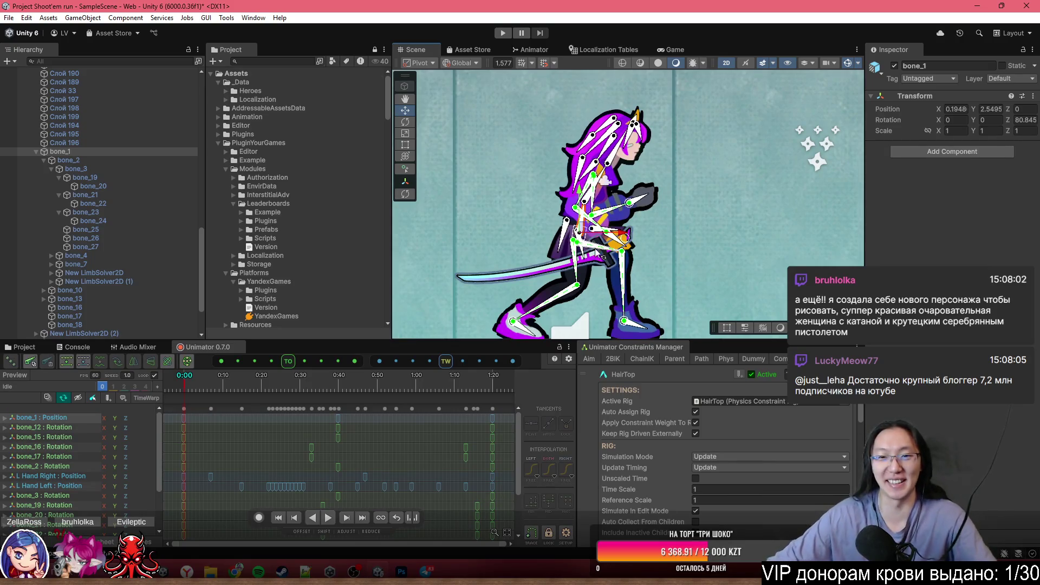
scroll(602, 254, "up", 2)
mouse_move(581, 226)
left_mouse_down()
mouse_move(544, 200)
mouse_move(521, 253)
left_mouse_up()
key("ctrl+z")
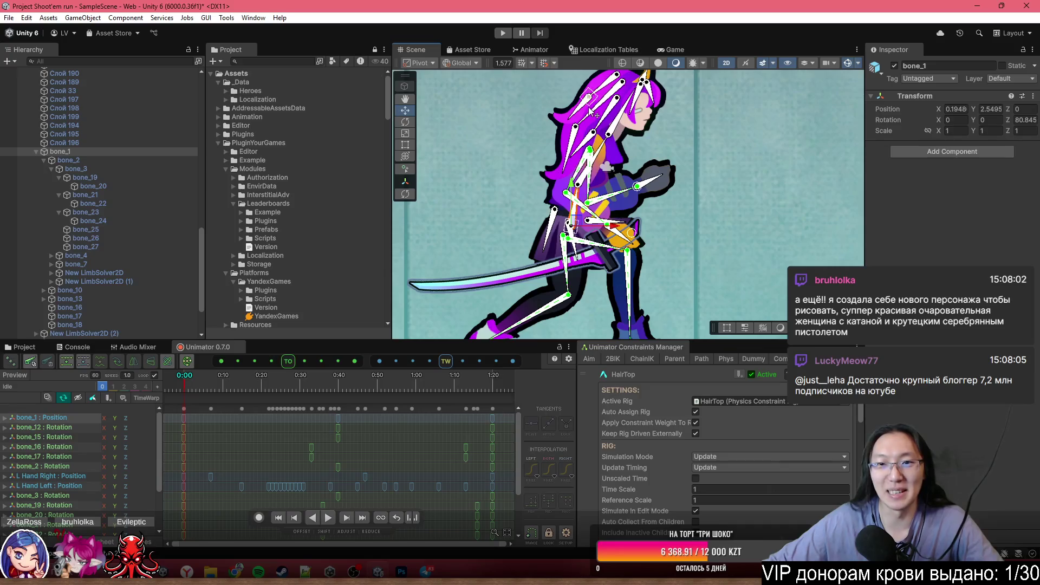
left_click(595, 112)
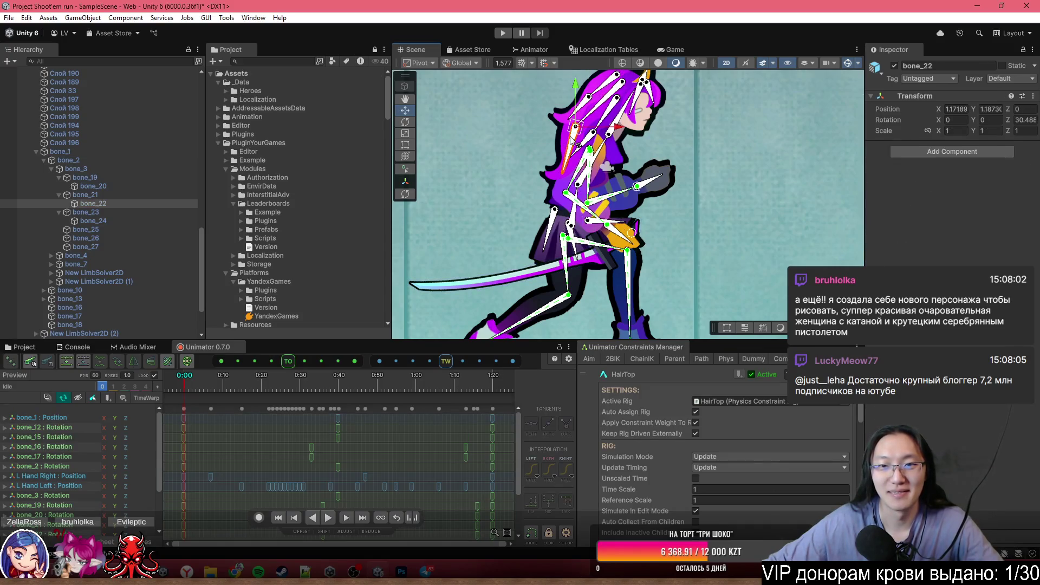
- Create a physics rig named HairMid for bone_21 and bone_22, and frame it in view
left_click(132, 205, "ctrl")
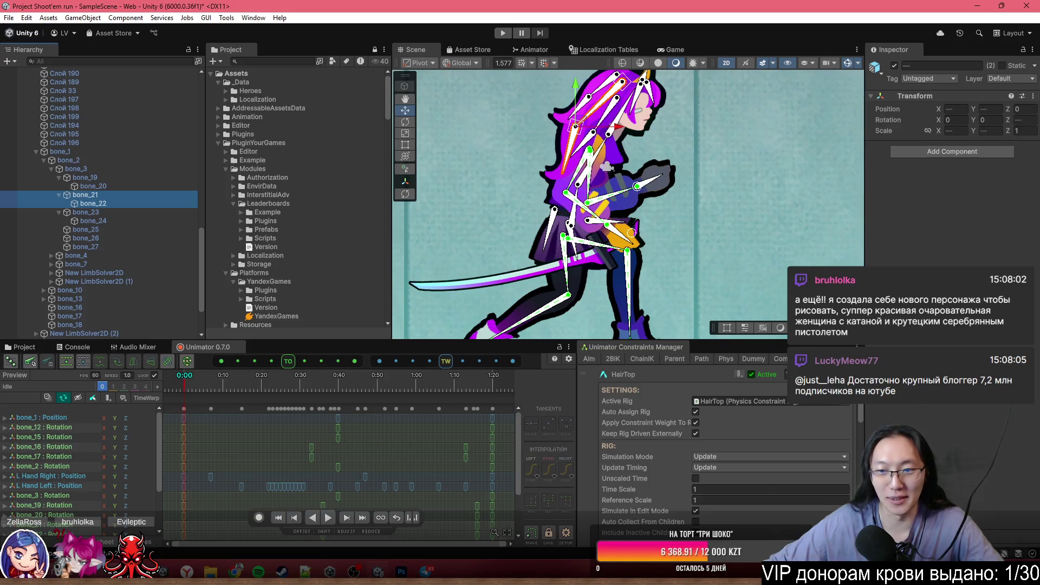
left_click(728, 360)
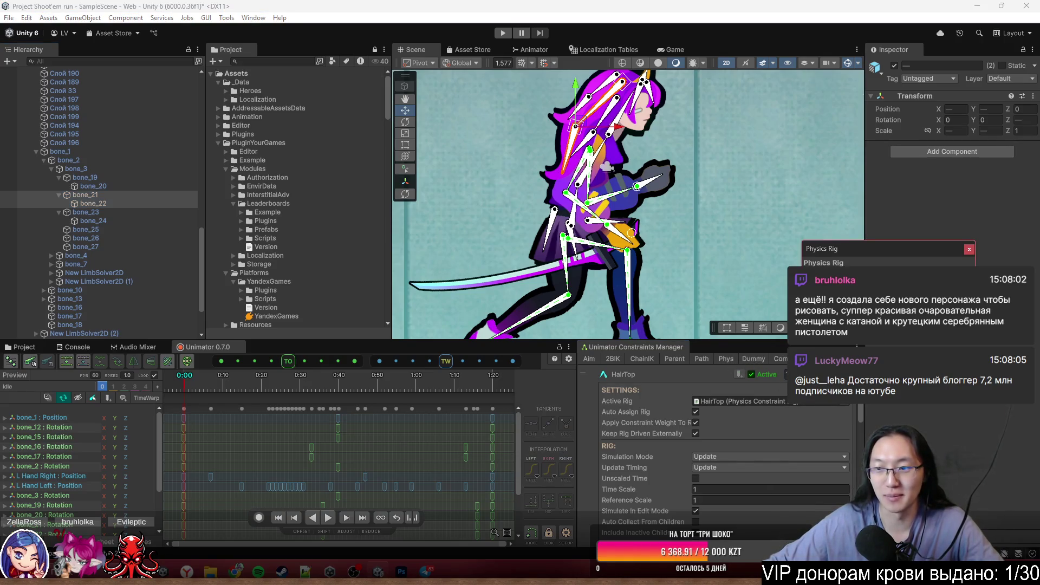
type("HairMid")
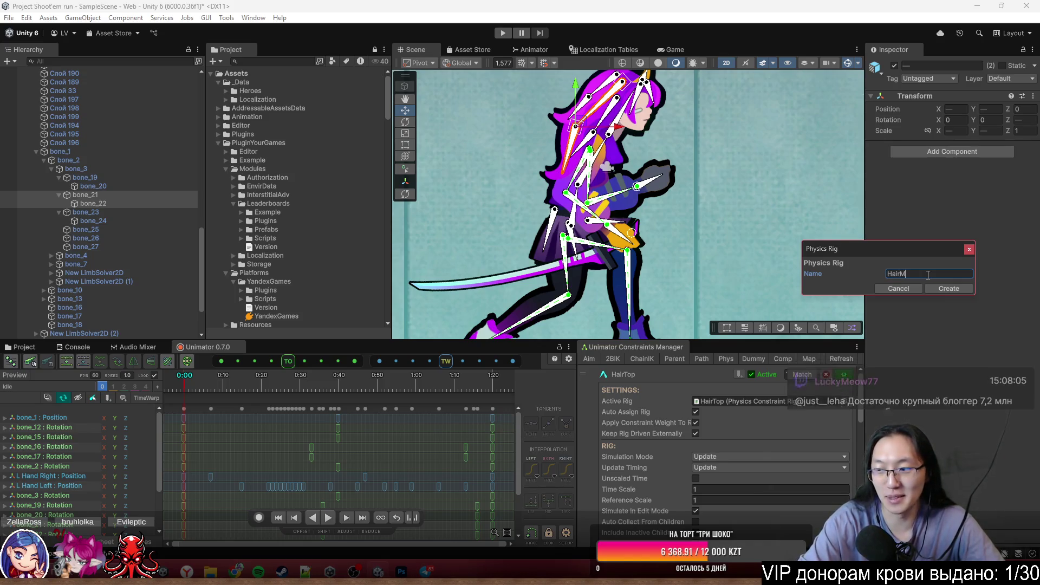
left_click(949, 288)
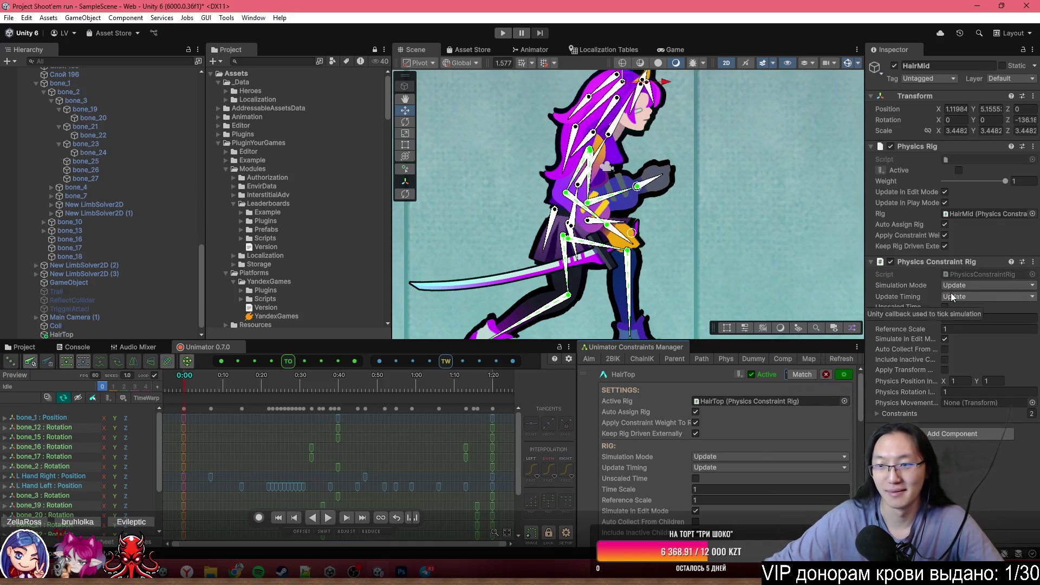
scroll(808, 483, "down", 5)
scroll(809, 482, "down", 3)
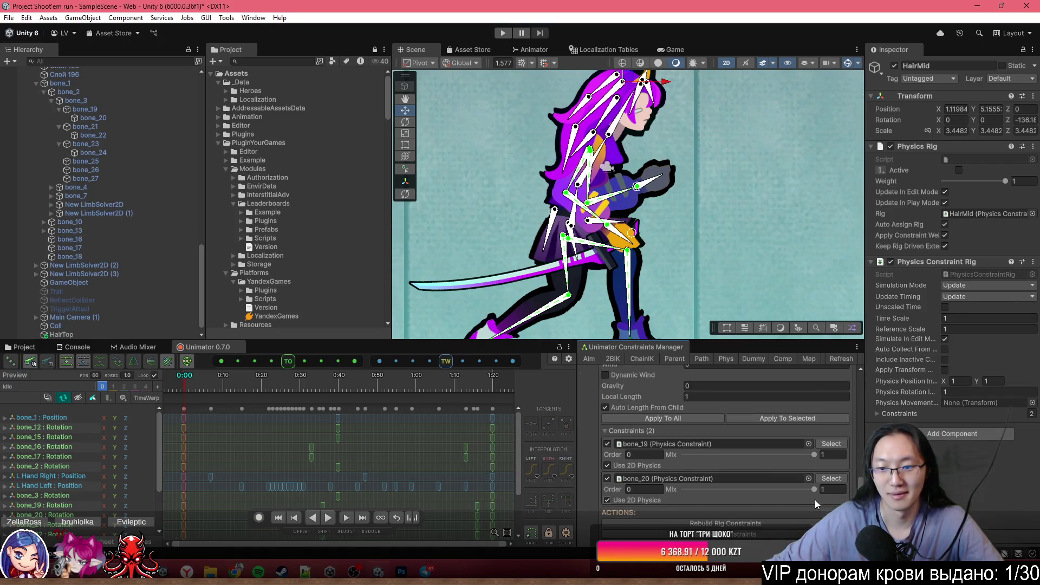
scroll(793, 483, "up", 5)
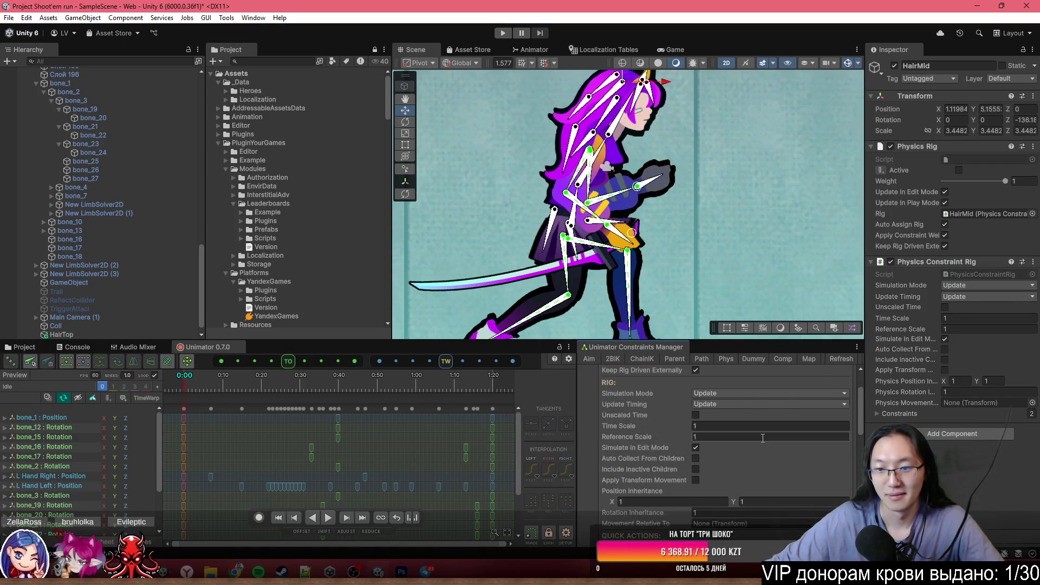
scroll(669, 444, "down", 10)
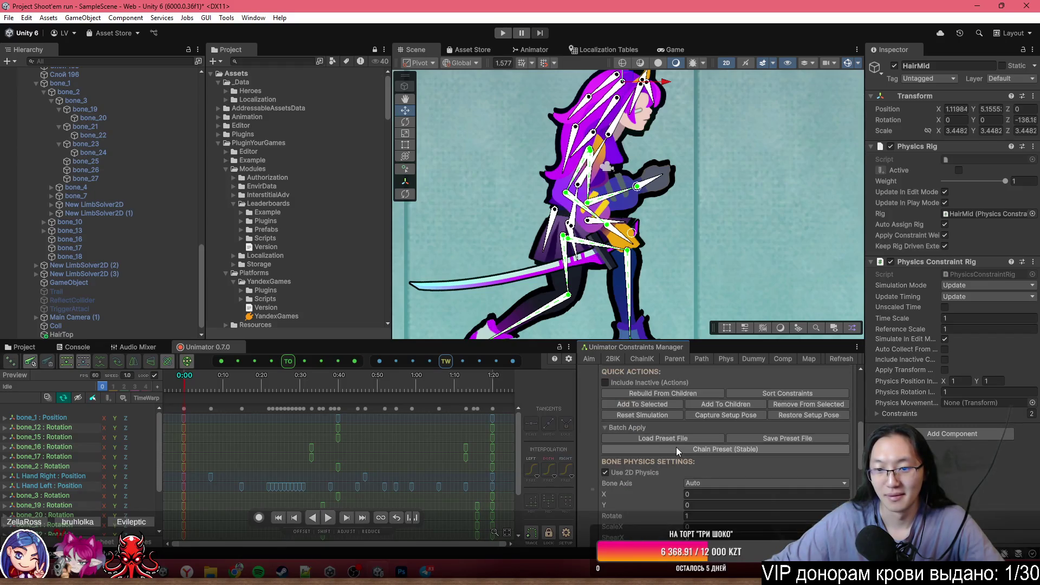
scroll(684, 451, "down", 10)
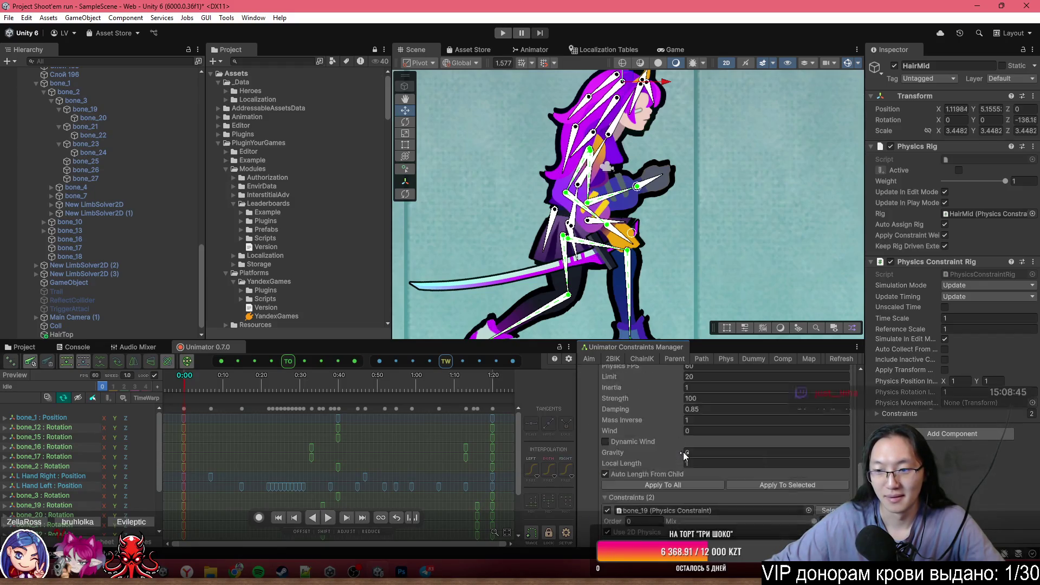
scroll(658, 467, "down", 5)
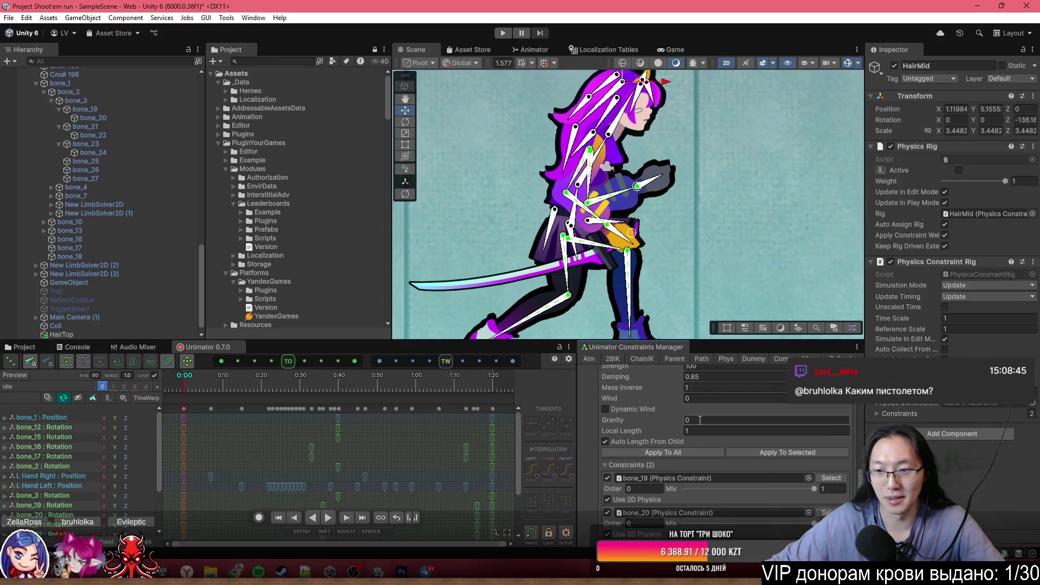
scroll(714, 189, "up", 2)
key("f")
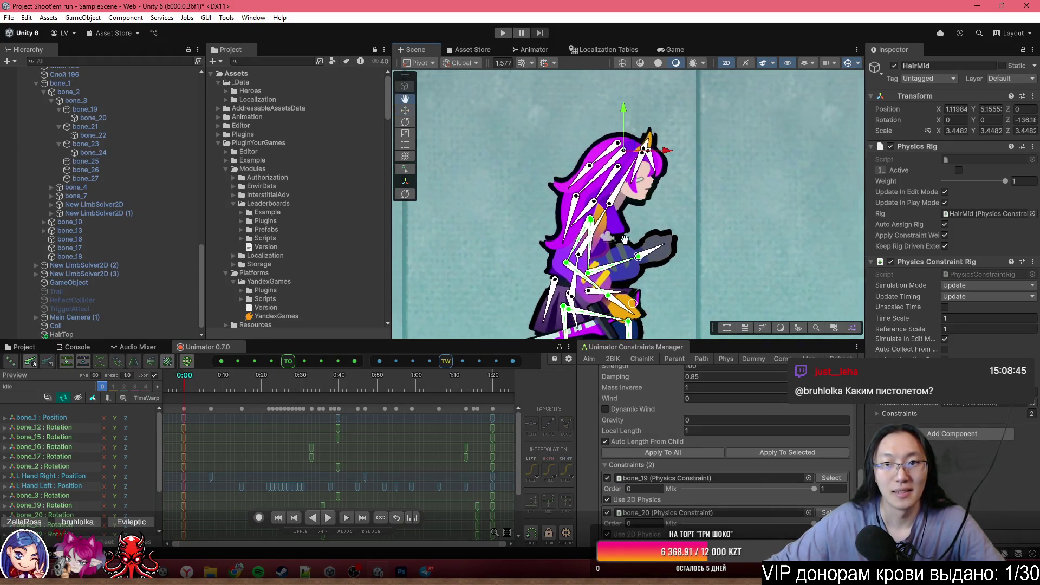
- Reselect bone_21 and bone_22 and apply the physics settings to all their constraints
left_click(605, 183)
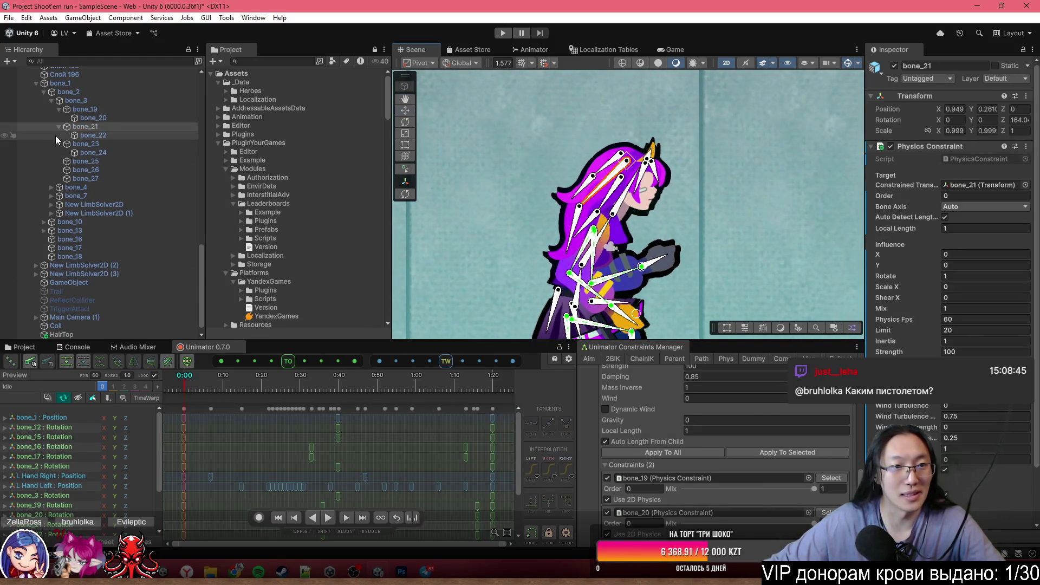
left_click(85, 135, "ctrl")
scroll(717, 466, "down", 2)
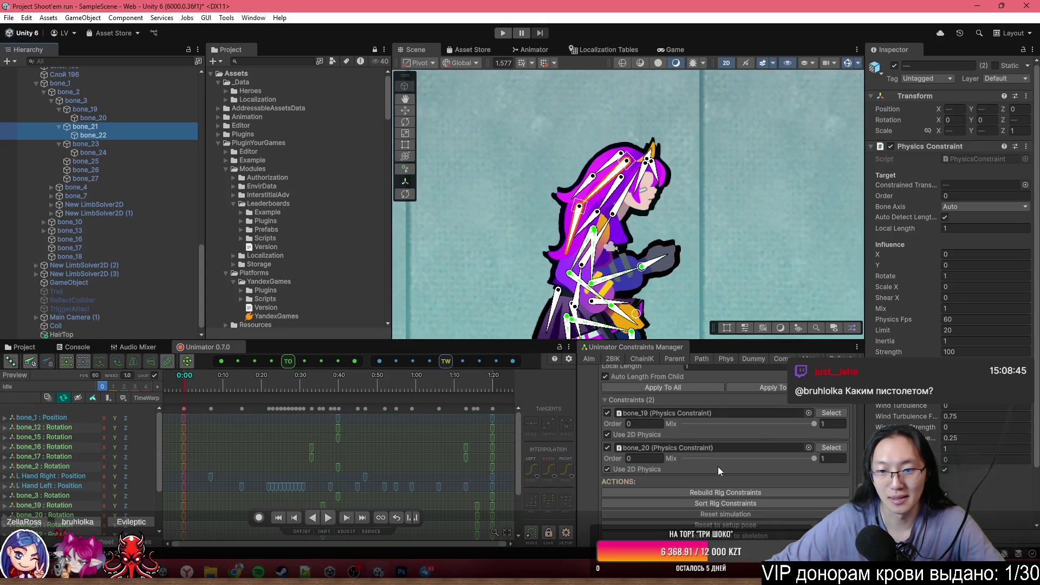
scroll(720, 429, "up", 2)
left_click(684, 451)
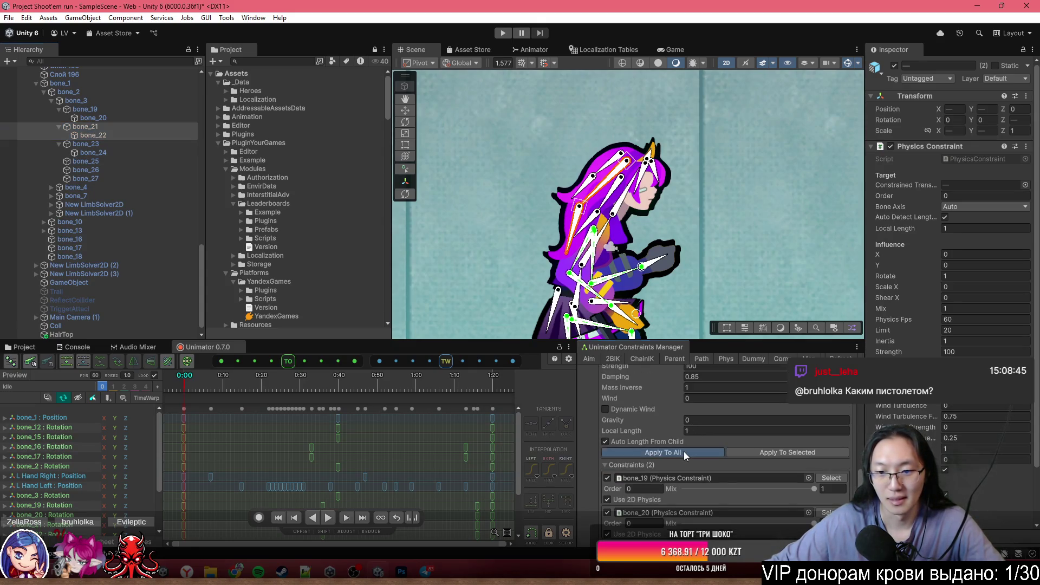
scroll(684, 452, "up", 5)
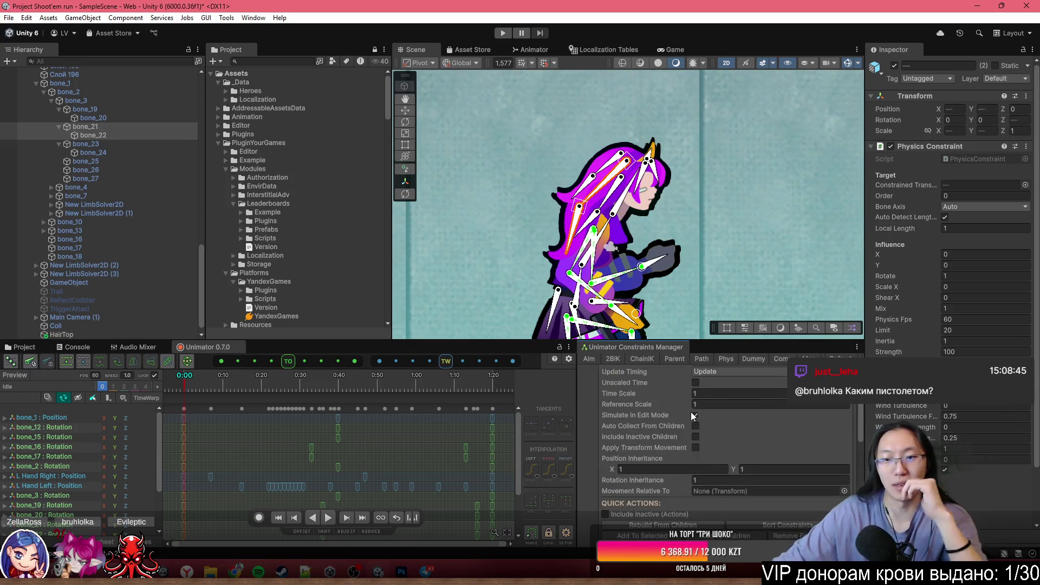
- Inspect the Physics Constraints on bone_19 and on bone_21 with bone_22
left_click(117, 110)
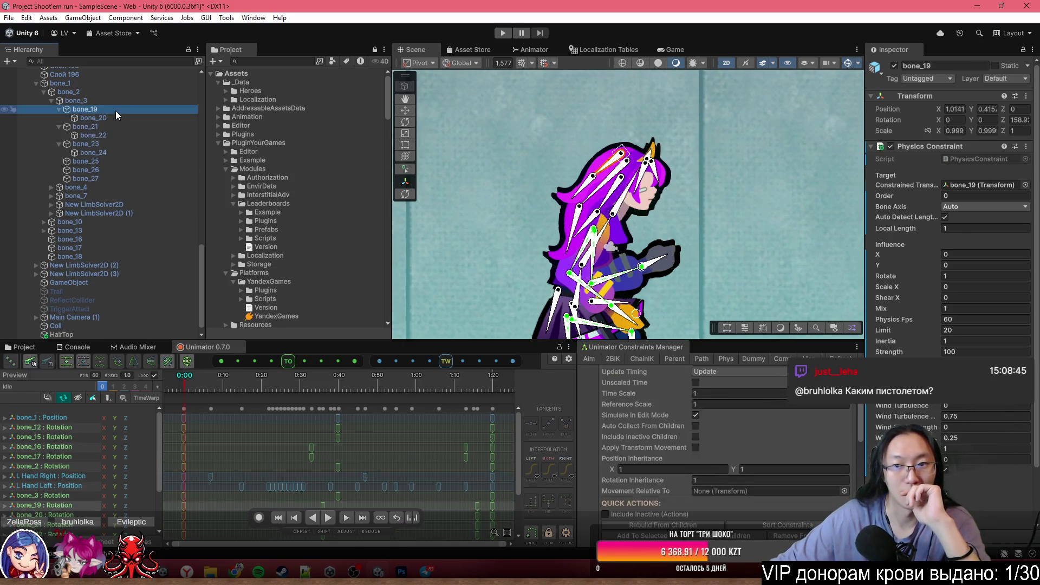
scroll(724, 424, "down", 6)
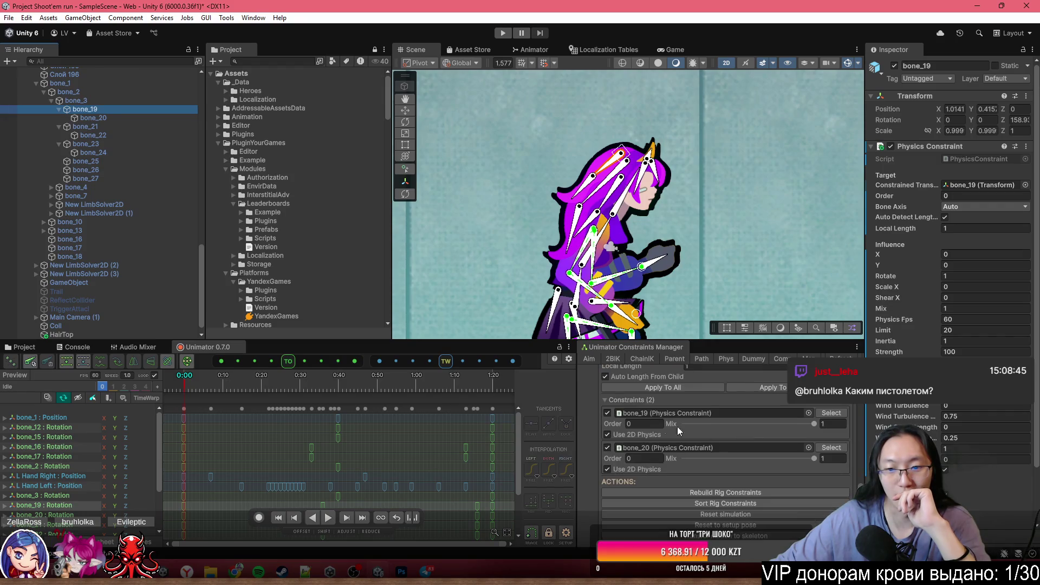
left_click(118, 126)
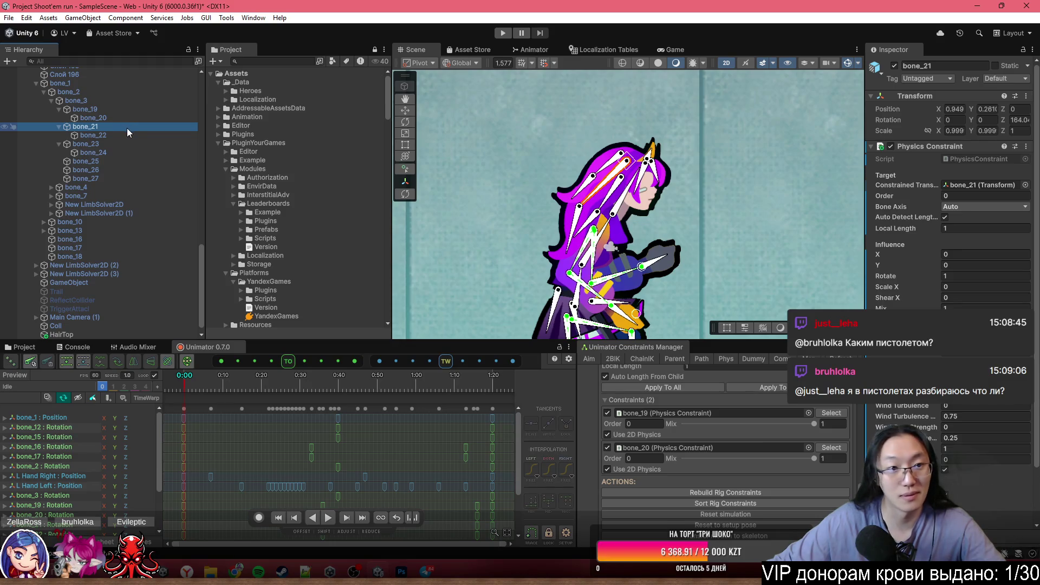
left_click(127, 134, "ctrl")
scroll(619, 431, "up", 5)
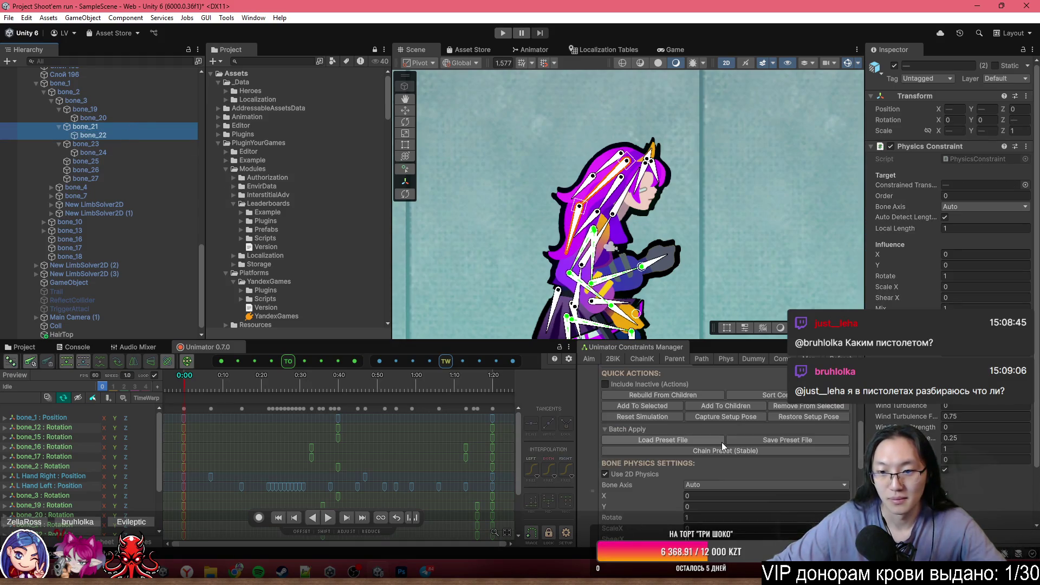
left_click(721, 417)
scroll(737, 444, "down", 6)
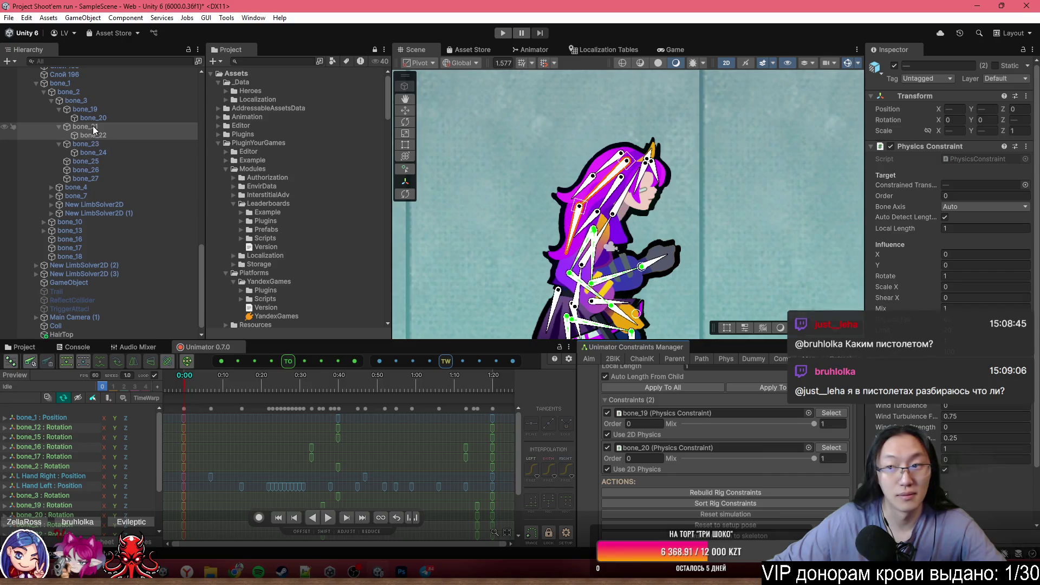
scroll(984, 275, "down", 2)
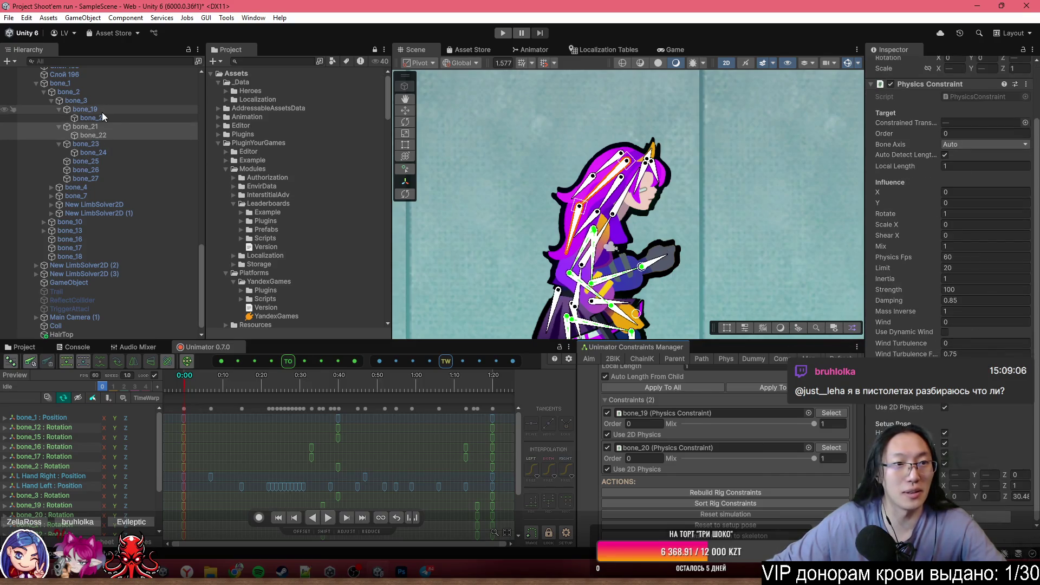
- Compare bone_19's constraint against bone_22, bone_21 together, then bone_21 alone
left_click(85, 109)
left_click(155, 137)
left_click(149, 127, "ctrl")
scroll(698, 465, "down", 2)
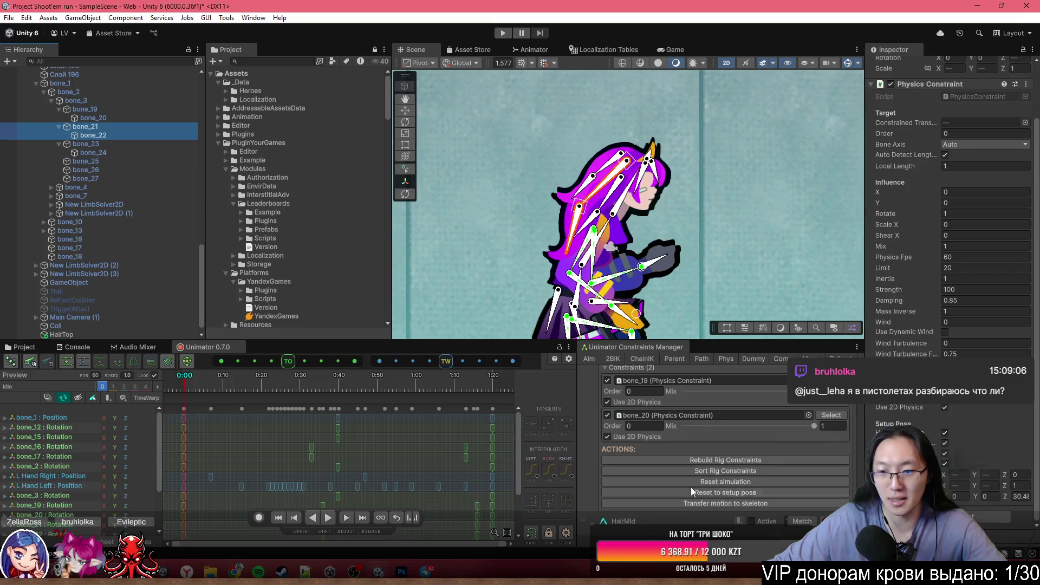
scroll(691, 487, "up", 2)
scroll(731, 486, "up", 2)
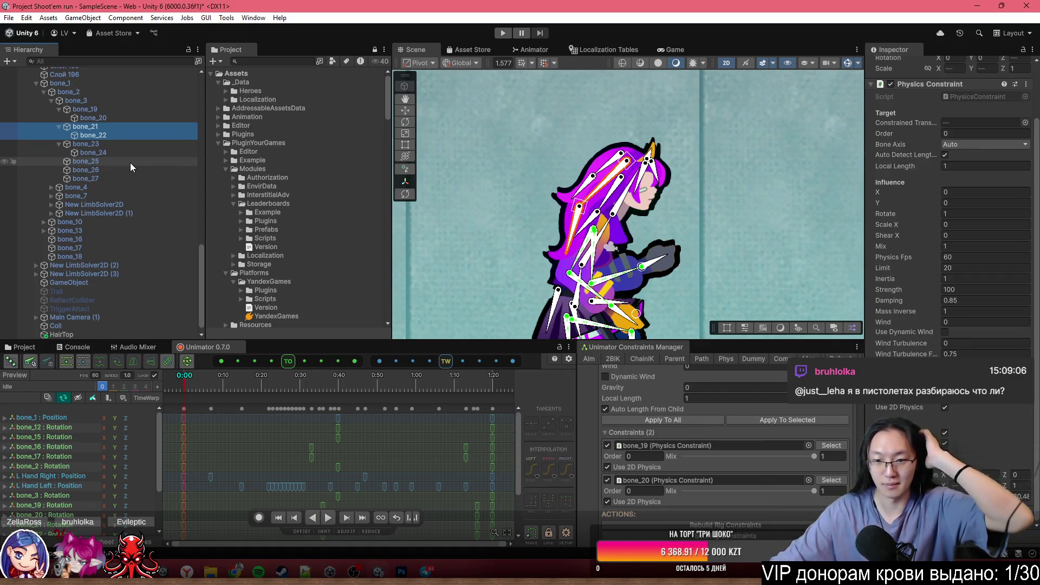
left_click(113, 126)
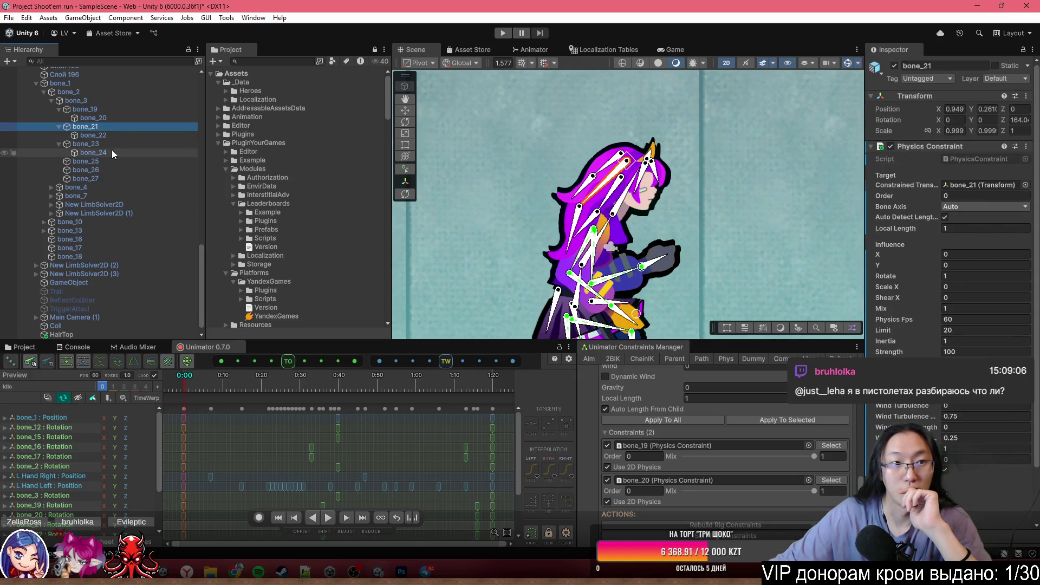
- Select the New LimbSolver2D and Trail objects, then close the Unimator Constraints Manager tab
left_click(115, 206)
left_click(57, 291)
right_click(661, 347)
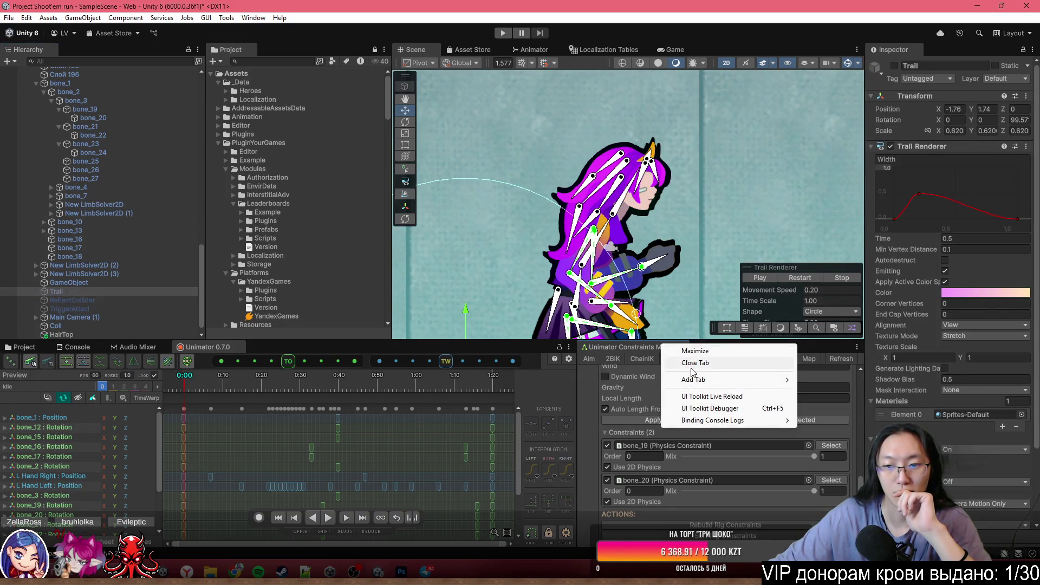
left_click(695, 363)
- Reopen the Unimator Constraint Manager from Window > Fedorov and dock it beside the Unimator timeline
left_click(258, 20)
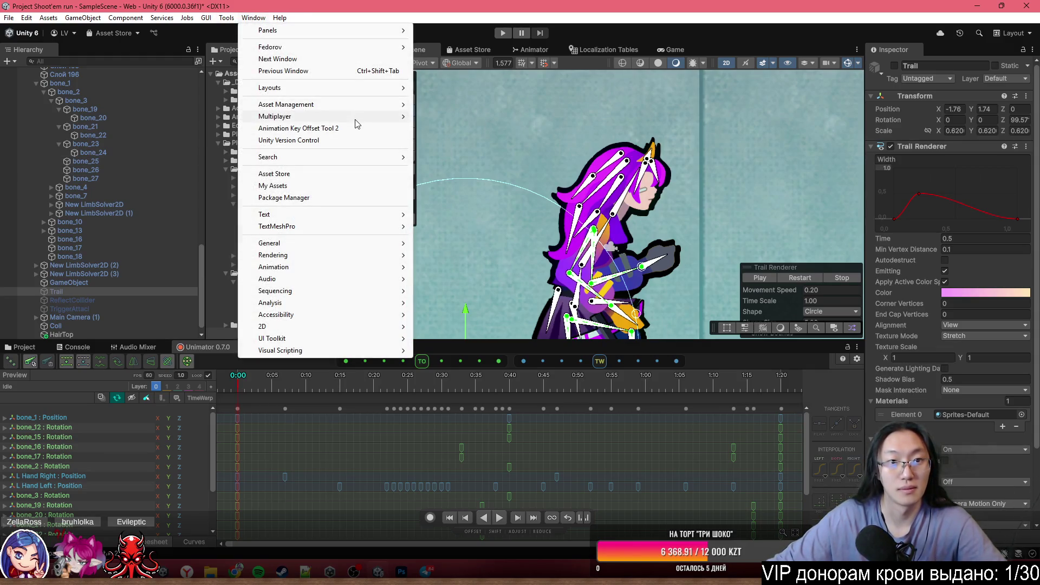
mouse_move(361, 107)
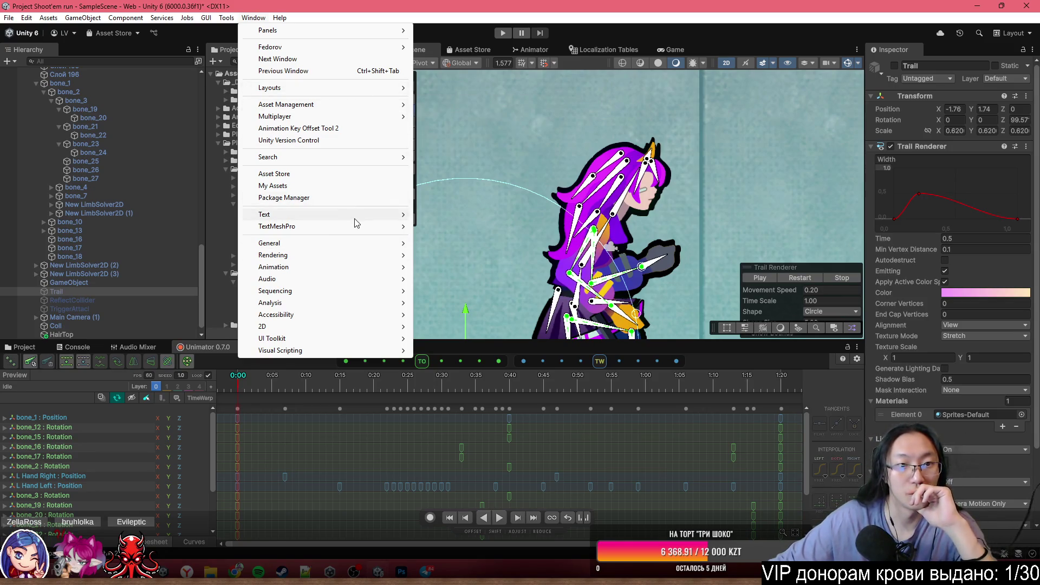
mouse_move(362, 48)
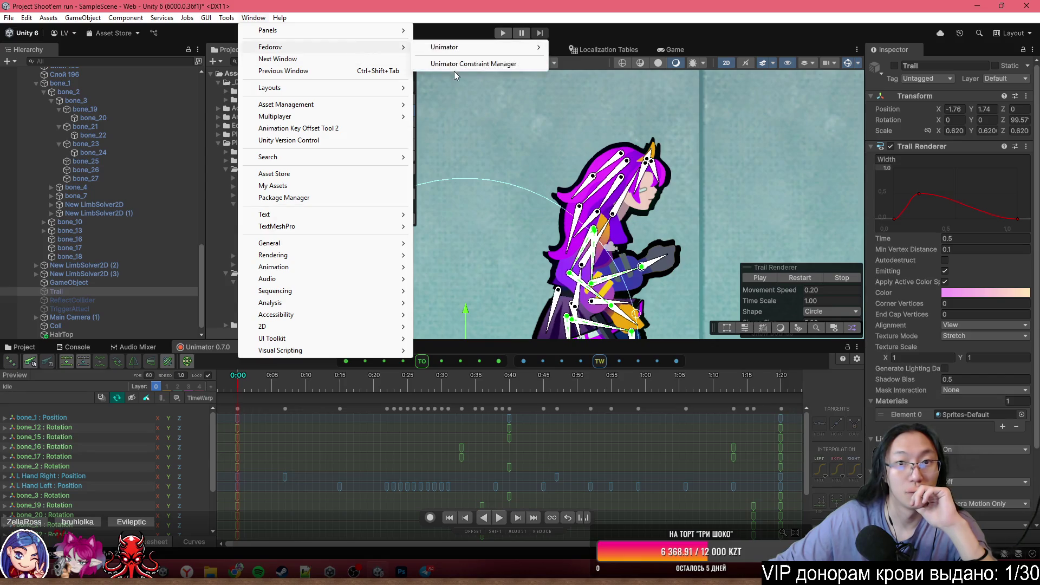
left_click(455, 64)
mouse_move(861, 241)
left_mouse_down()
mouse_move(882, 320)
mouse_move(740, 352)
left_mouse_up()
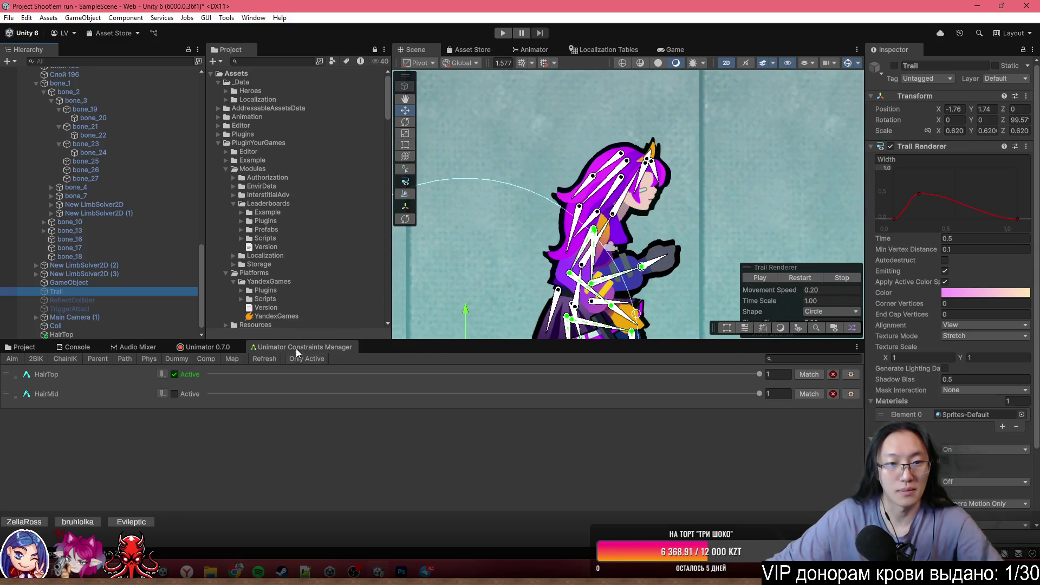
left_click_drag(320, 347, 756, 453)
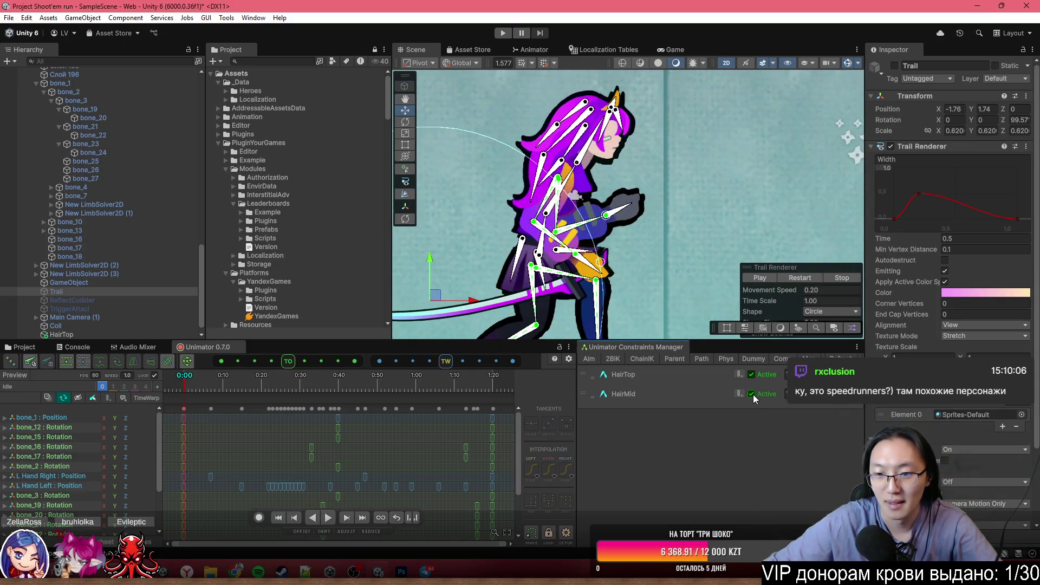
- Expand the HairMid rig and apply its physics settings to all constraints on bone_21 and bone_22
left_click(621, 398)
scroll(663, 430, "down", 5)
scroll(673, 454, "up", 2)
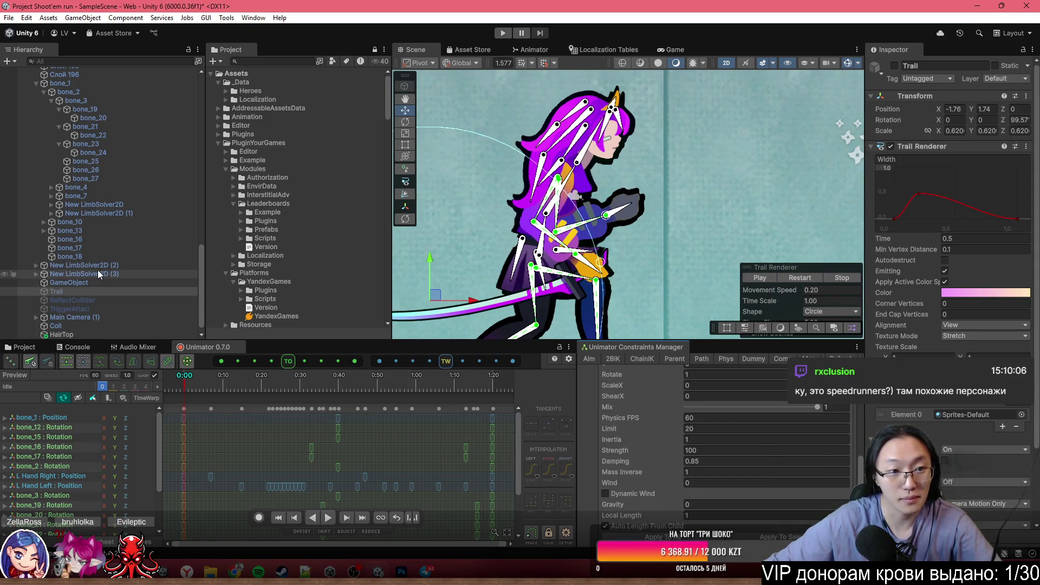
left_click(560, 130)
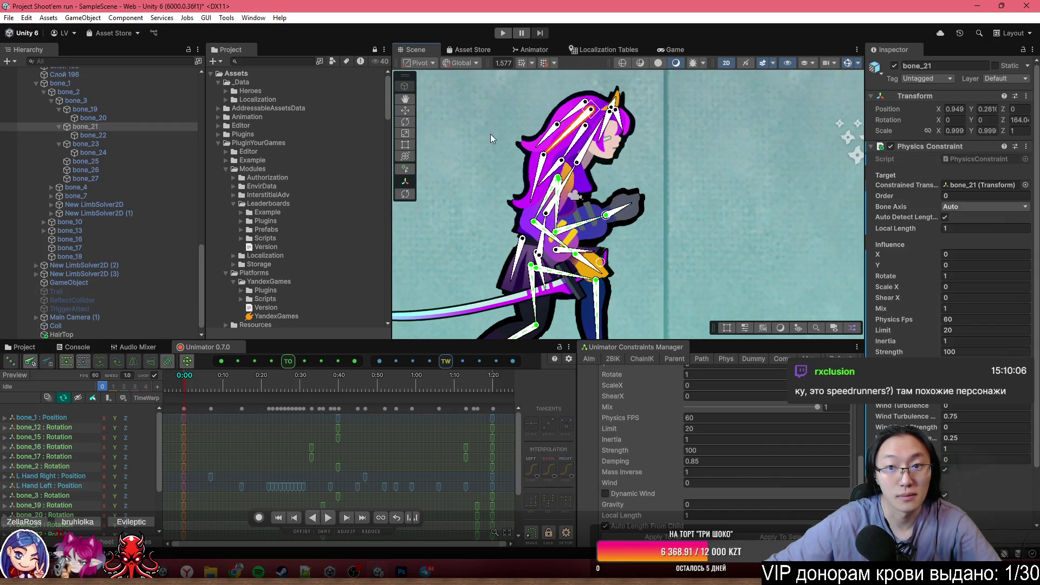
scroll(731, 473, "down", 5)
scroll(704, 461, "down", 2)
scroll(699, 461, "up", 4)
left_click(692, 439)
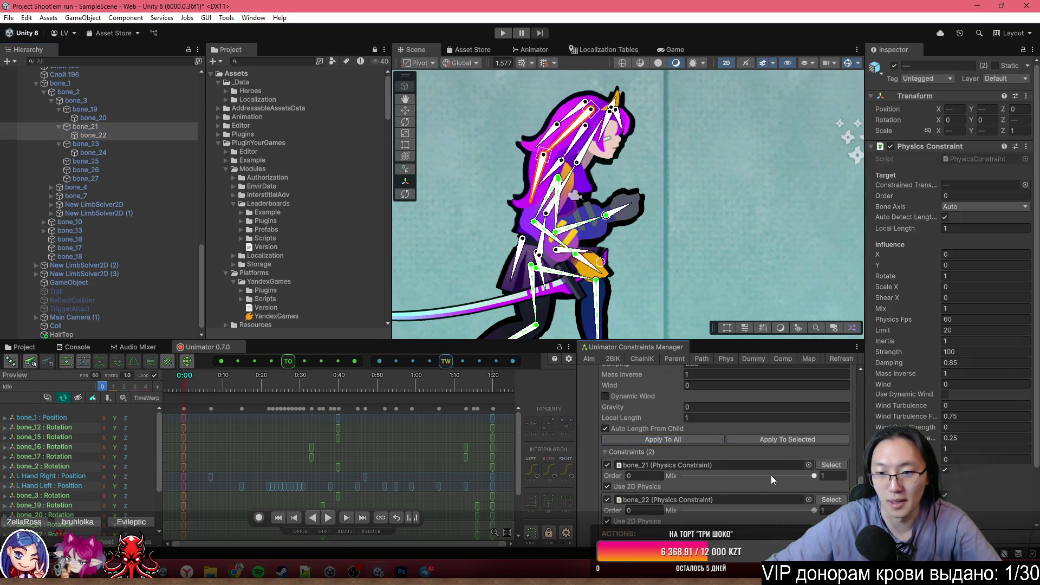
scroll(776, 476, "up", 3)
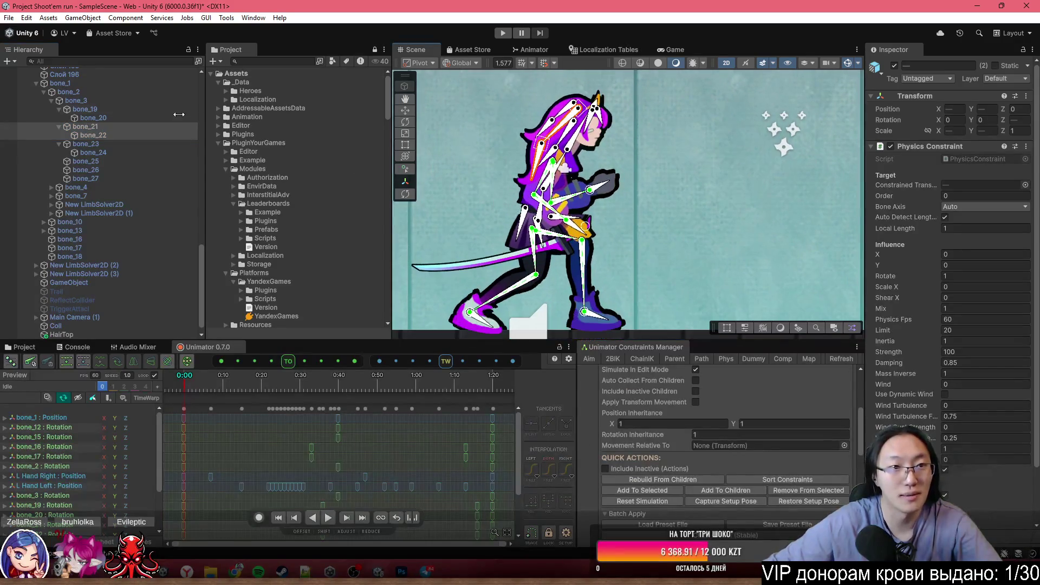
- Nudge Hero woman (2) upward to test the hair swing, then check bone_23 and bone_24
left_click(100, 85)
scroll(119, 119, "up", 6)
scroll(106, 140, "up", 3)
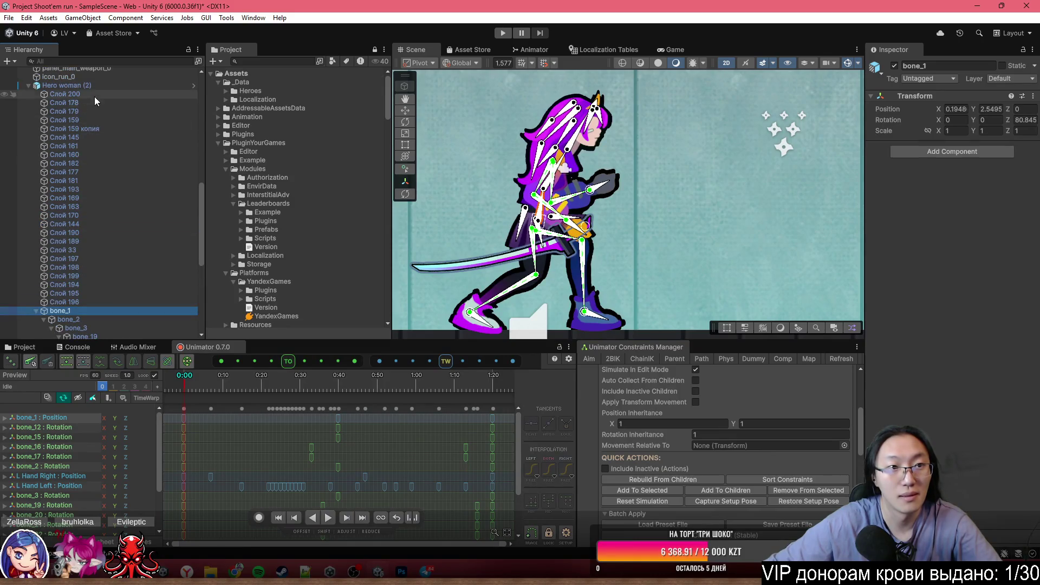
left_click(92, 85)
mouse_move(538, 311)
left_mouse_down()
mouse_move(543, 339)
mouse_move(533, 293)
mouse_move(545, 292)
mouse_move(539, 318)
mouse_move(529, 278)
mouse_move(524, 332)
mouse_move(515, 274)
mouse_move(563, 314)
mouse_move(550, 319)
mouse_move(517, 211)
mouse_move(533, 327)
left_mouse_up()
scroll(555, 147, "up", 2)
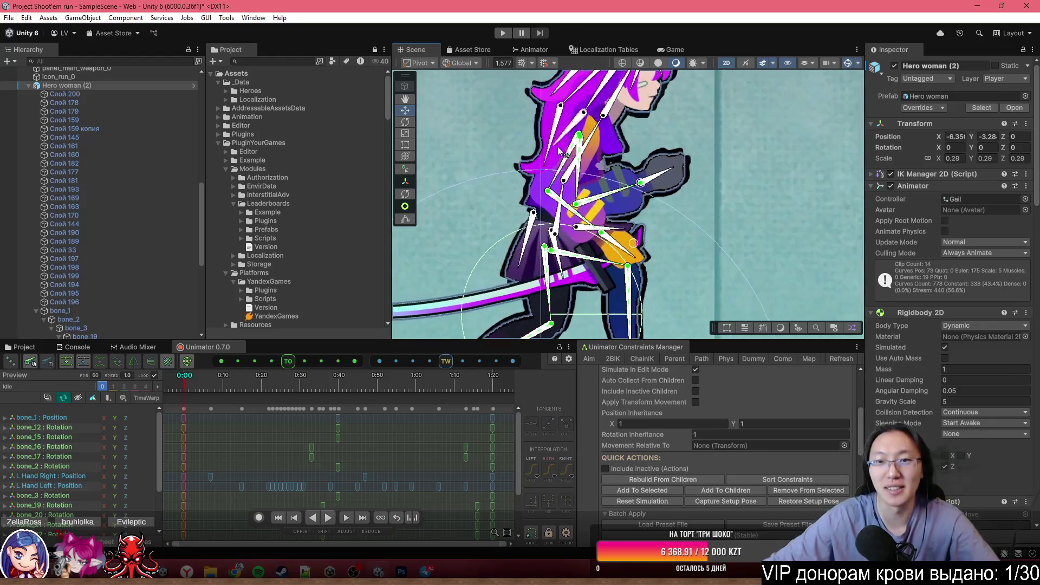
left_click(584, 187)
left_click(584, 187)
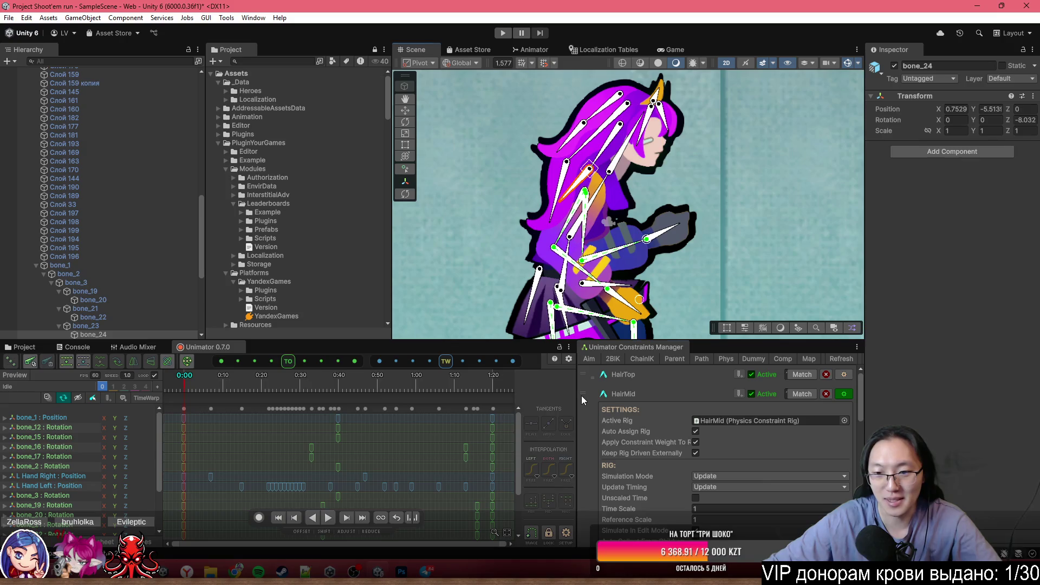
- Collapse HairMid, then create an active HairBottom physics rig from bone_23 and bone_24 and expand its settings
left_click(626, 396)
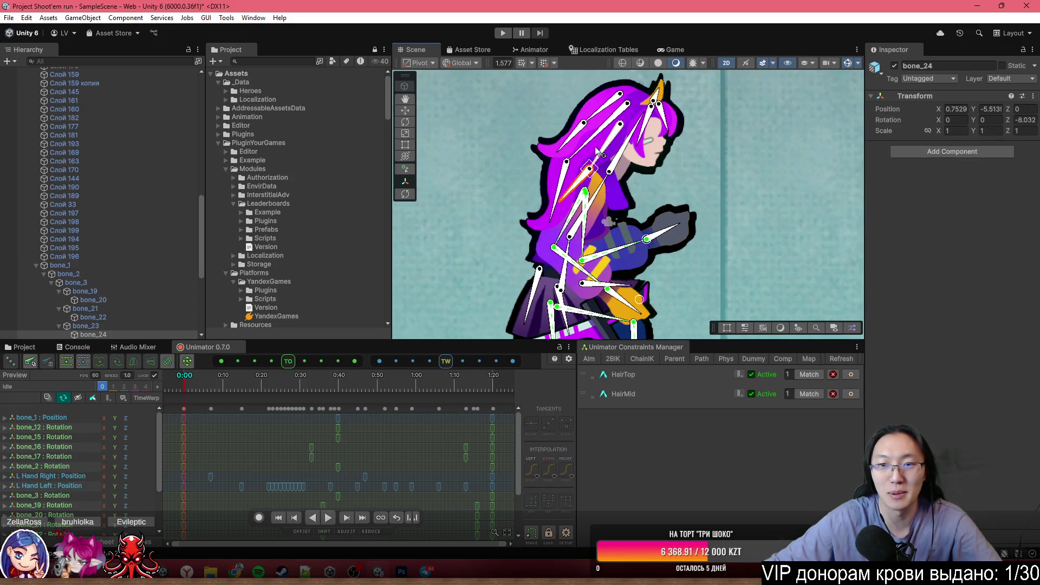
left_click(81, 325, "ctrl")
scroll(80, 323, "down", 3)
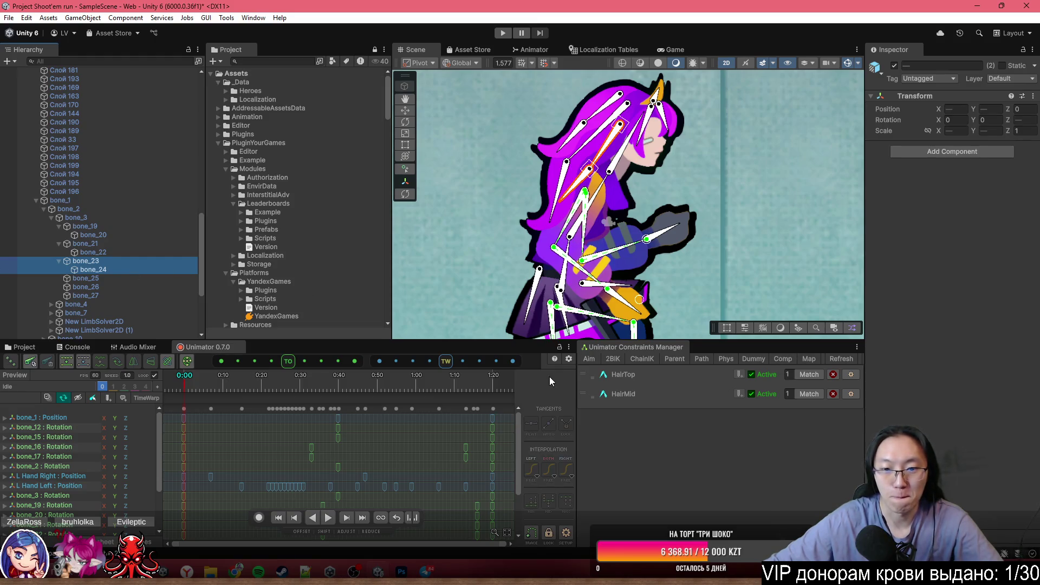
left_click(728, 359)
type("HairBottom")
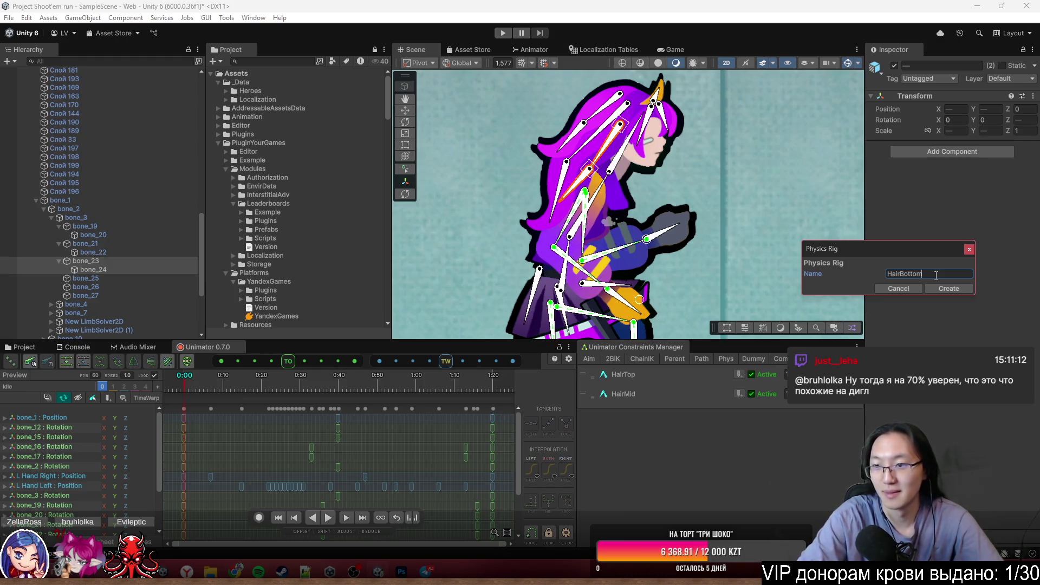
left_click(948, 289)
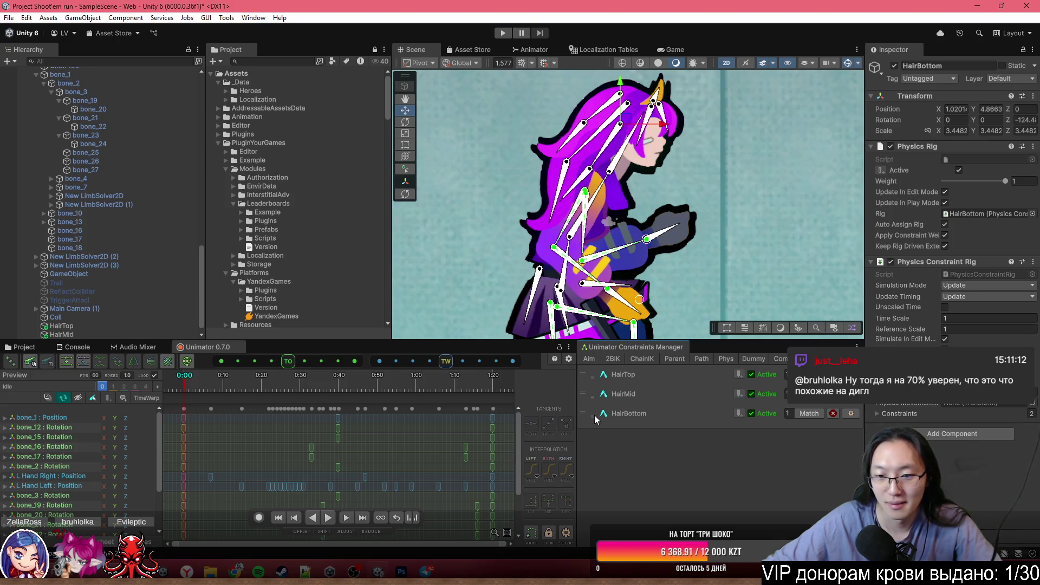
left_click(625, 414)
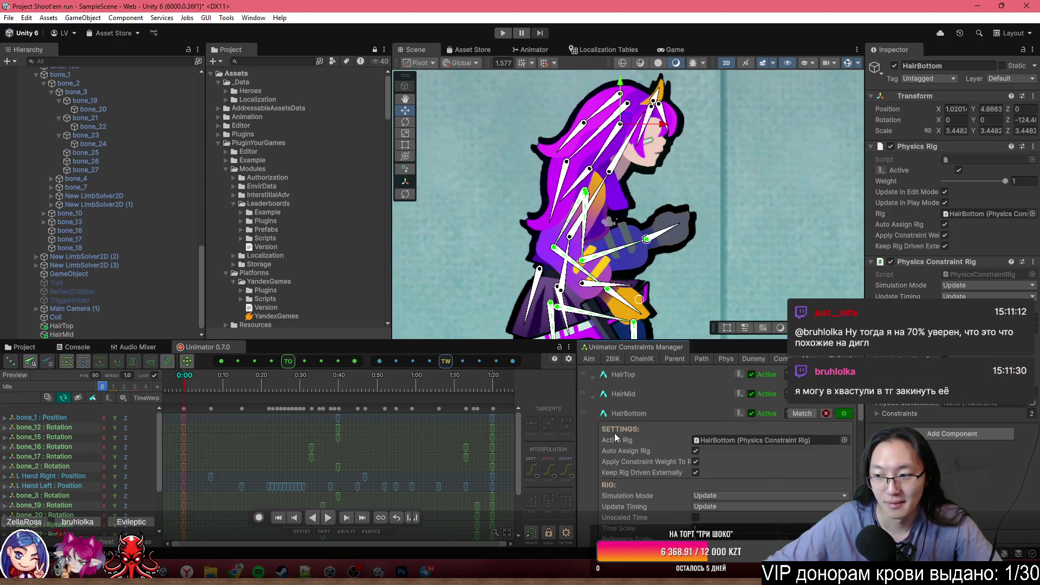
scroll(614, 433, "down", 3)
scroll(712, 424, "down", 3)
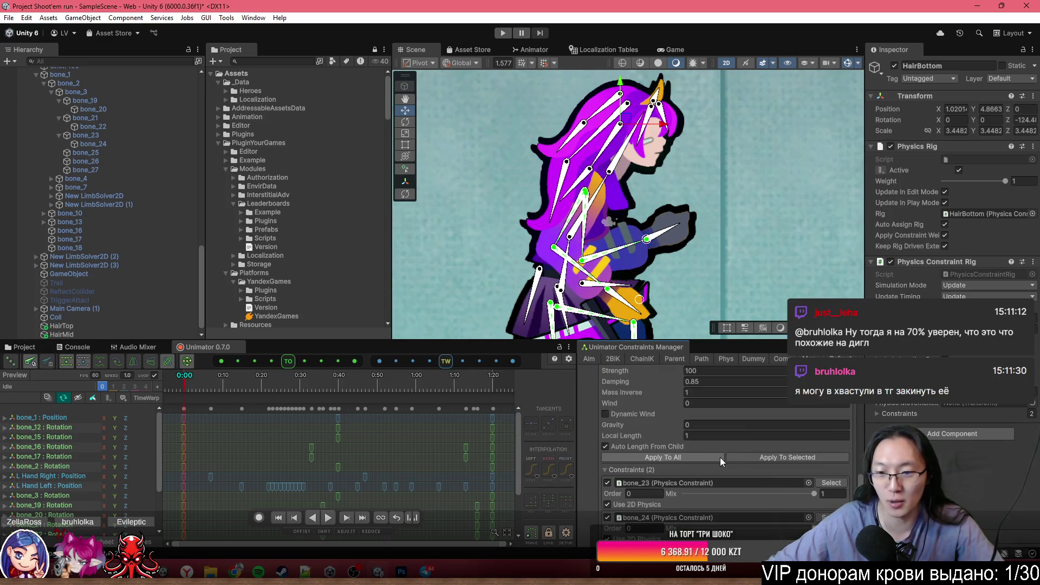
scroll(740, 454, "down", 1)
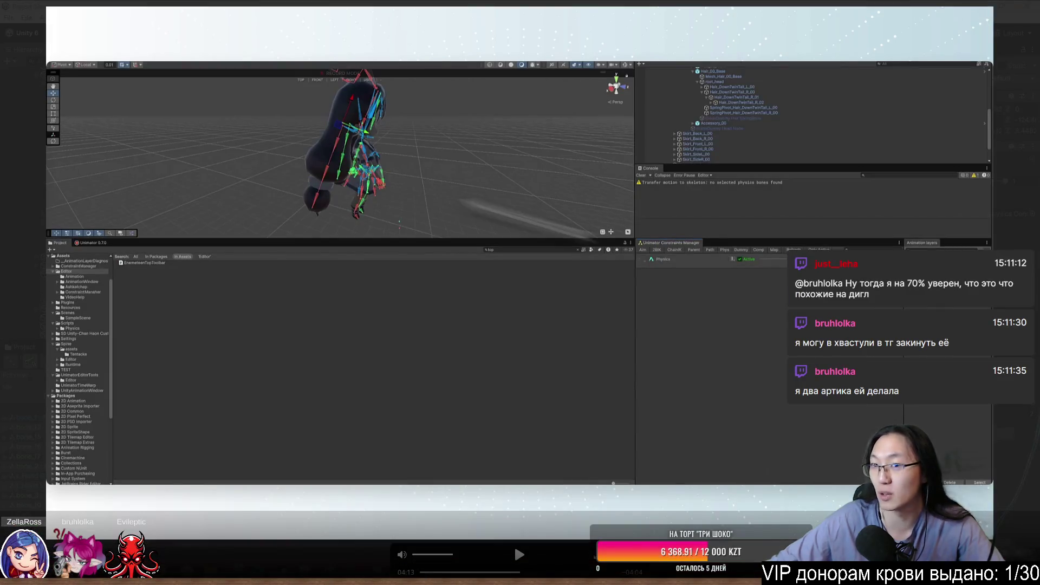
- Close the other project's tutorial clip to get back to HairBottom's Physics Constraint Rig in Unity
left_click(1027, 9)
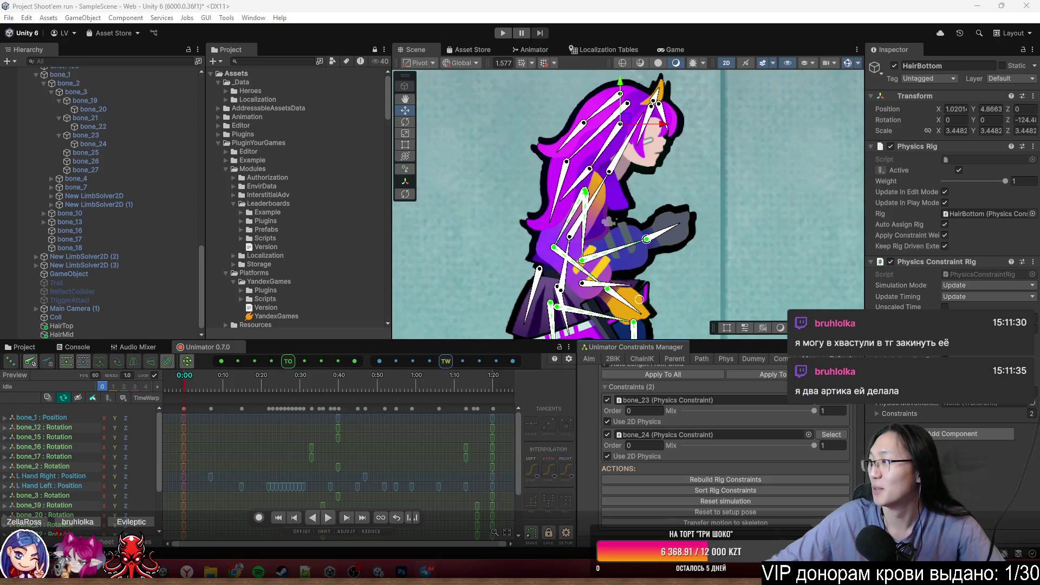
- Dismiss the Telegram window and select bone_23 and bone_24 to view their 2D physics constraints
left_click_drag(714, 79, 533, 105)
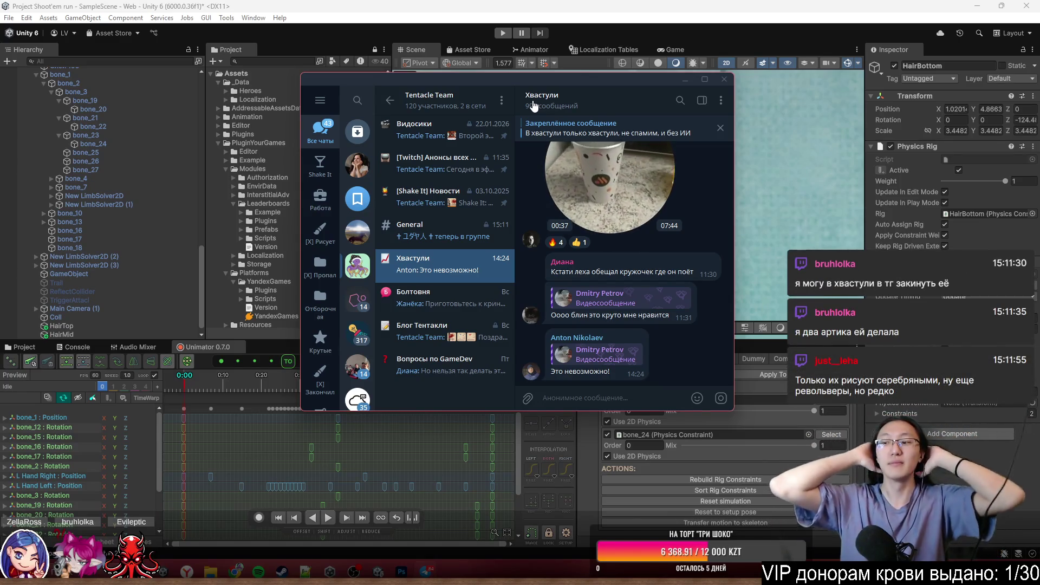
left_click(724, 79)
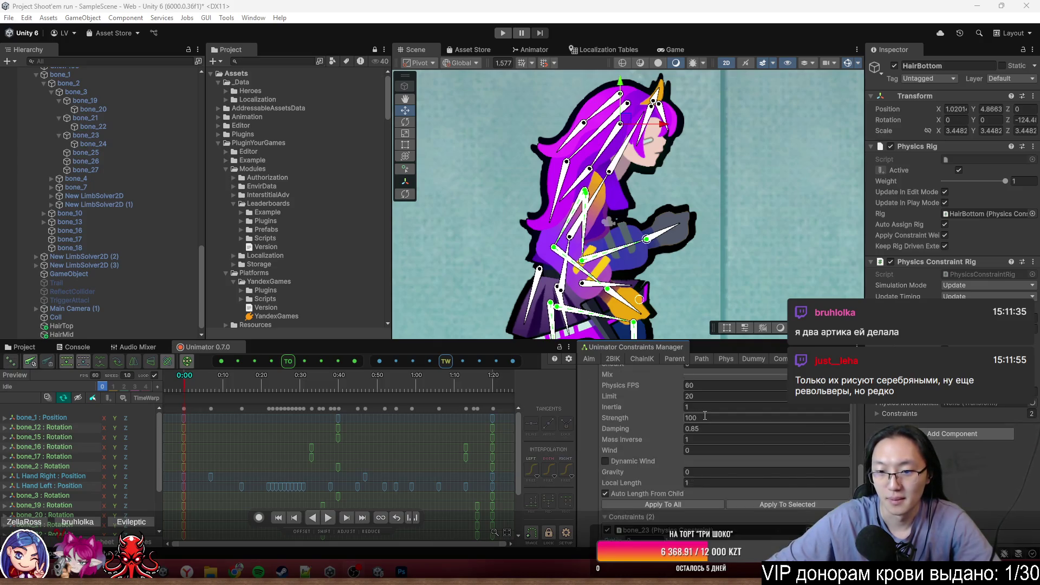
left_click(85, 134)
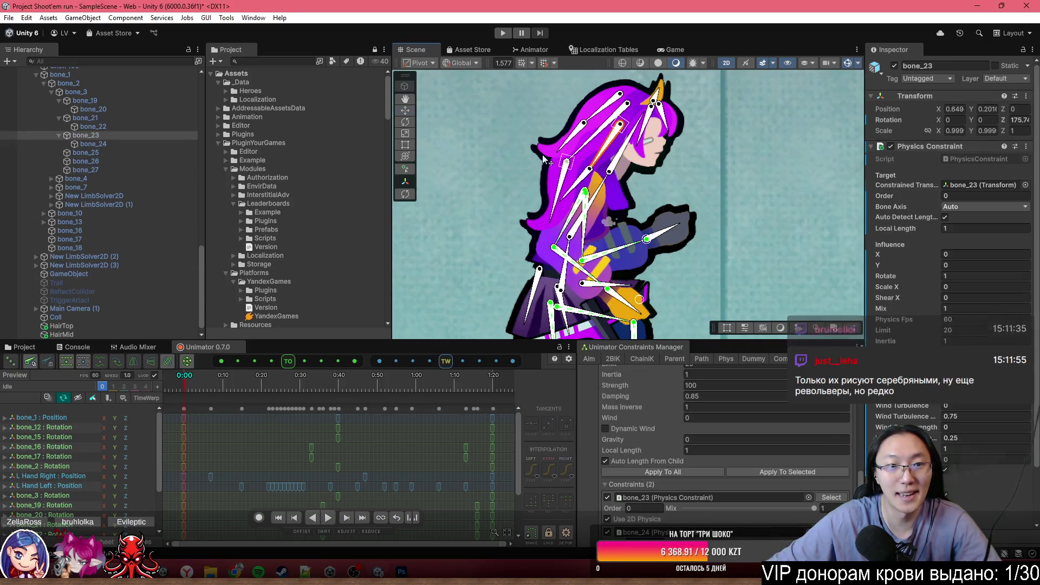
left_click(93, 143, "ctrl")
scroll(670, 422, "down", 3)
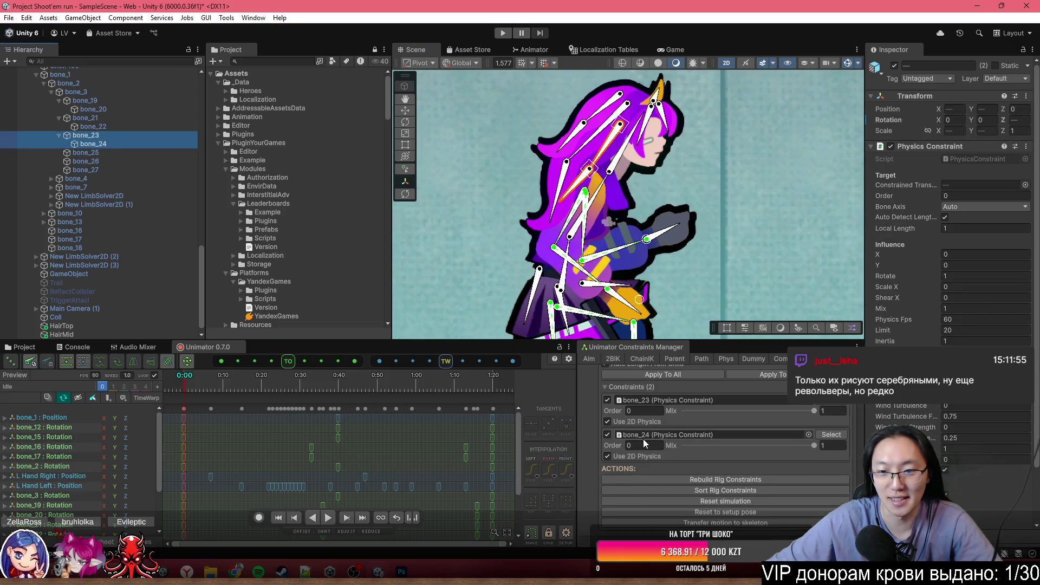
left_click(659, 440)
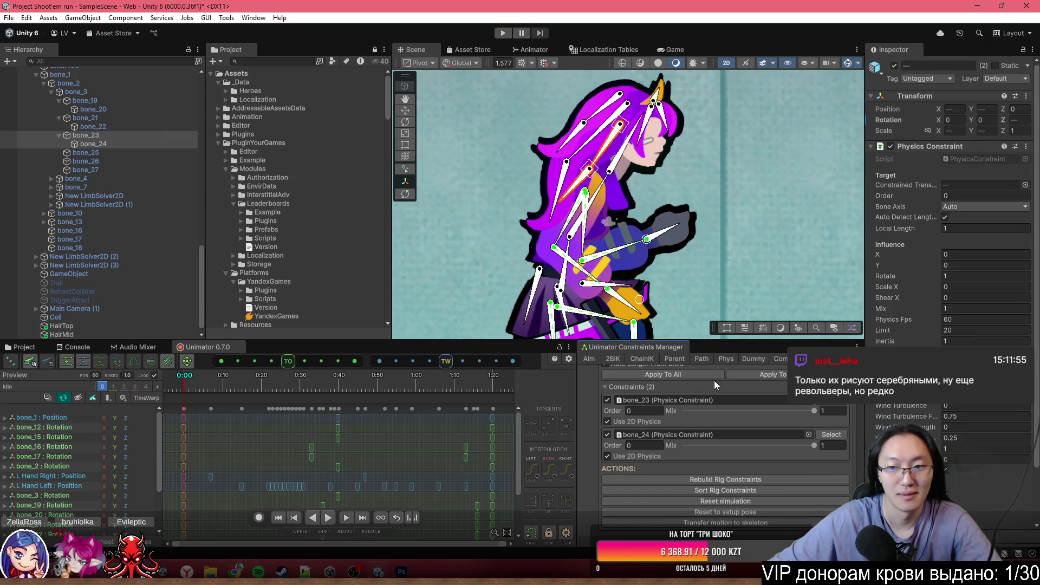
scroll(605, 258, "down", 3)
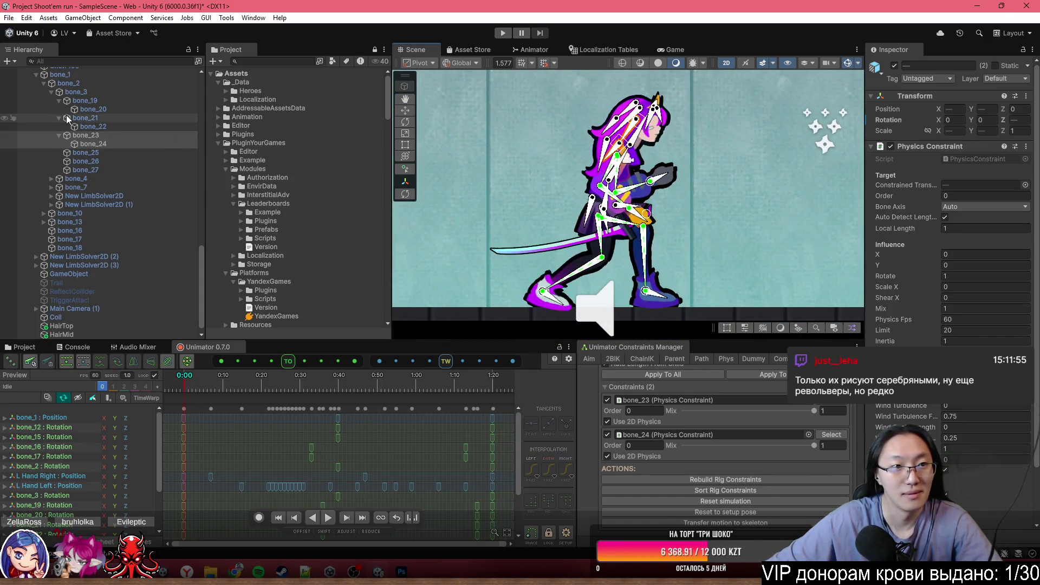
scroll(100, 140, "up", 5)
- Select Hero woman (2) and pan the Scene view to centre the heroine
left_click(66, 174)
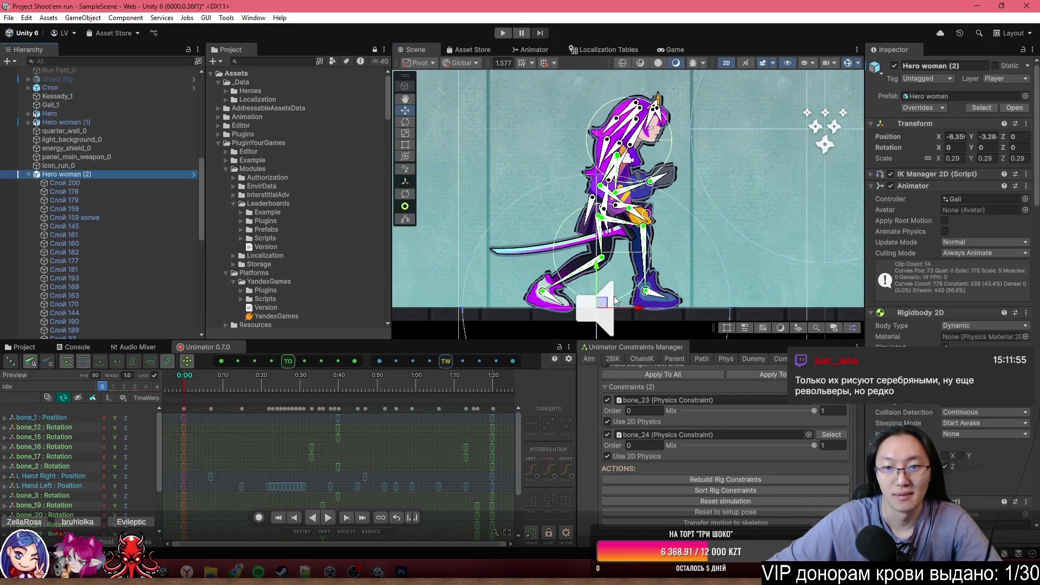
mouse_move(625, 280)
left_mouse_down()
mouse_move(609, 282)
mouse_move(616, 329)
left_mouse_up()
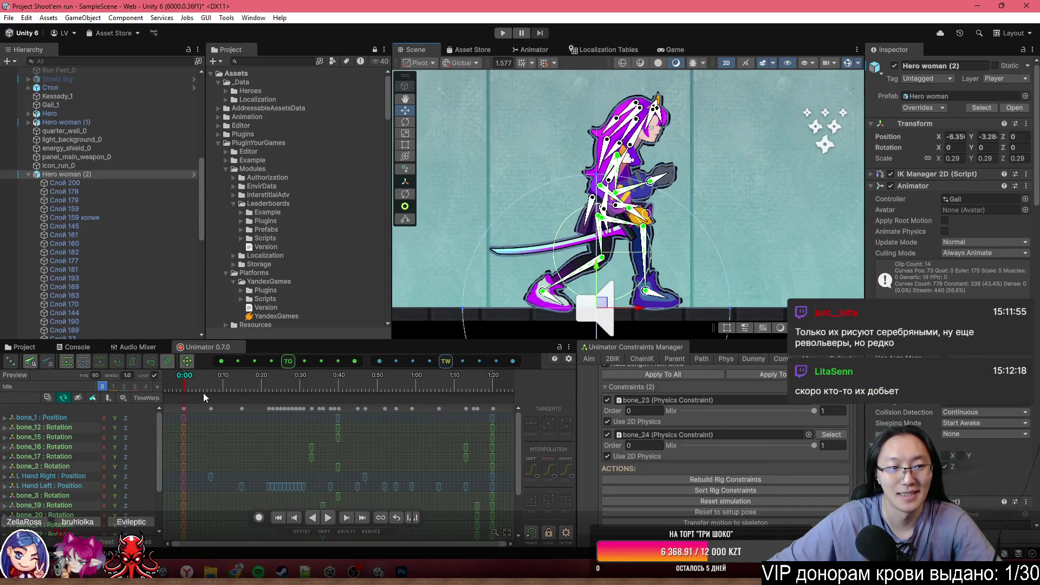
scroll(746, 264, "down", 3)
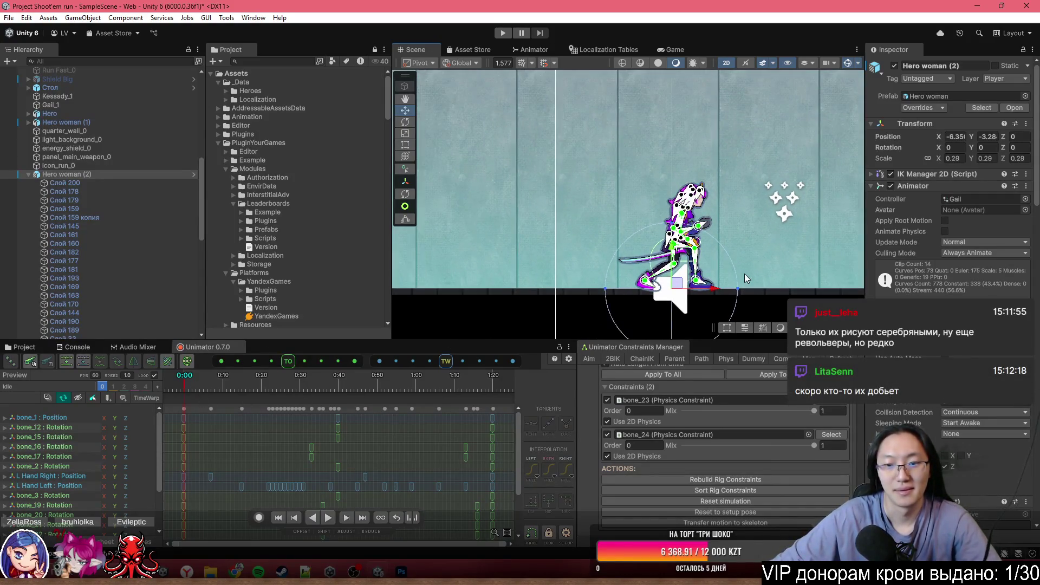
scroll(745, 274, "up", 1)
left_click_drag(755, 260, 660, 239)
- Enter Play mode, watch in the Scene view, and inspect Hero woman (2) and its Слой 177 layer
left_click(511, 34)
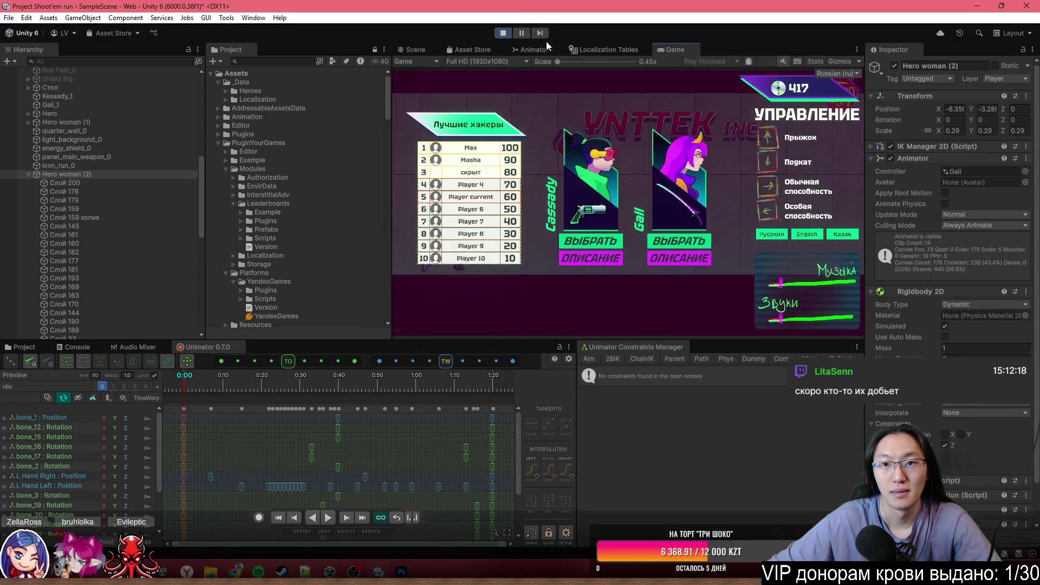
left_click(421, 50)
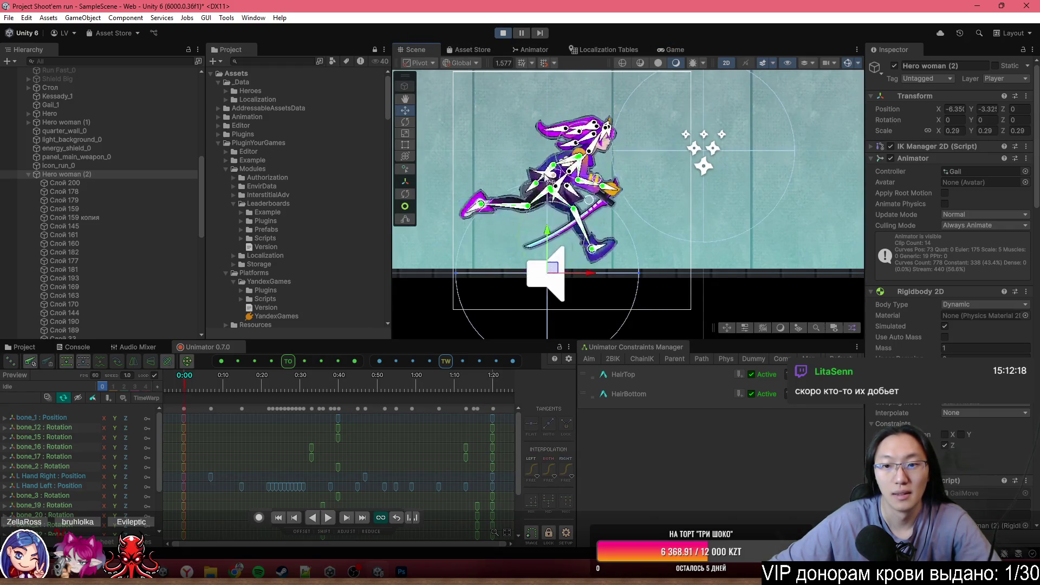
scroll(596, 238, "up", 2)
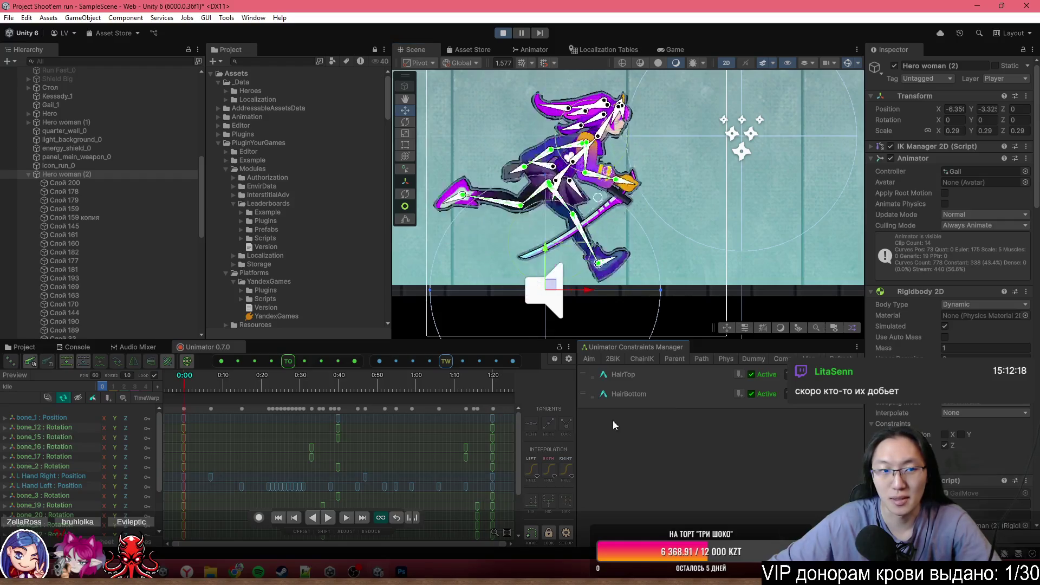
left_click(115, 175)
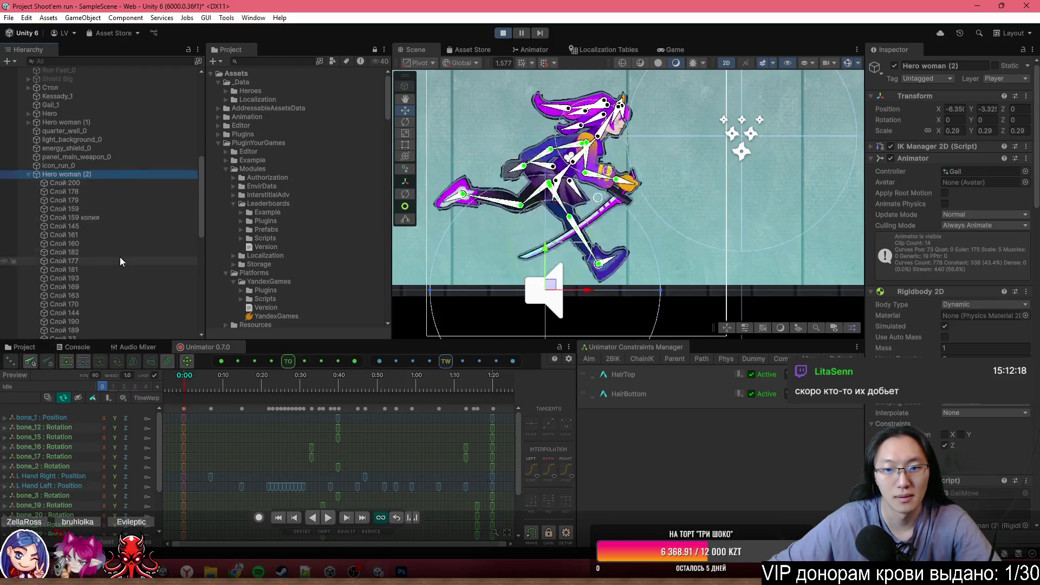
left_click(120, 261)
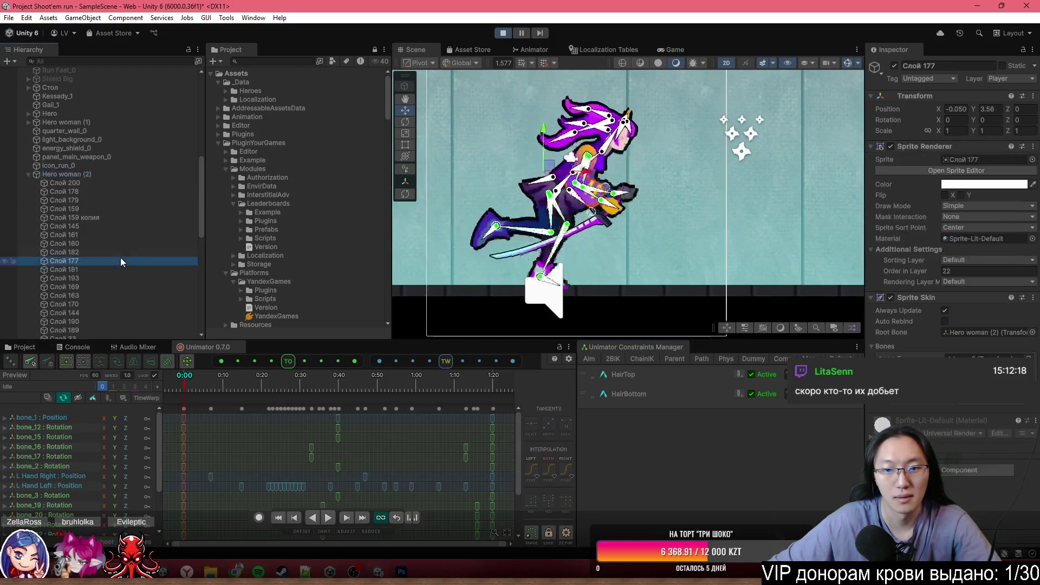
- Check bone_19's Physics Constraint settings on Hero woman (2), then exit Play mode
left_click(134, 171)
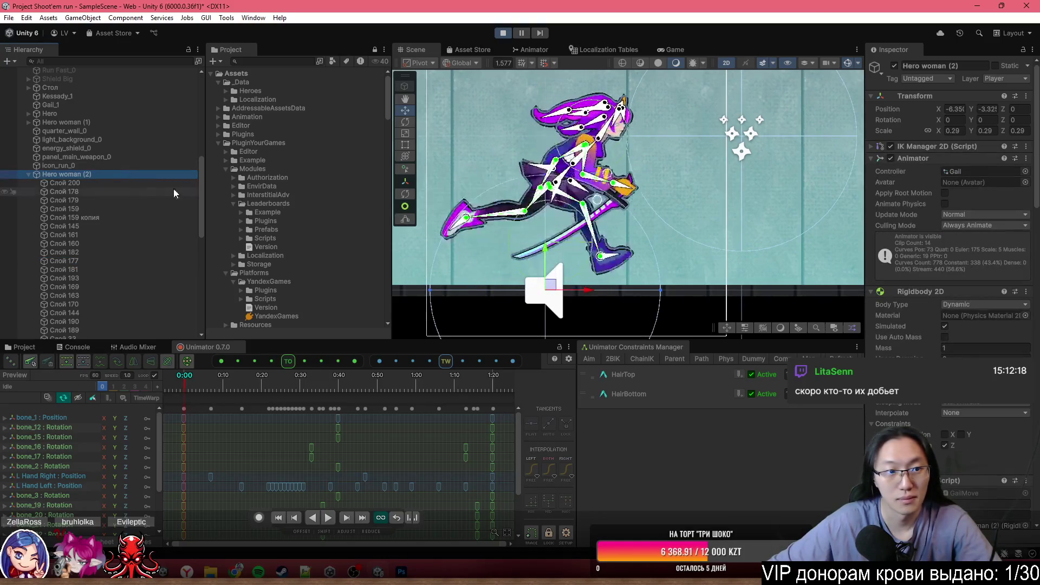
scroll(156, 197, "down", 10)
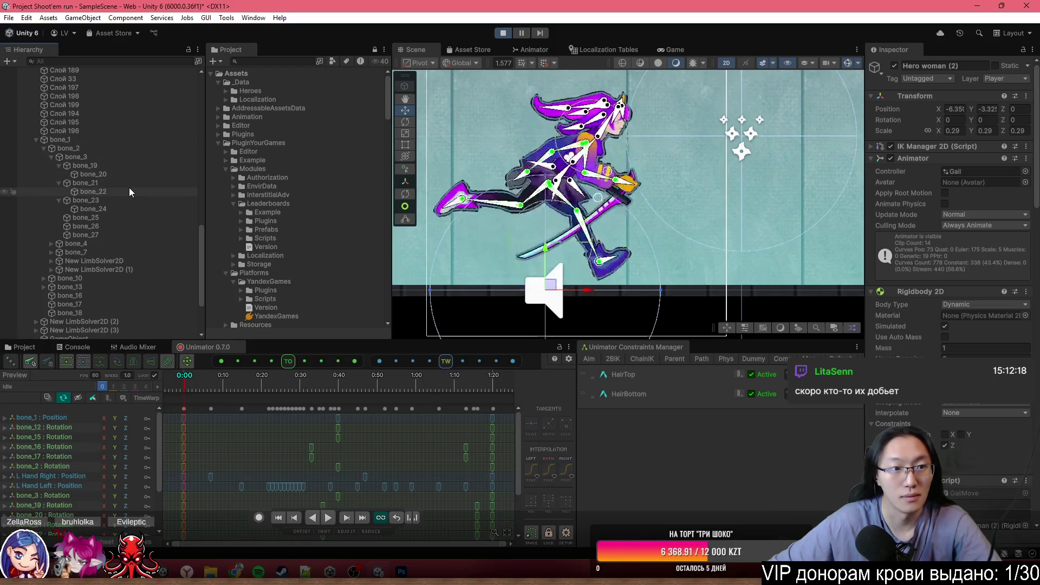
left_click(135, 165)
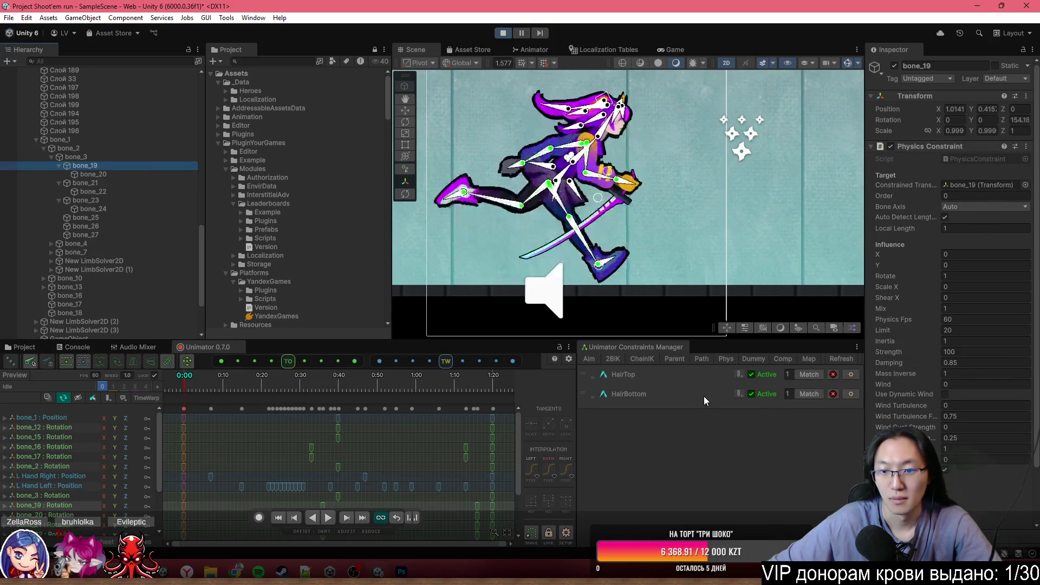
left_click(502, 33)
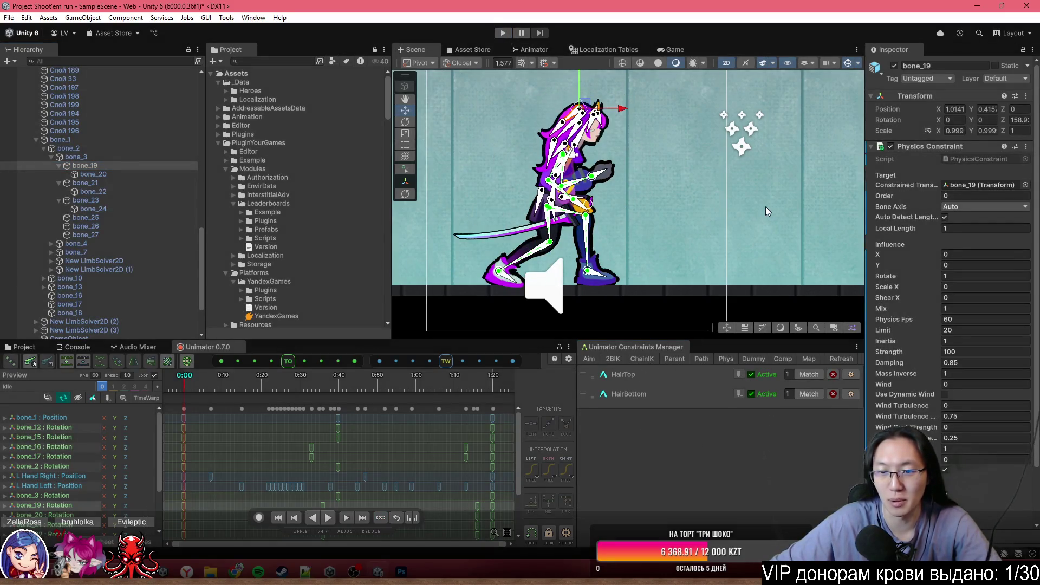
- Select Hero woman (2) and frame it in the Scene view
left_click(766, 206)
left_click(160, 213)
left_click(134, 237)
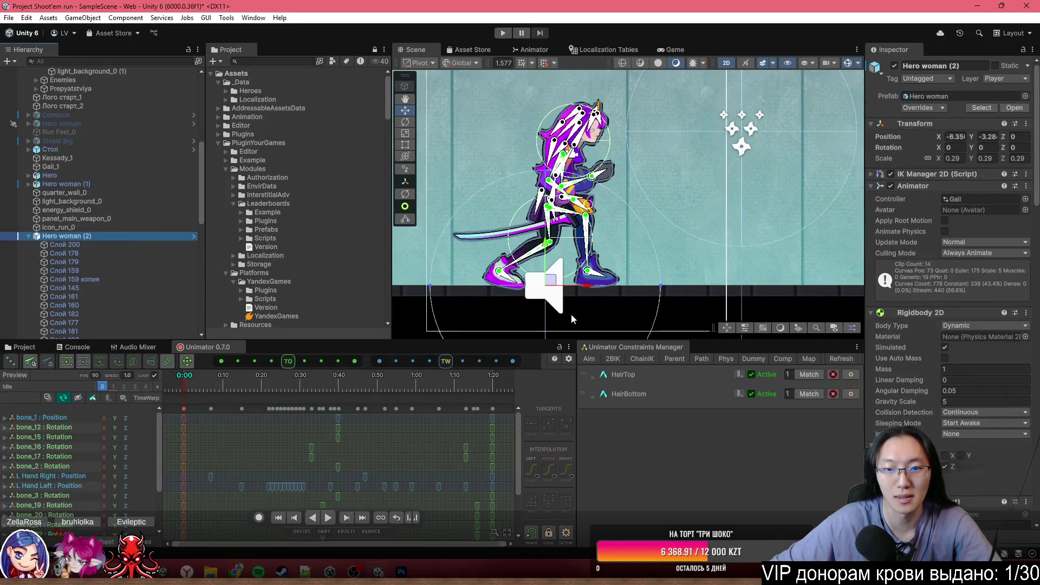
key("f")
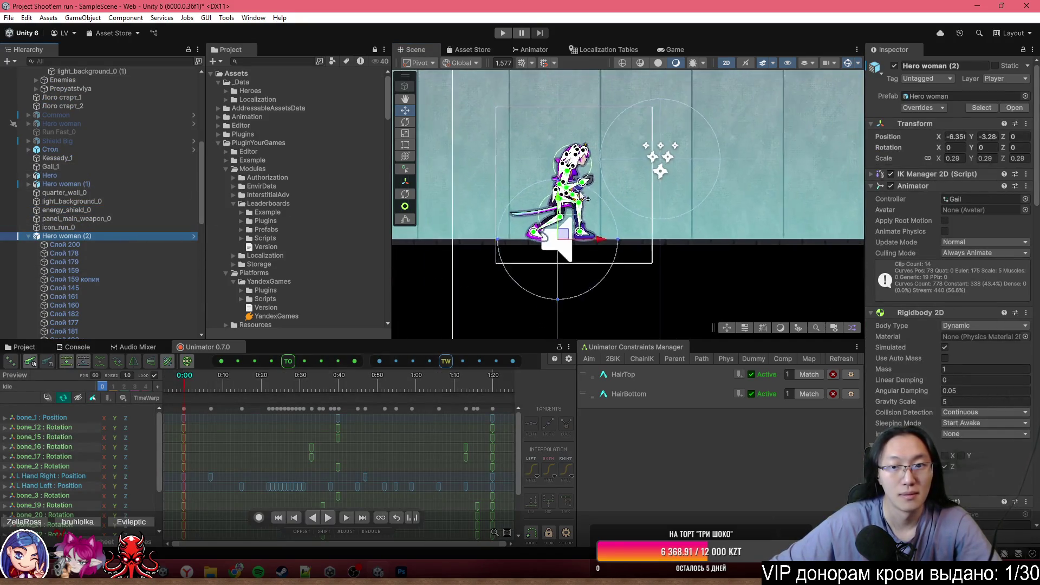
left_click(125, 184)
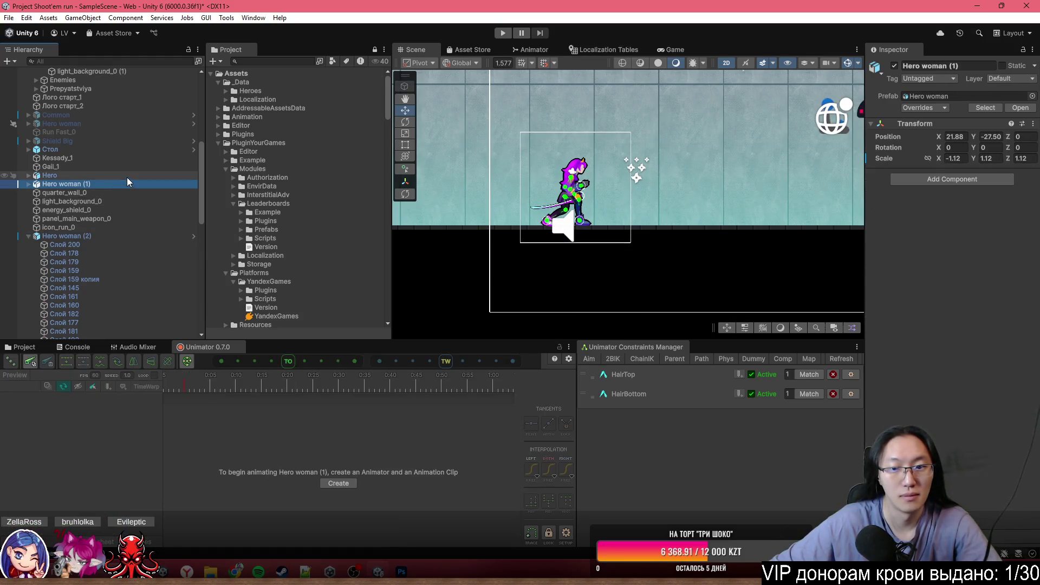
left_click(126, 175)
left_click(100, 239)
- Select bone_19, refresh the Constraints Manager list and narrow the properties panel
left_click(839, 358)
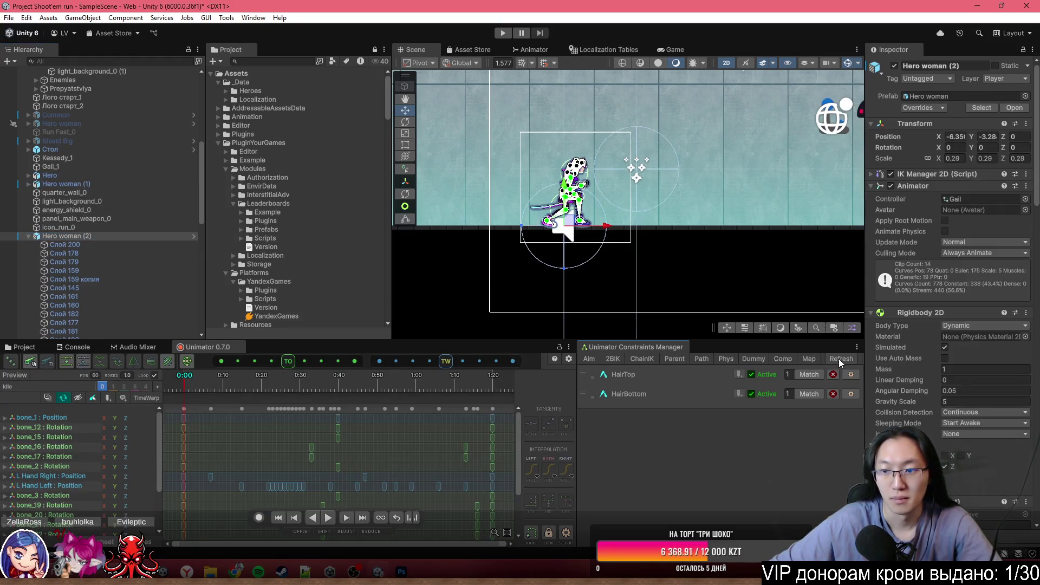
scroll(102, 254, "down", 10)
left_click(112, 227)
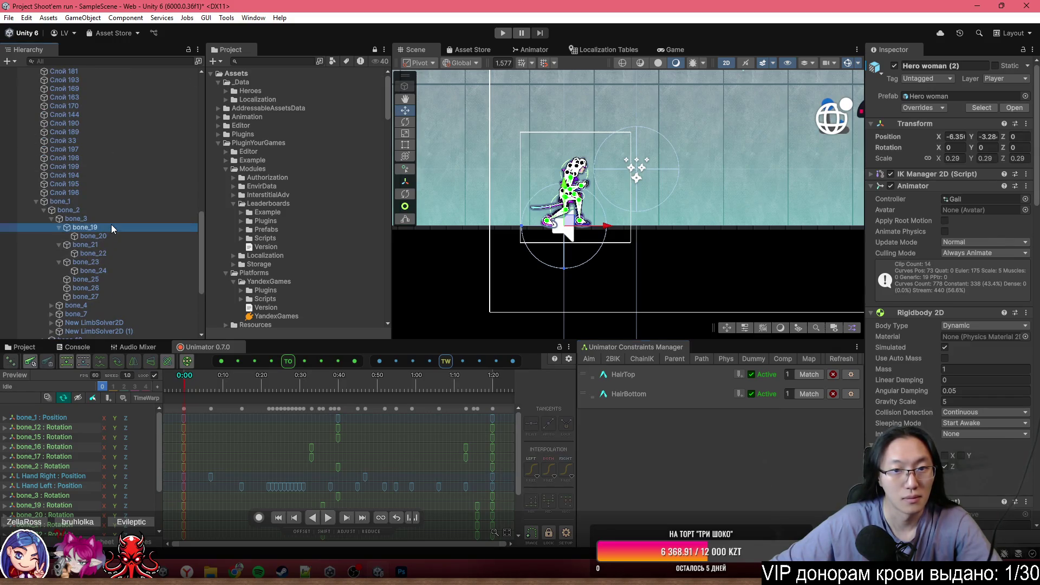
left_click(840, 360)
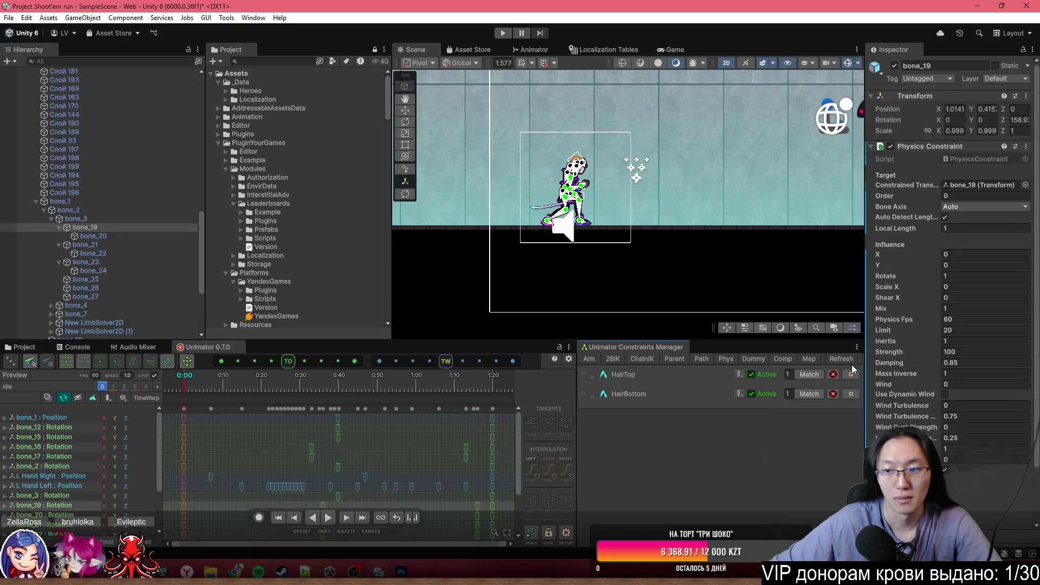
left_click_drag(865, 373, 886, 373)
scroll(569, 185, "up", 10)
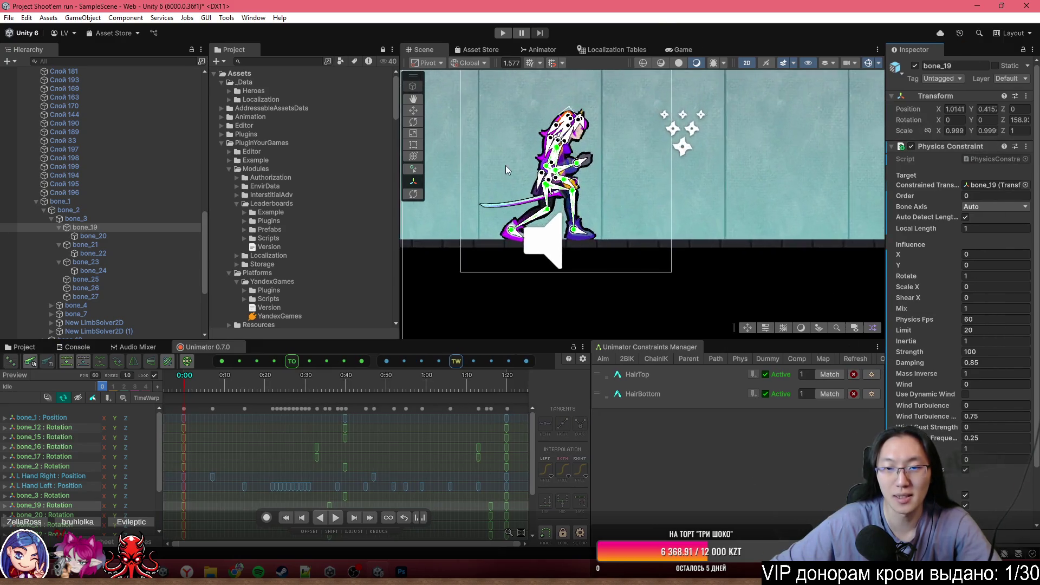
- Drag root bone_1 in the Scene to test the hair reaction, then undo the move
left_click(60, 201)
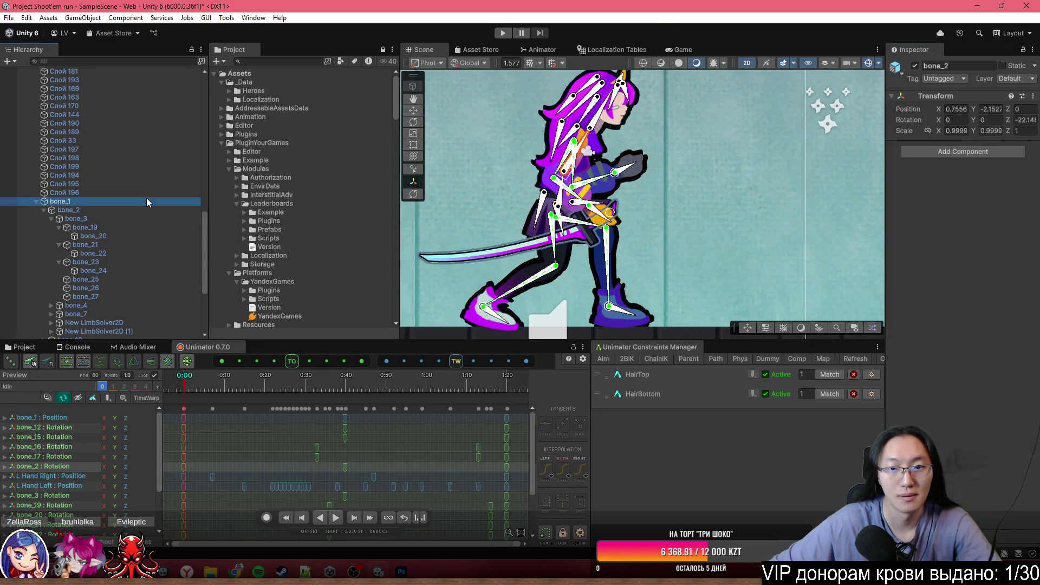
left_click_drag(573, 207, 556, 199)
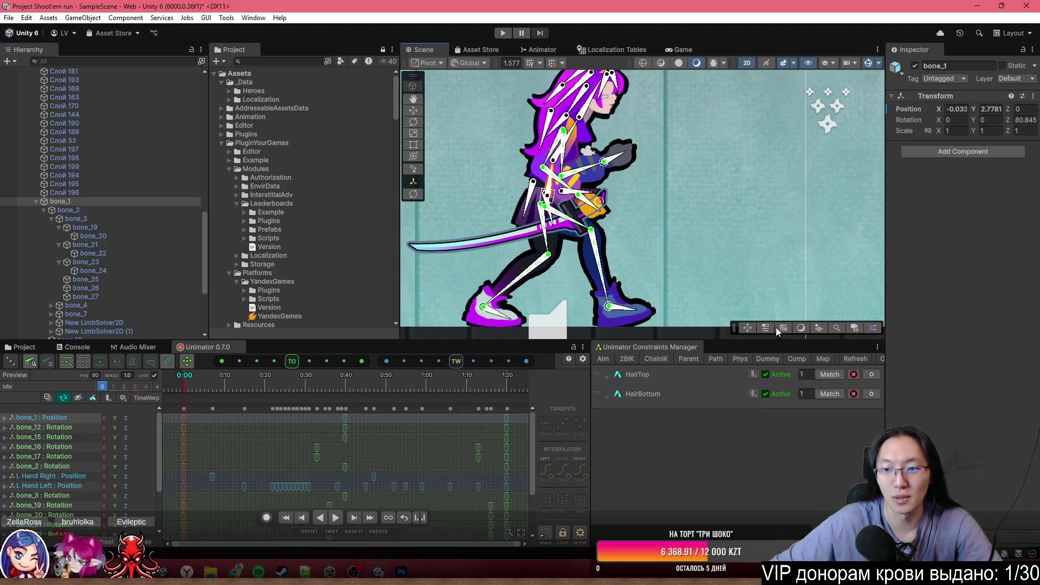
key("ctrl+z")
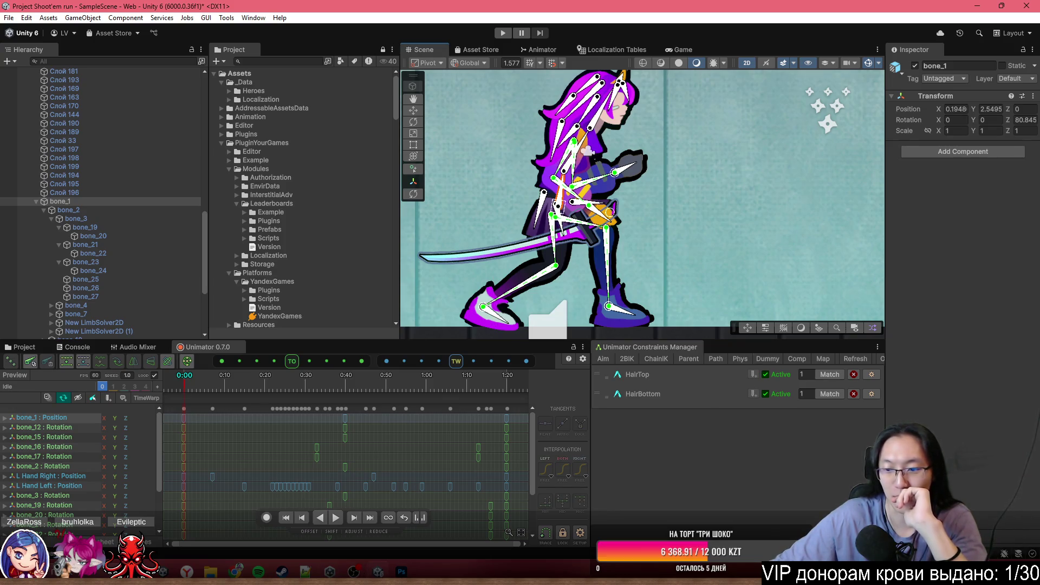
- Minimize Telegram and bring up the heroine's Animator state graph
key("alt+Tab")
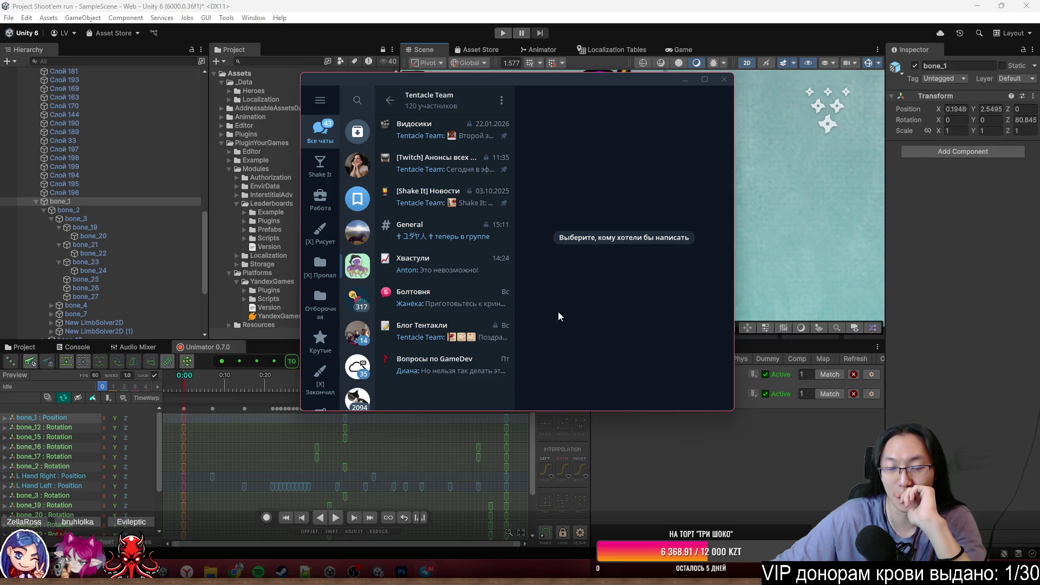
left_click(684, 80)
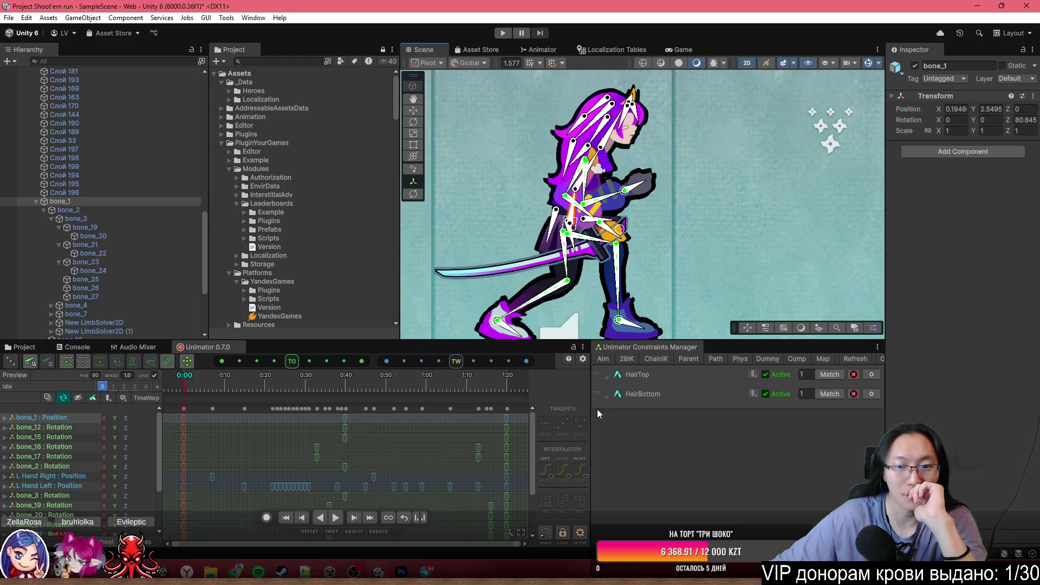
scroll(347, 431, "down", 2)
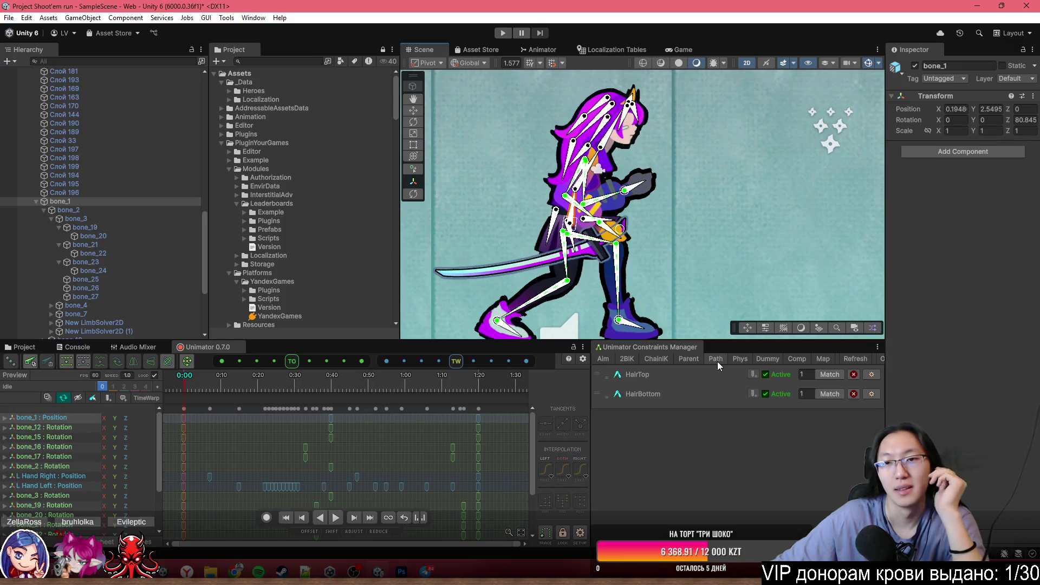
left_click(550, 54)
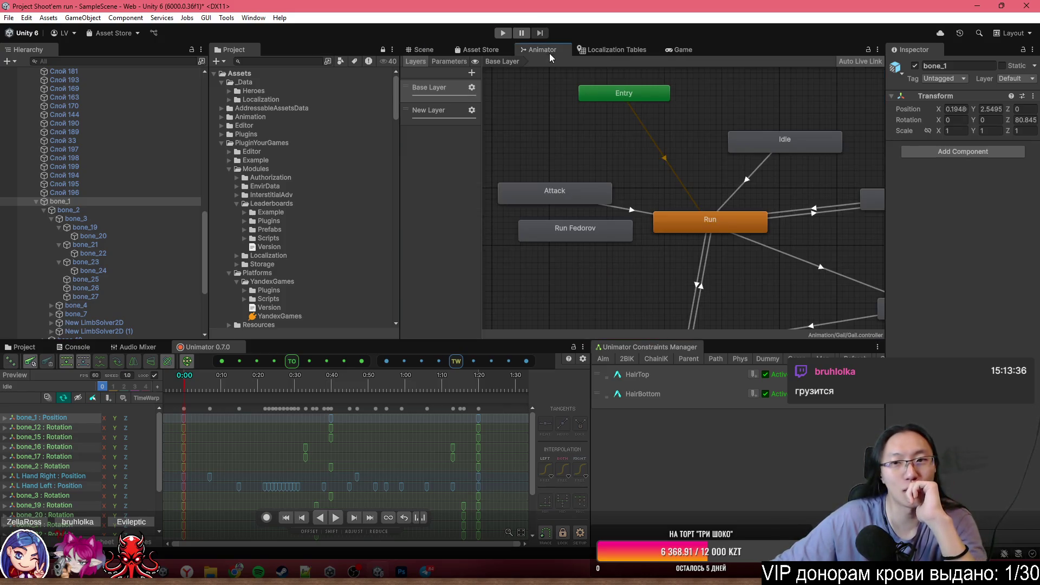
- Select Hero woman (2) and move the Run Fedorov state to the lower right of the Animator graph
scroll(693, 200, "down", 3)
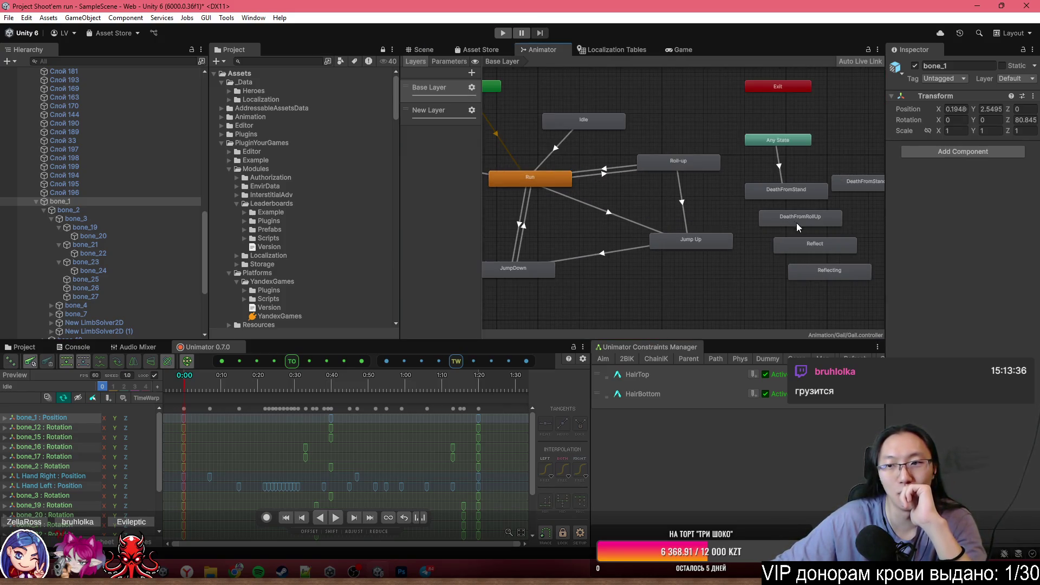
scroll(769, 252, "down", 2)
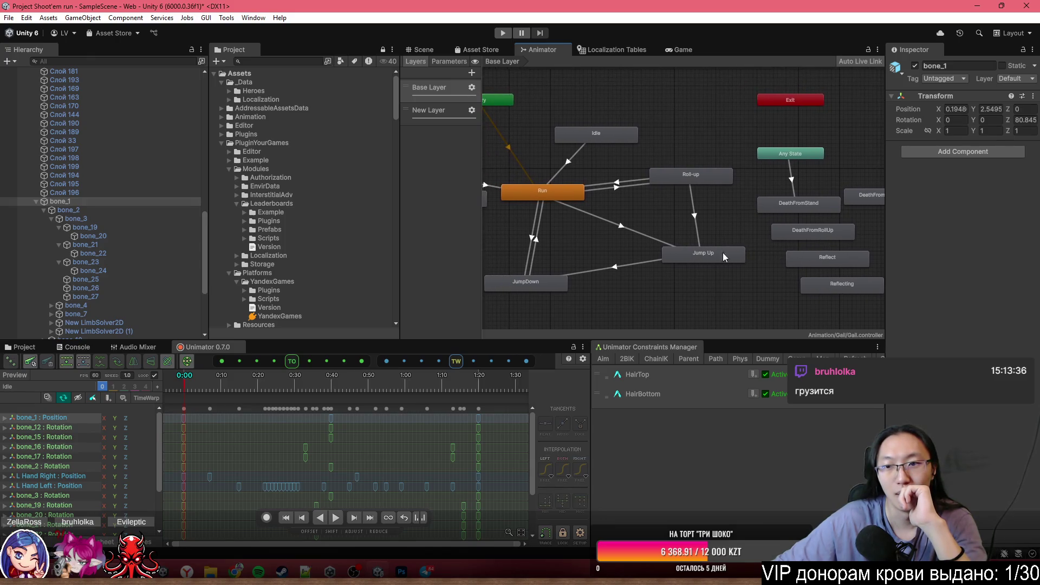
scroll(691, 244, "up", 2)
scroll(149, 226, "up", 10)
left_click(111, 205)
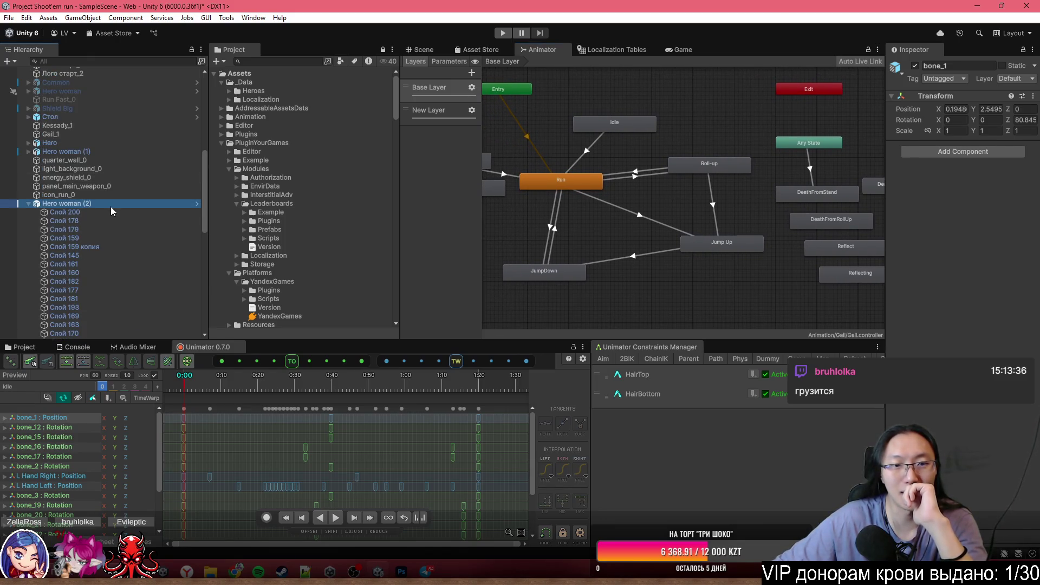
scroll(723, 234, "down", 2)
scroll(723, 239, "up", 2)
mouse_move(509, 181)
left_mouse_down()
mouse_move(562, 208)
mouse_move(547, 220)
left_mouse_up()
scroll(547, 219, "up", 1)
mouse_move(679, 247)
left_mouse_down()
mouse_move(749, 107)
mouse_move(750, 250)
left_mouse_up()
scroll(724, 292, "down", 4)
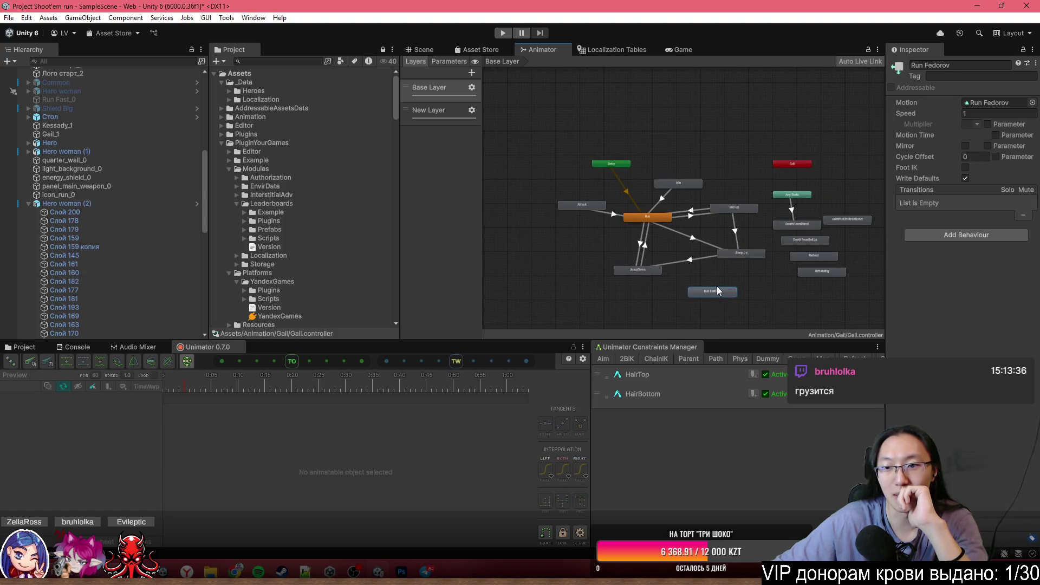
left_click_drag(648, 248, 715, 291)
scroll(665, 222, "up", 5)
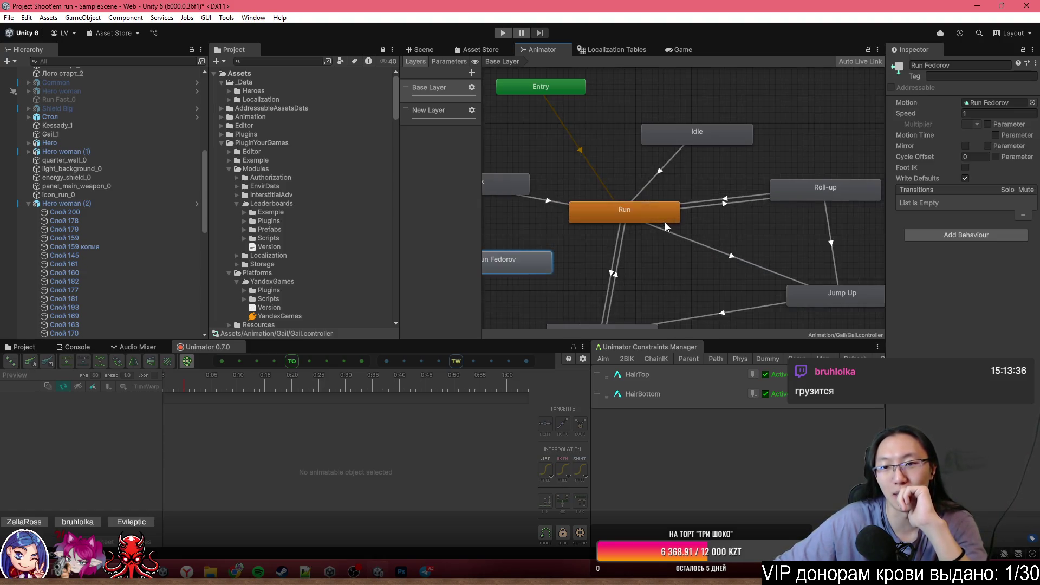
left_click_drag(621, 245, 678, 223)
- Assign the Run Fedorov clip as the Run state's motion
left_click(735, 189)
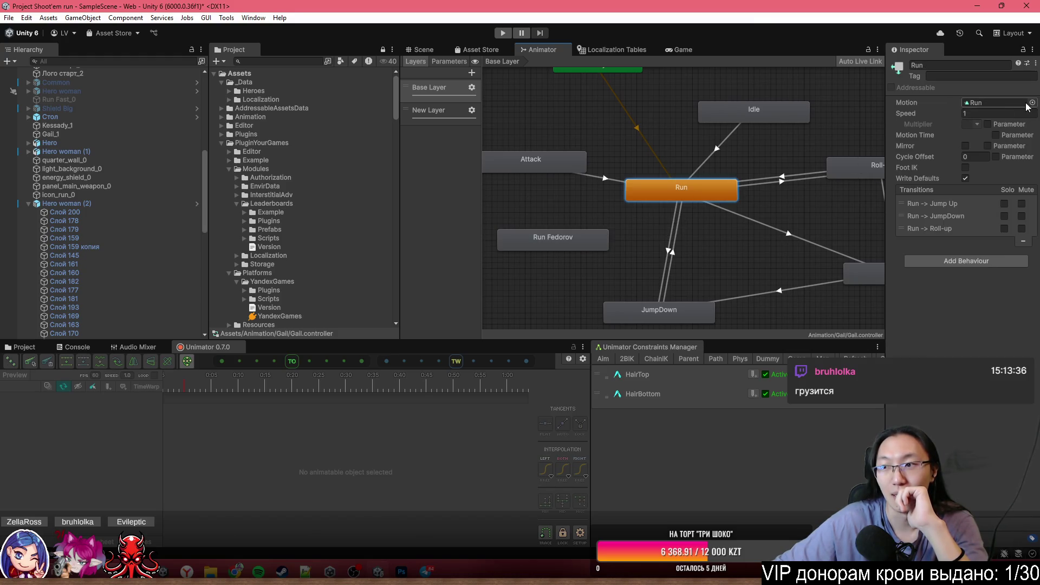
left_click(1032, 103)
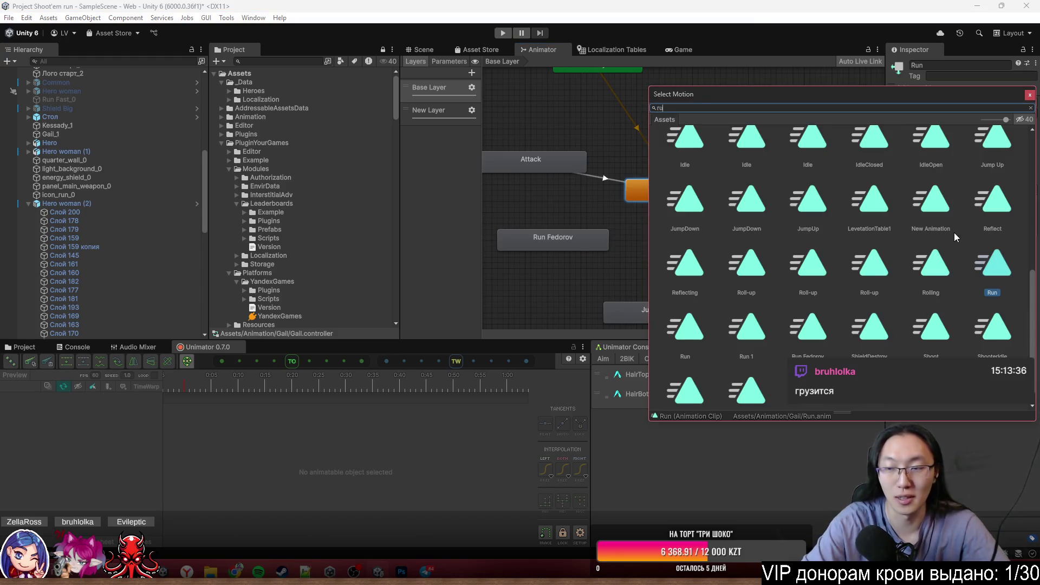
type("un fe")
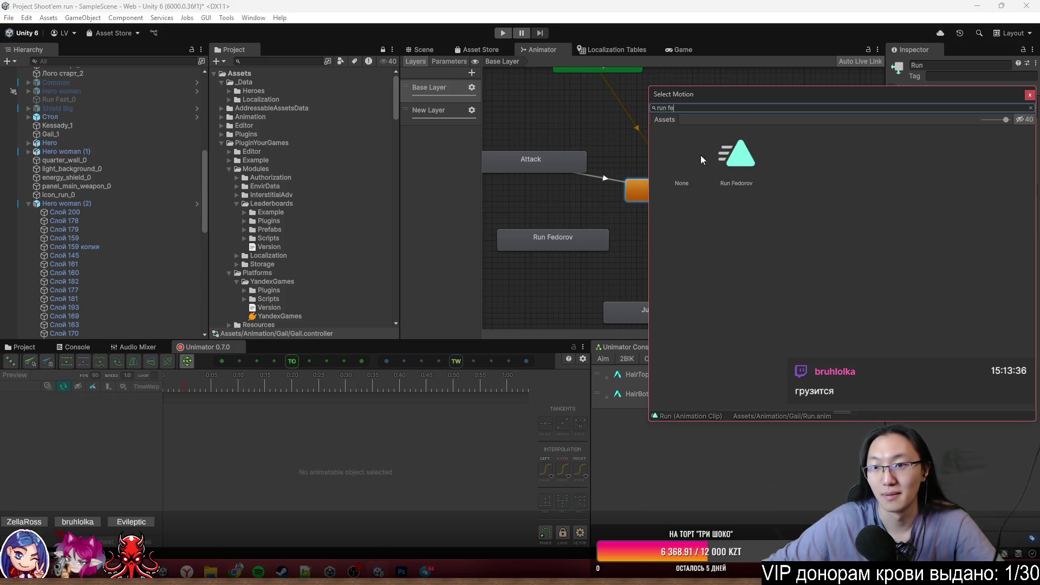
double_click(729, 162)
scroll(786, 162, "down", 5)
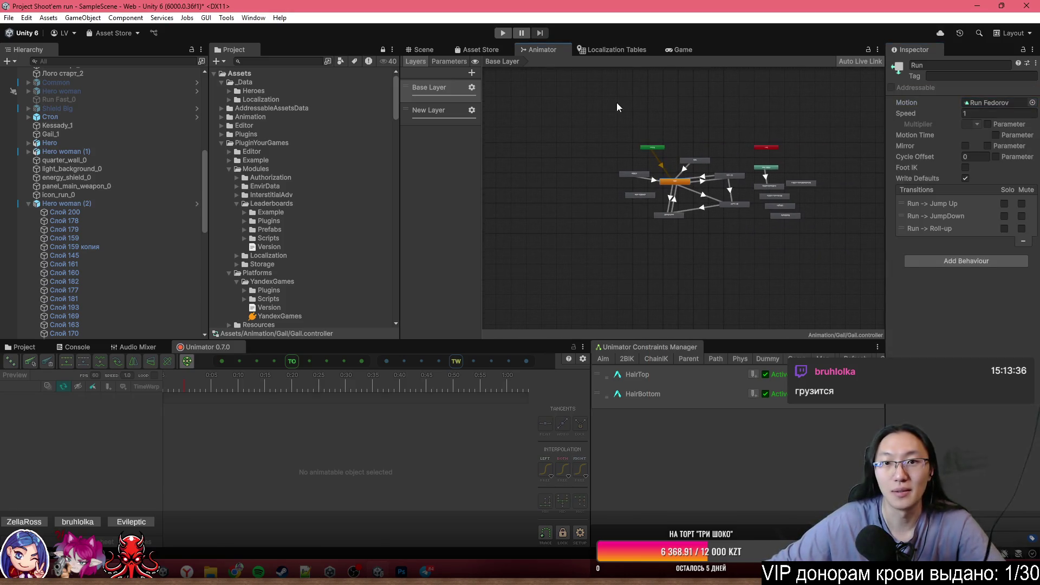
left_click_drag(546, 106, 449, 93)
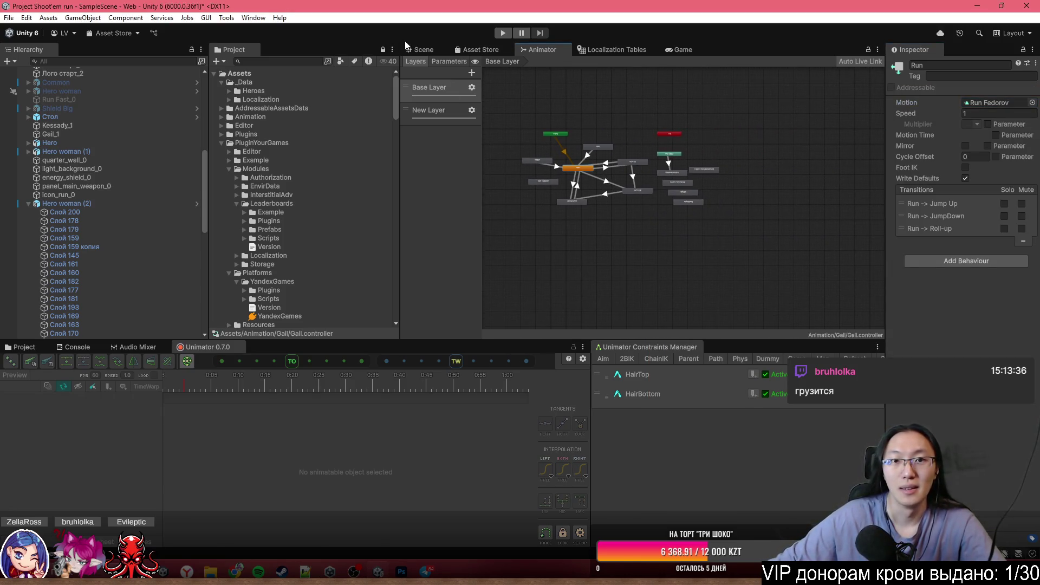
- Reassign the Run clip as the Run state's motion and return to the Scene view
left_click(38, 348)
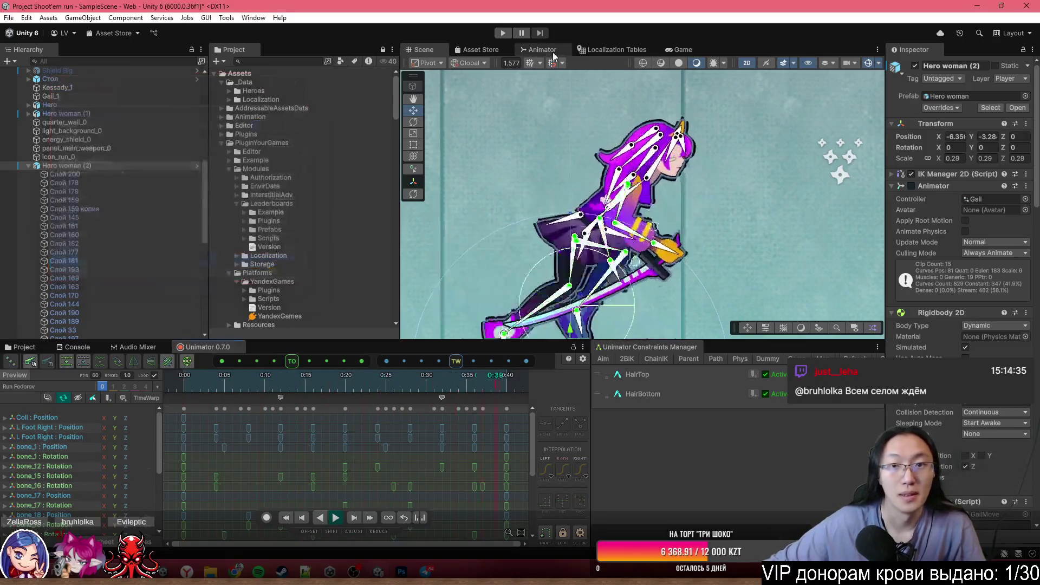
left_click(480, 49)
left_click(542, 49)
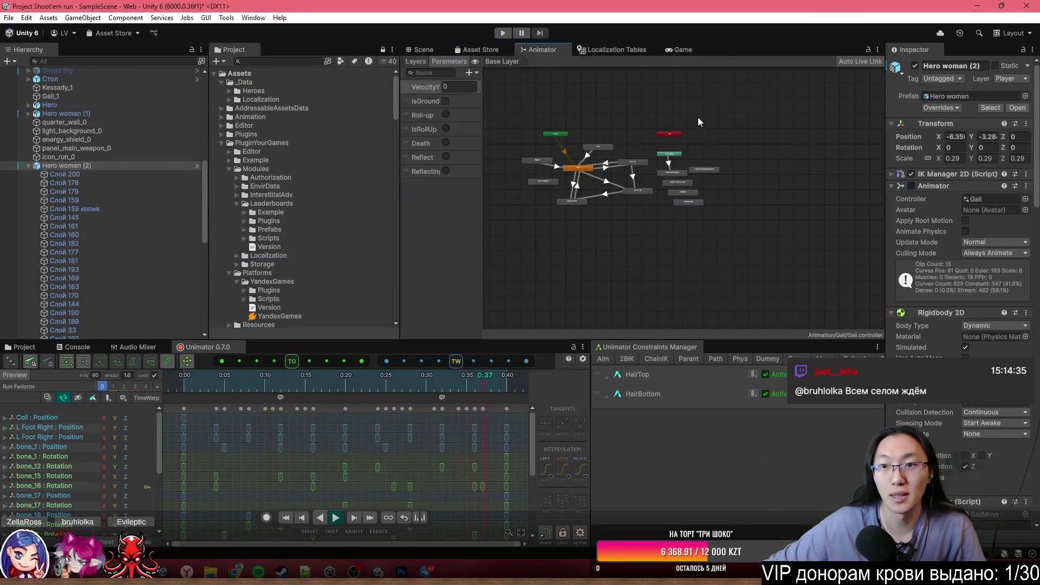
left_click(585, 180)
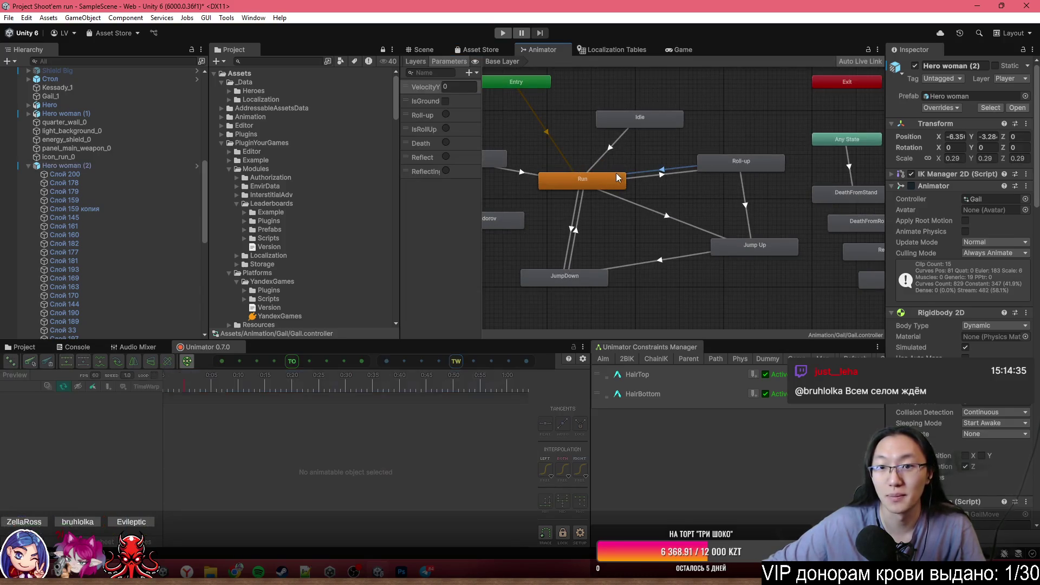
left_click(1032, 102)
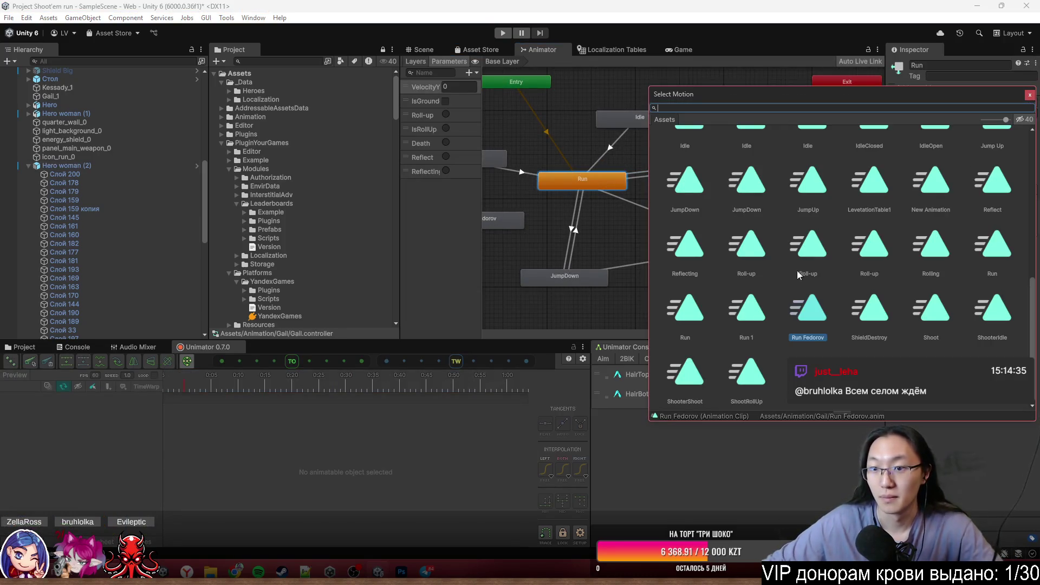
left_click(739, 320)
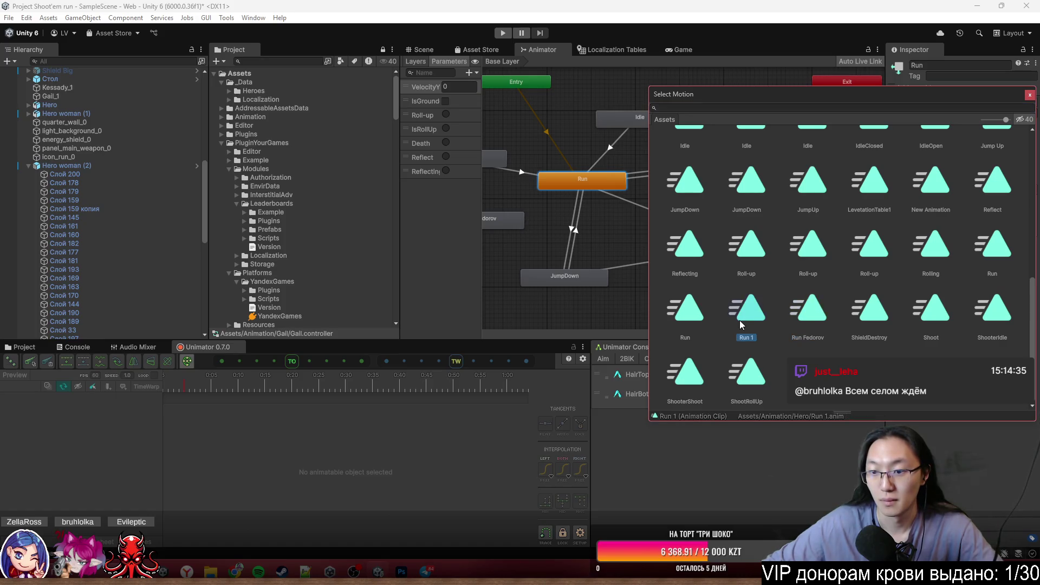
left_click(682, 319)
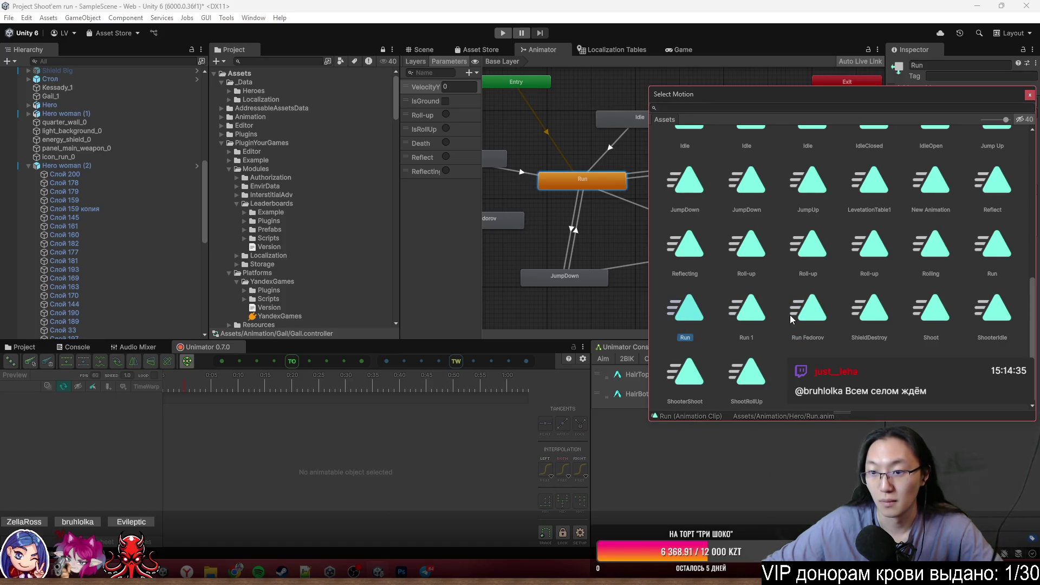
double_click(993, 255)
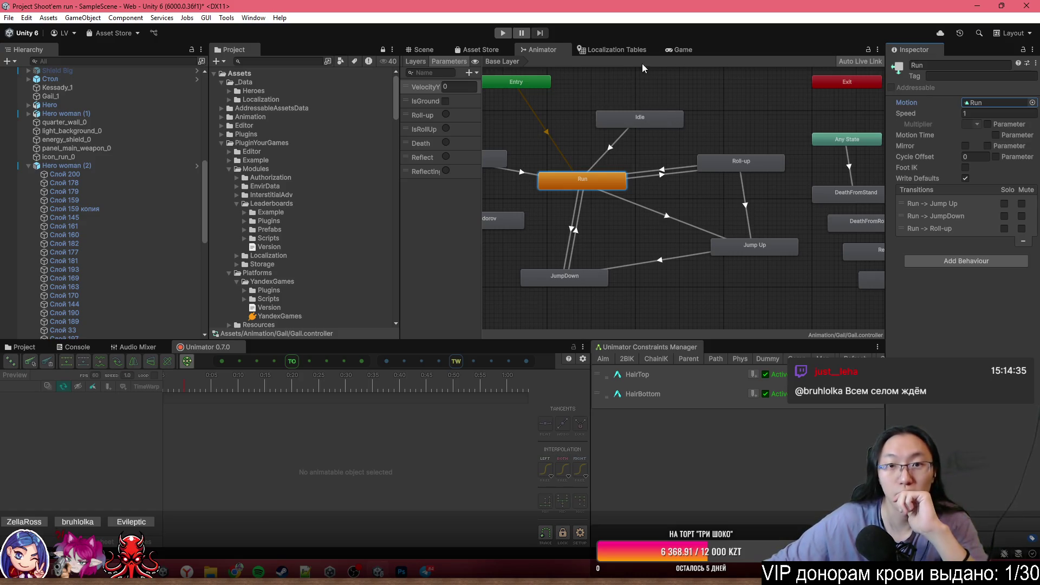
left_click(428, 50)
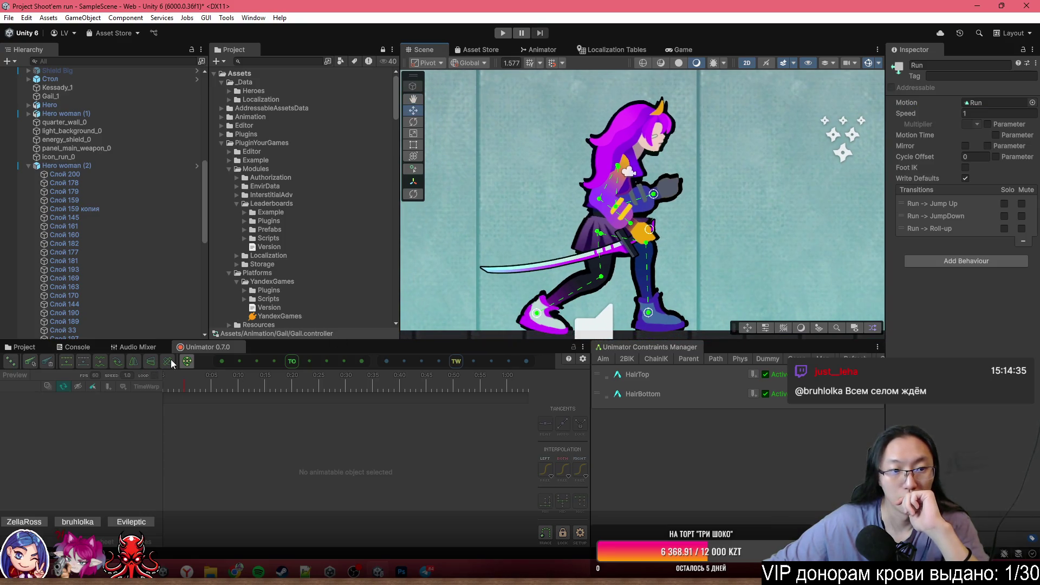
- Load the Run clip into the Unimator timeline, play it, and expand HairBottom in Constraints Manager
left_click(82, 165)
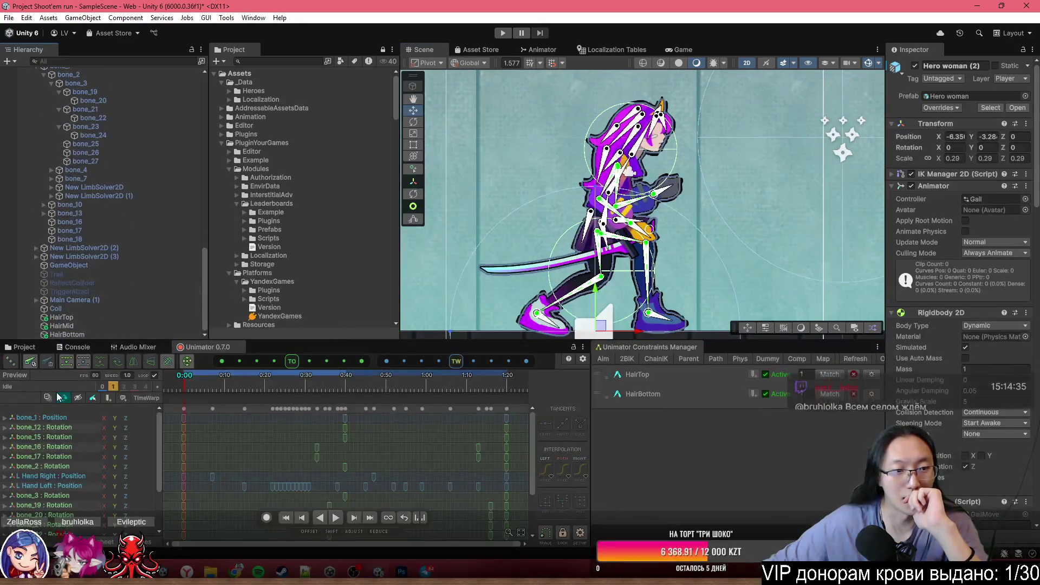
left_click(54, 388)
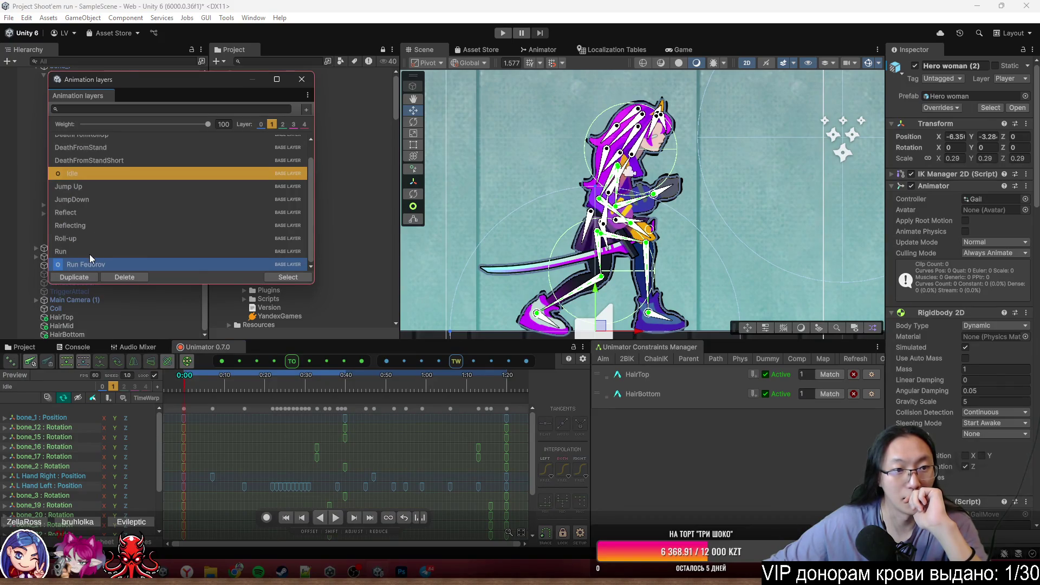
left_click(89, 254)
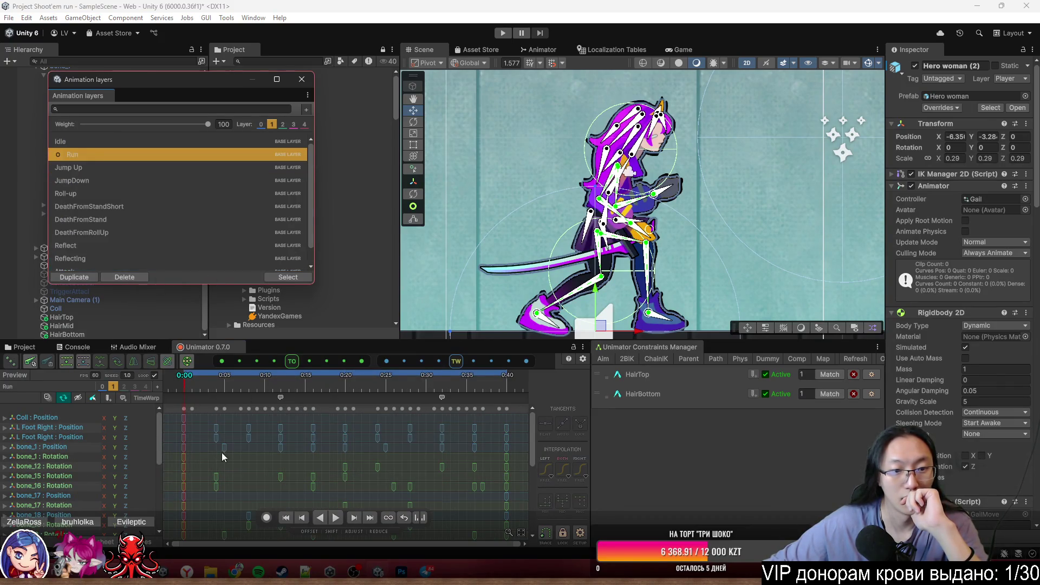
left_click(335, 519)
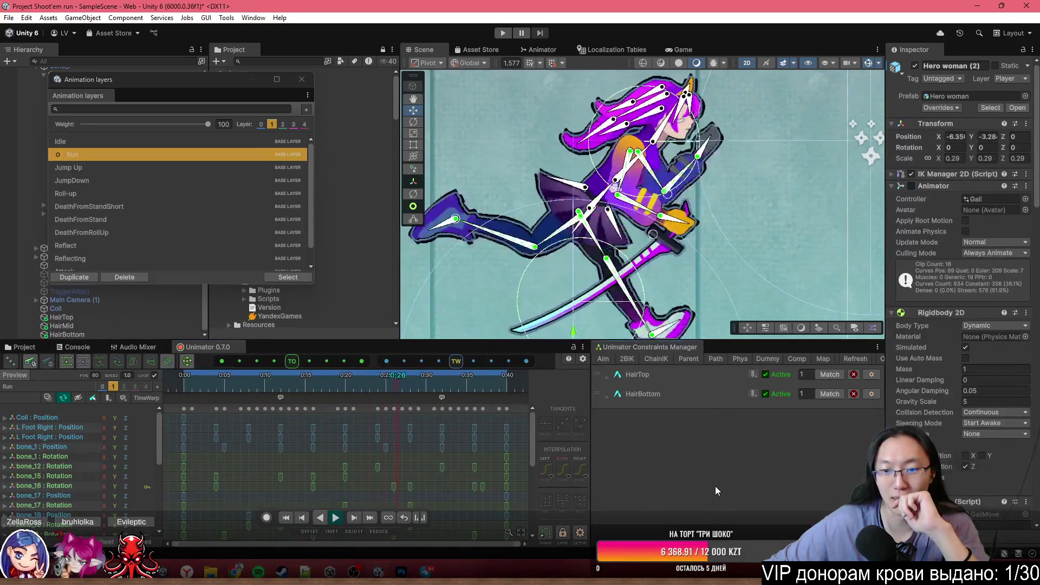
left_click(638, 395)
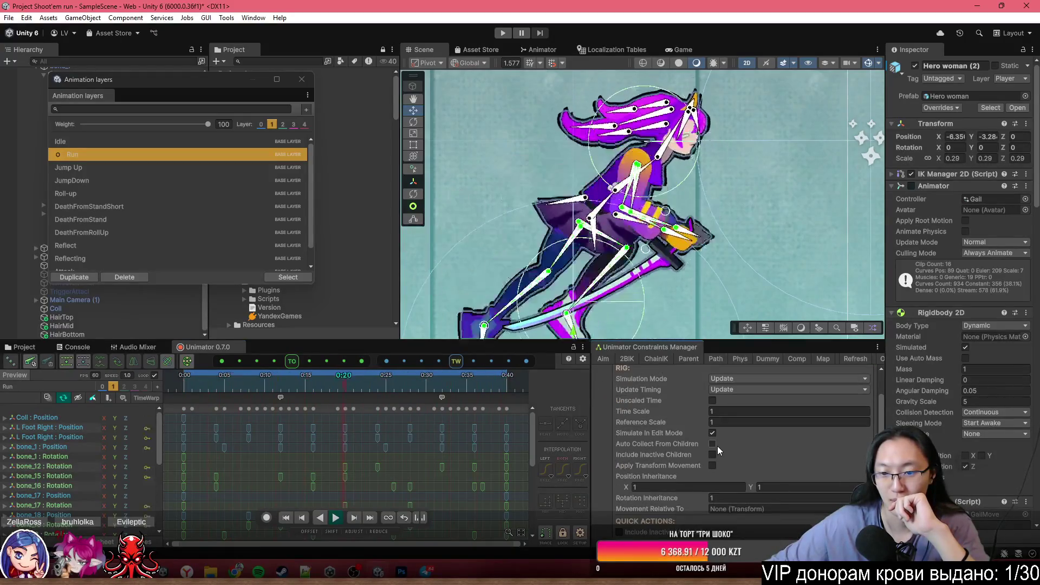
- Drag the bone_24 and bone_23 constraint Mix sliders in HairBottom down to 0
scroll(717, 447, "down", 5)
scroll(718, 447, "down", 5)
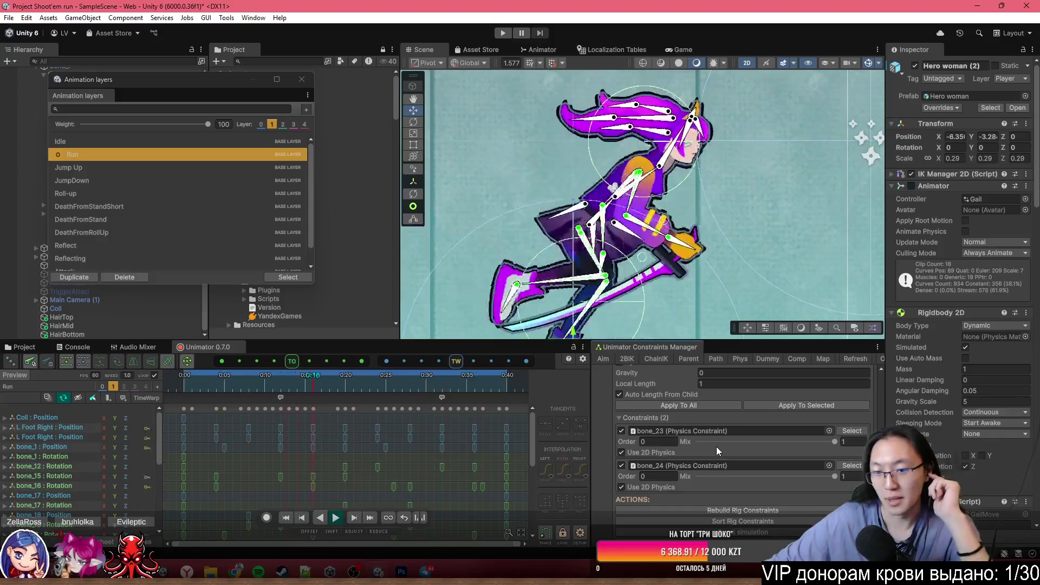
left_click_drag(777, 476, 687, 482)
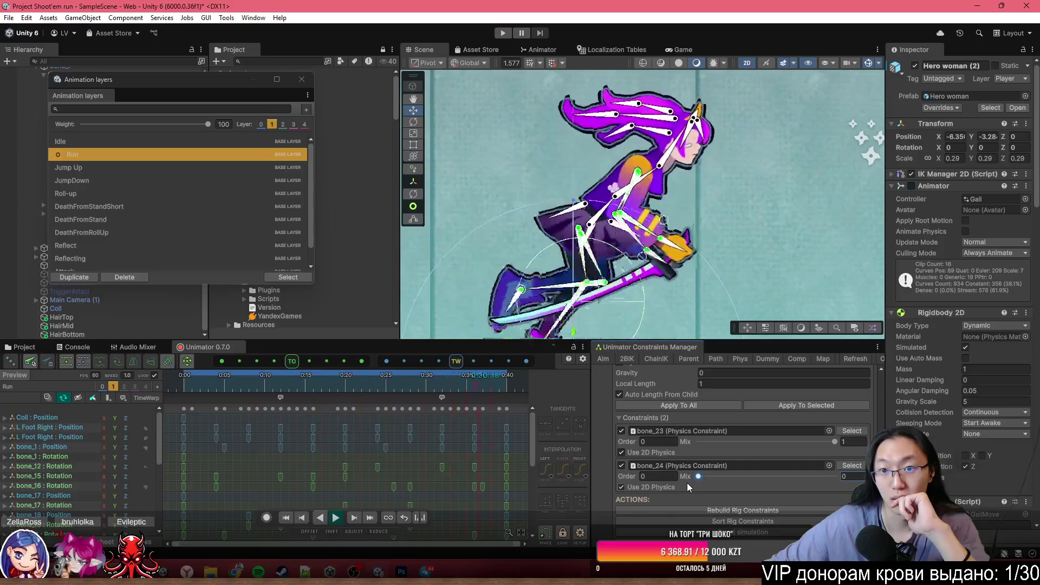
left_click_drag(733, 441, 691, 449)
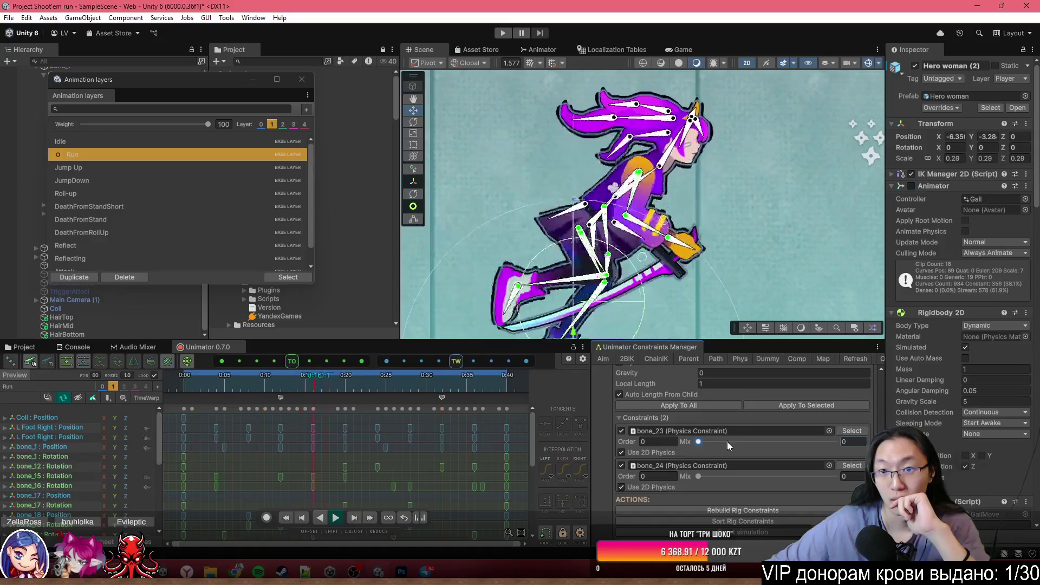
scroll(753, 441, "up", 1)
scroll(761, 448, "up", 1)
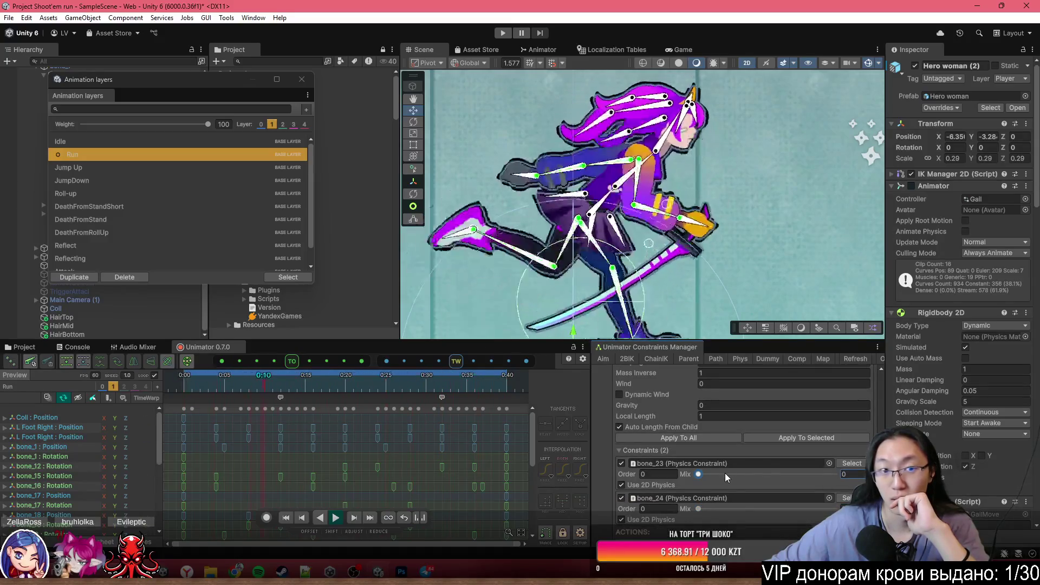
- Close the Animation layers clip list window and resume playing the Run animation
left_click(308, 94)
left_click(301, 79)
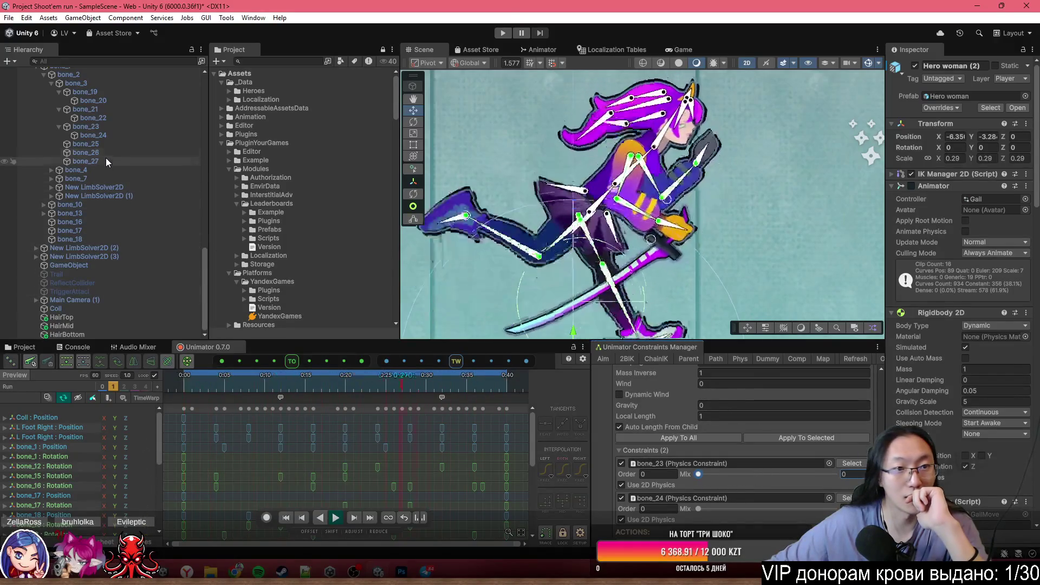
scroll(119, 146, "up", 3)
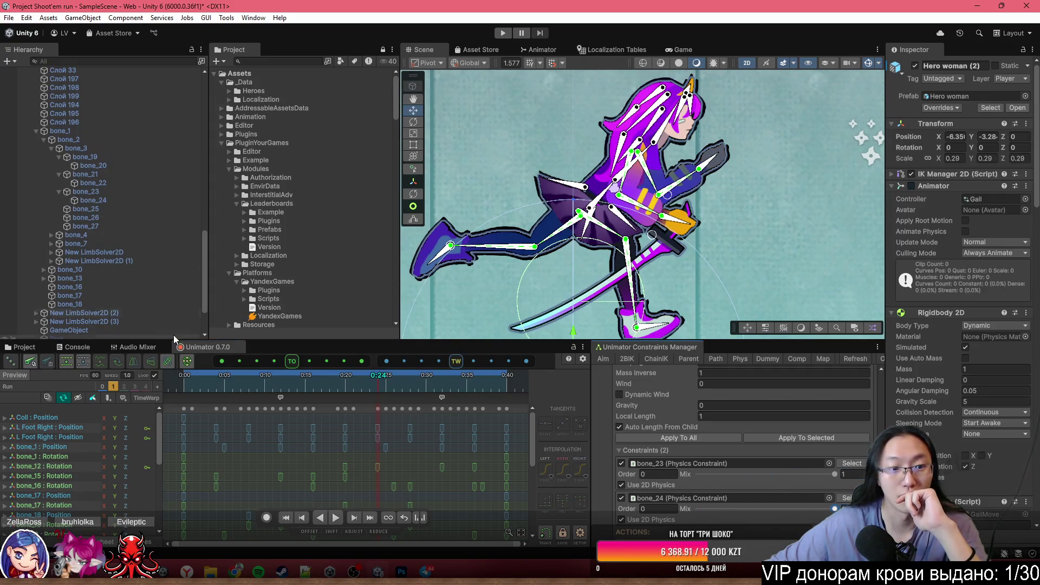
left_click(336, 519)
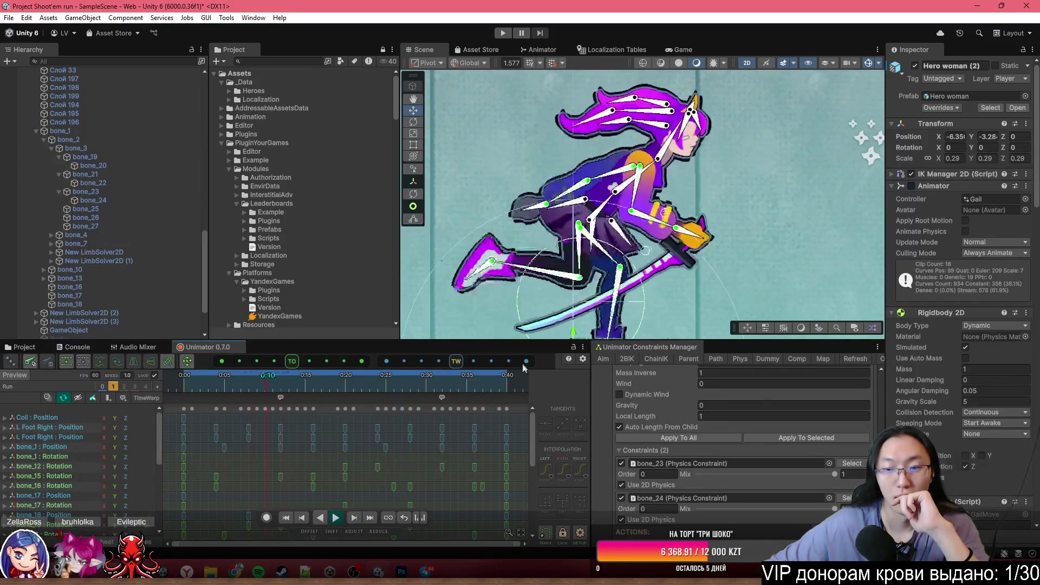
- Preview the Run Fedorov clip in reverse on the heroine, then close the Animation layers window
scroll(642, 121, "up", 2)
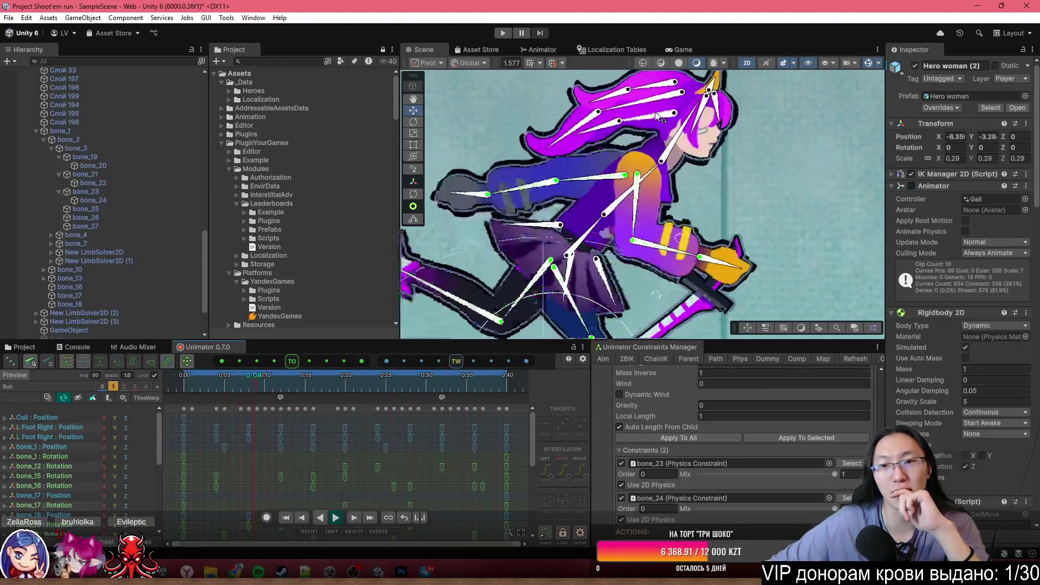
scroll(46, 509, "down", 10)
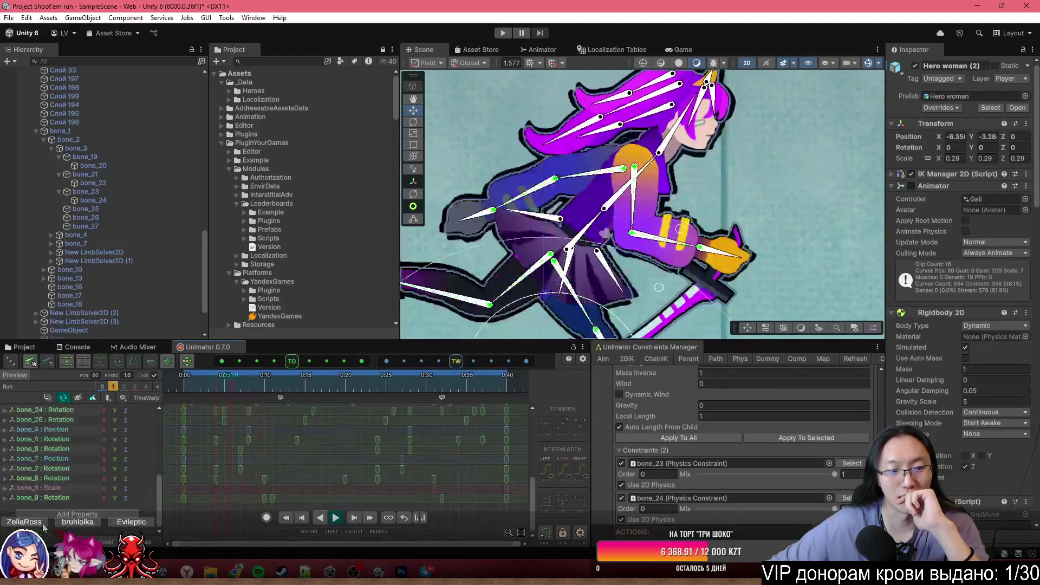
scroll(46, 509, "up", 10)
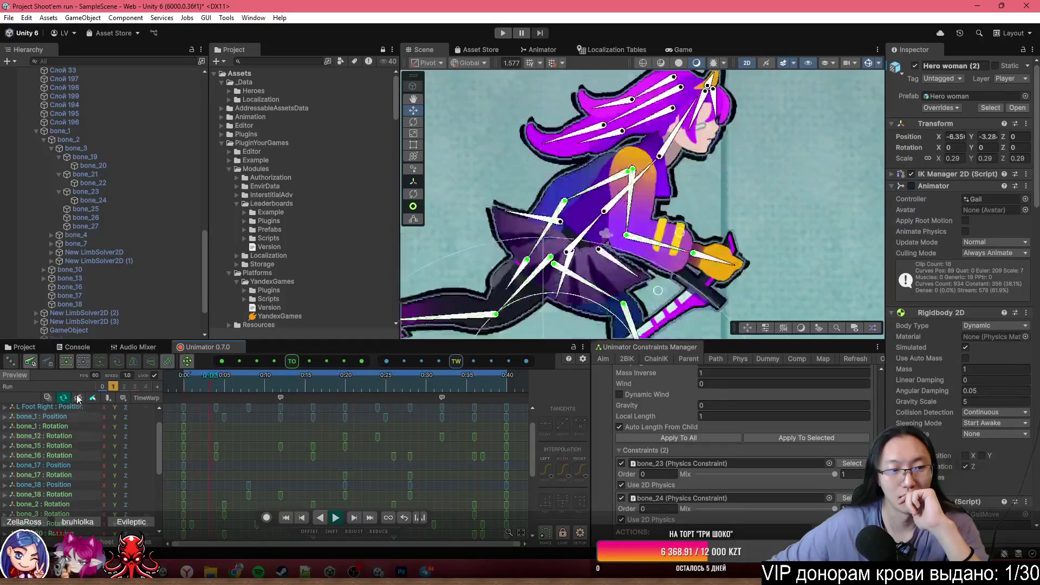
left_click(65, 388)
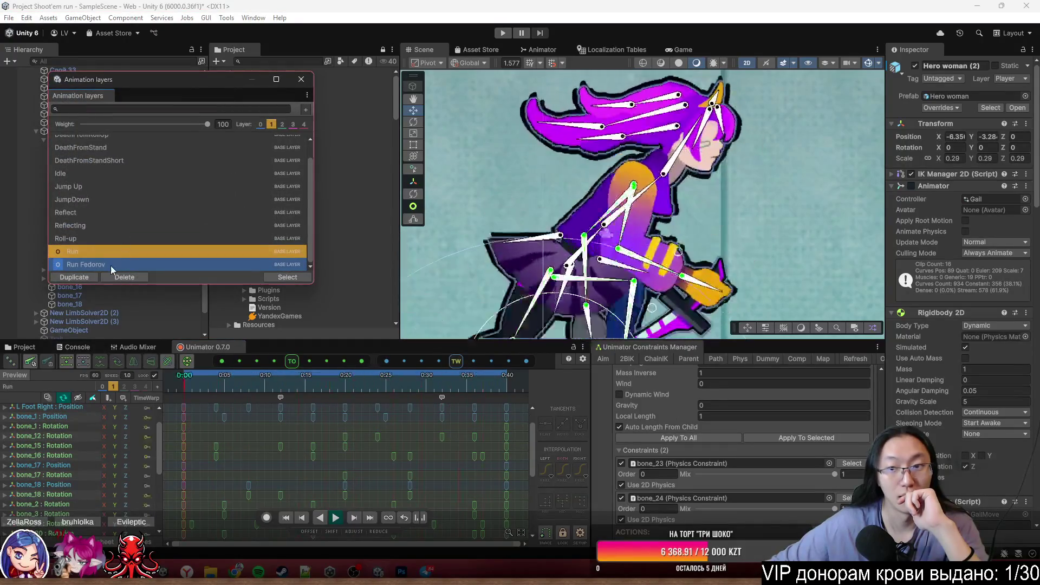
left_click(111, 265)
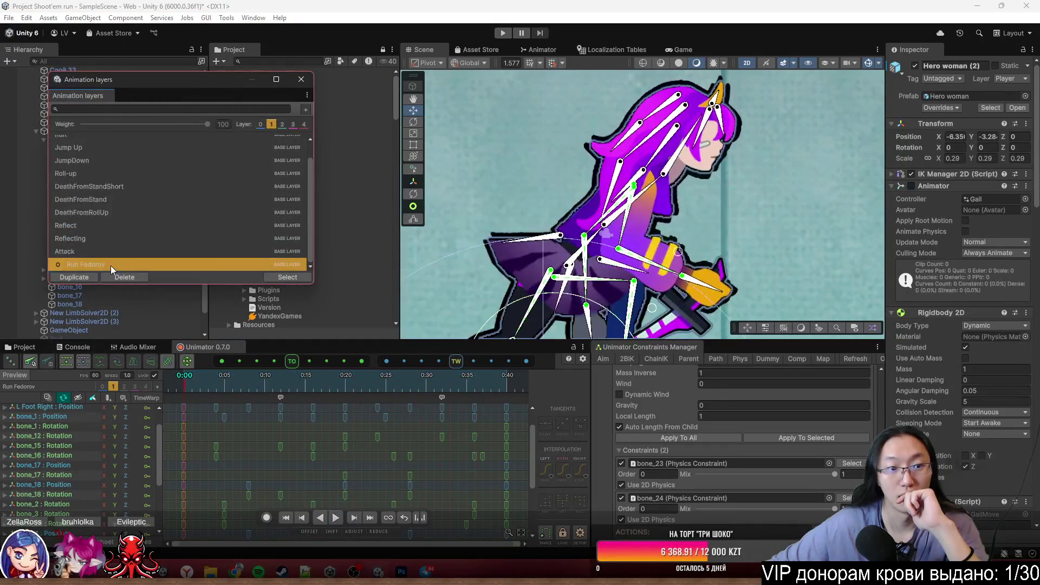
left_click(323, 518)
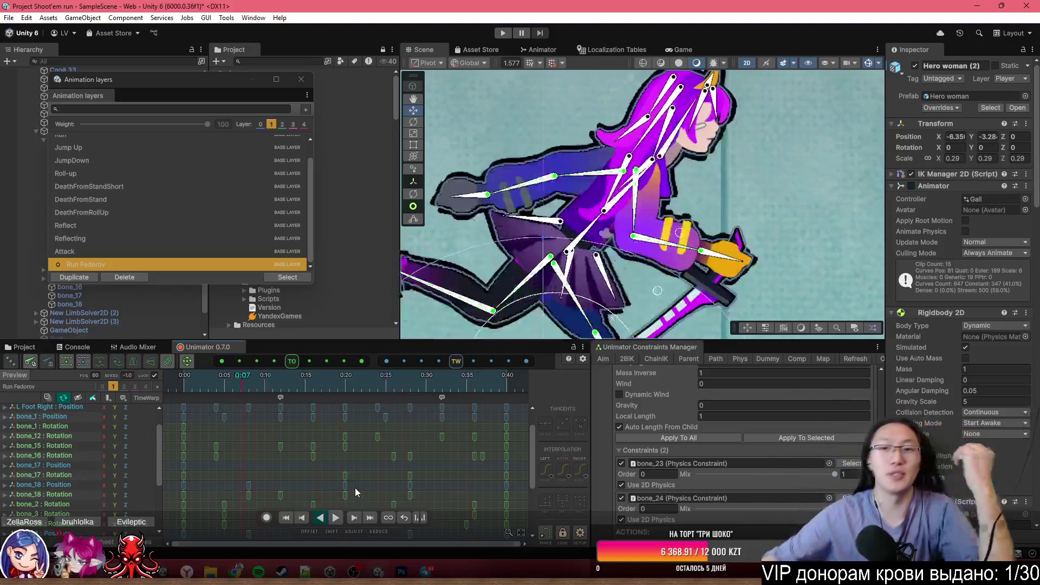
left_click(301, 81)
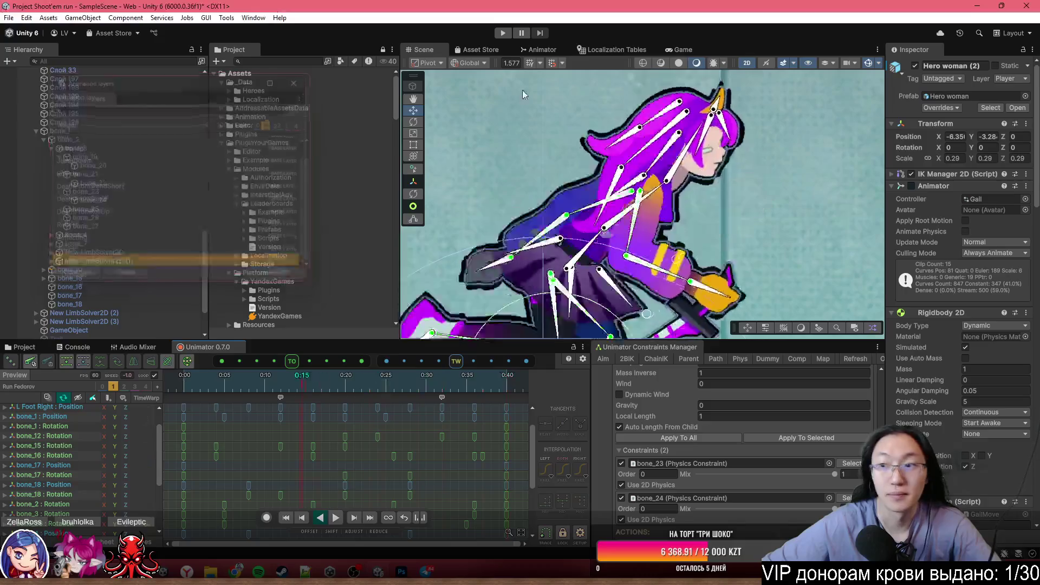
left_click(542, 49)
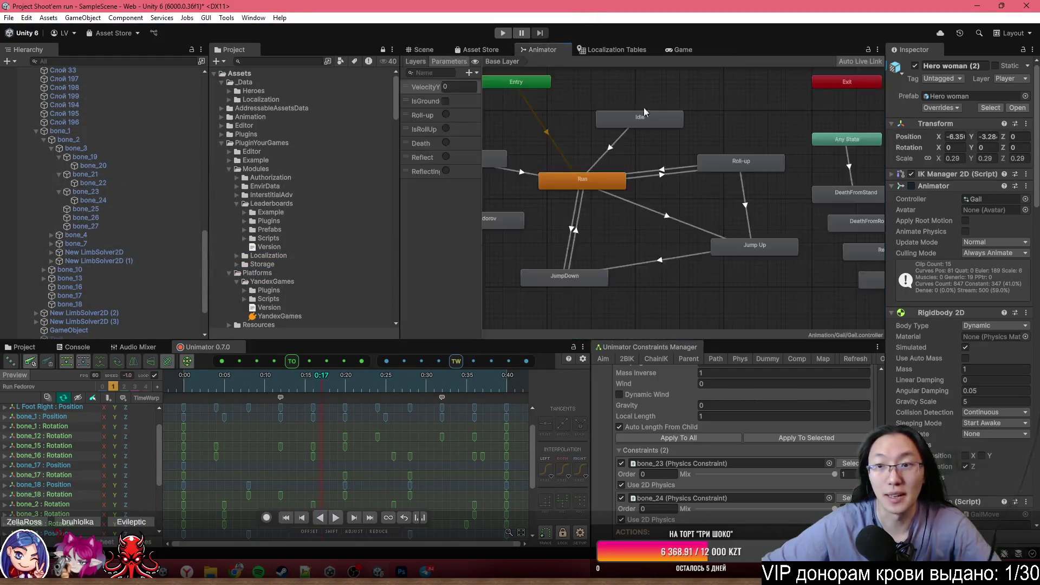
- Switch the Run state's motion to the Run Fedorov clip and return to the Scene view
left_click_drag(630, 199, 699, 211)
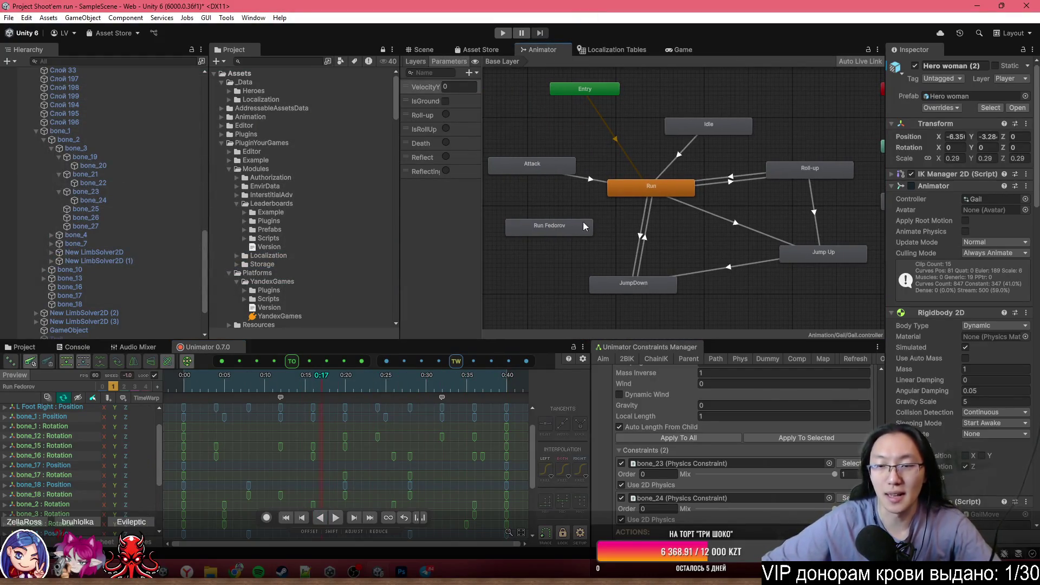
left_click(572, 231)
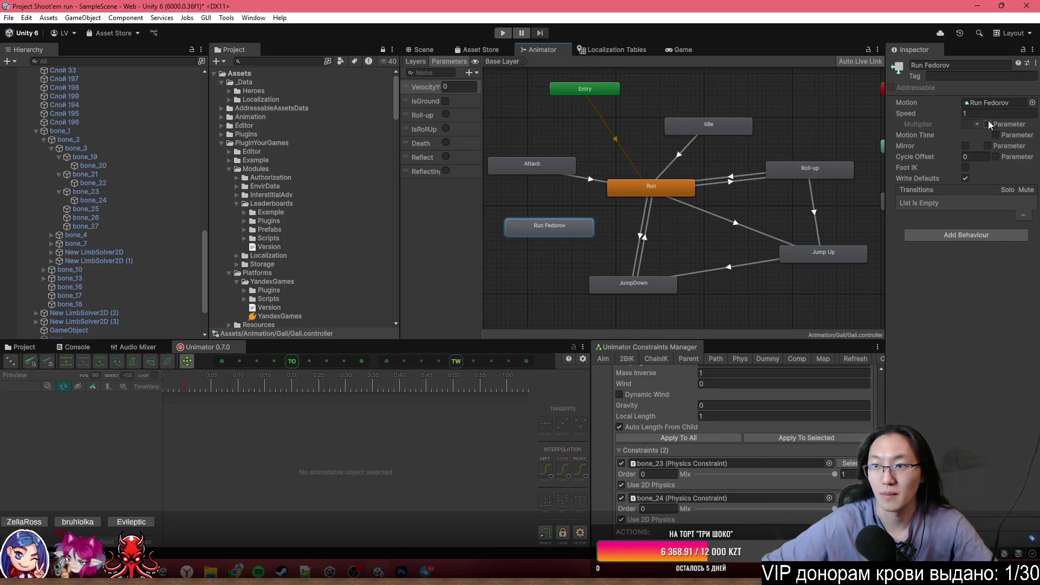
left_click(691, 193)
left_click(1032, 103)
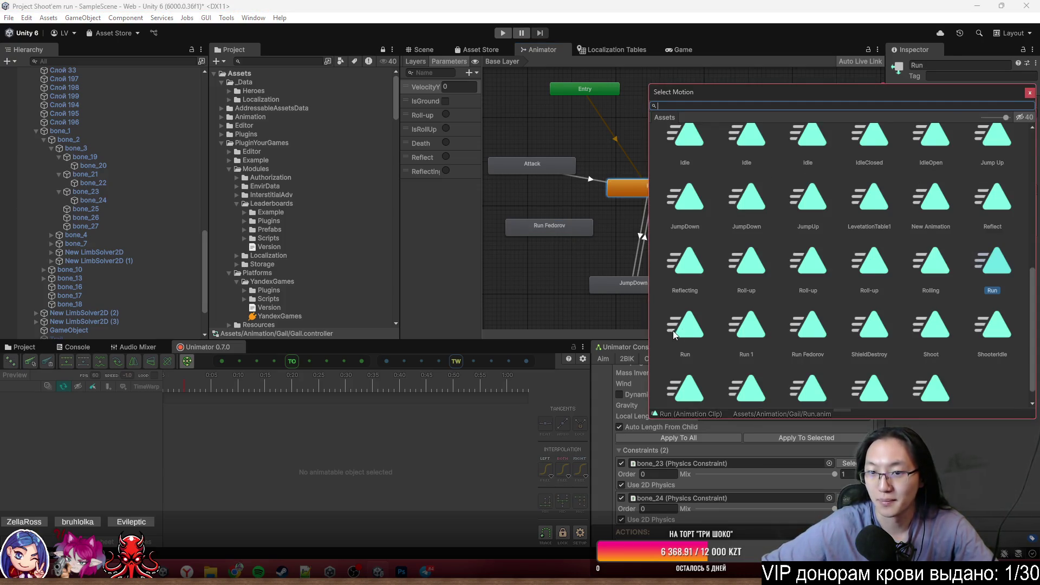
double_click(814, 334)
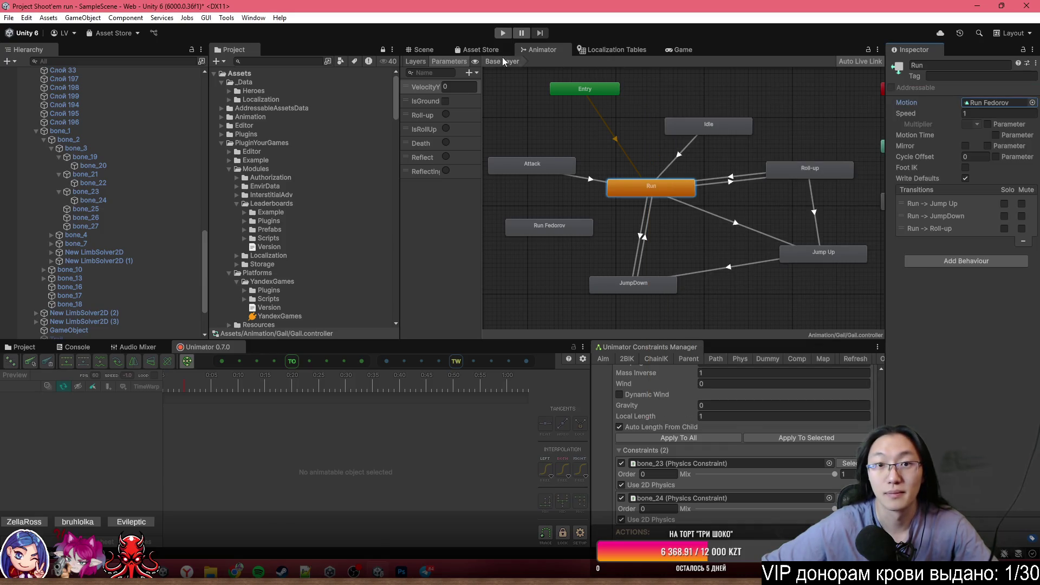
left_click(425, 52)
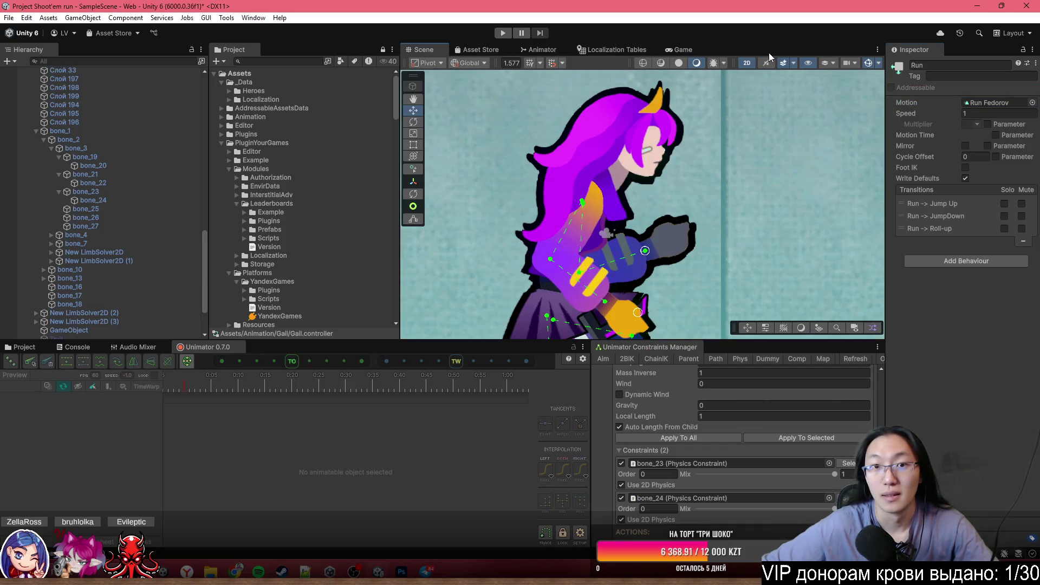
- Toggle the Scene view size, select Hero woman (2) and review its prefab overrides
key("shift+space")
key("t")
key("shift+space")
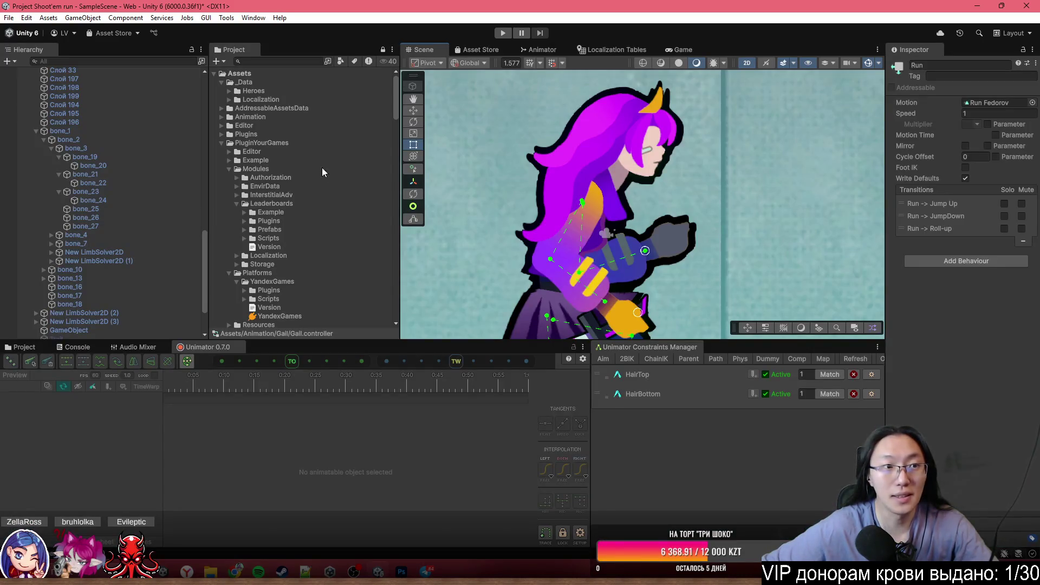
scroll(106, 224, "up", 5)
left_click(81, 198)
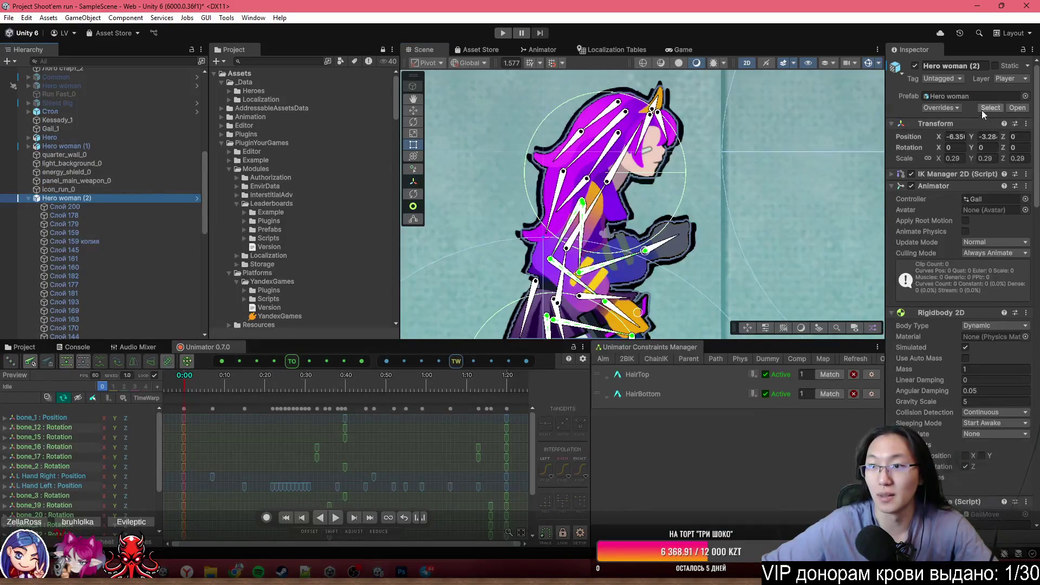
left_click(942, 107)
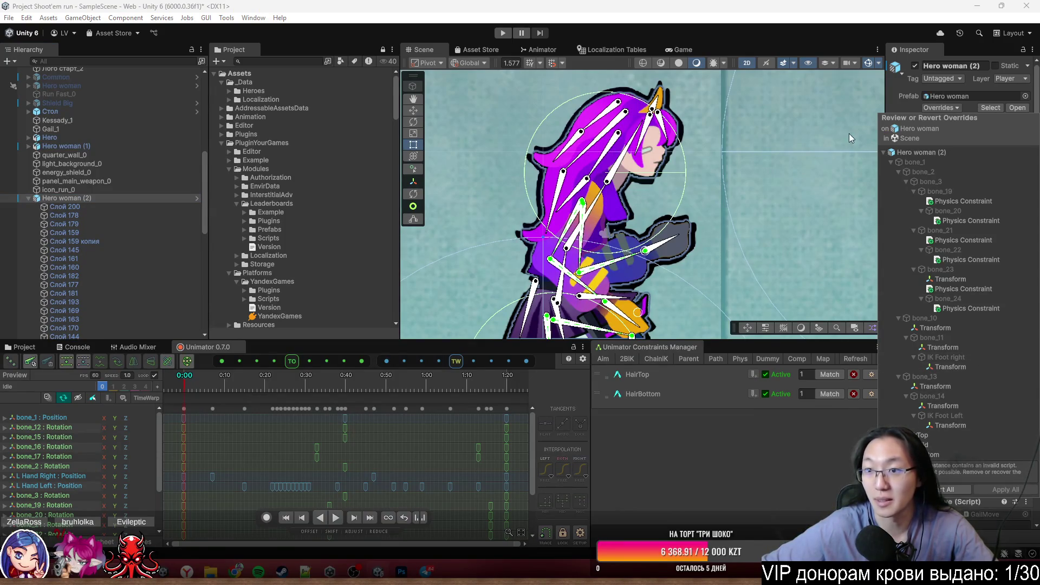
- Switch between Слой 200 and Hero woman (2), and scroll through its Inspector components
left_click(136, 207)
left_click(135, 199)
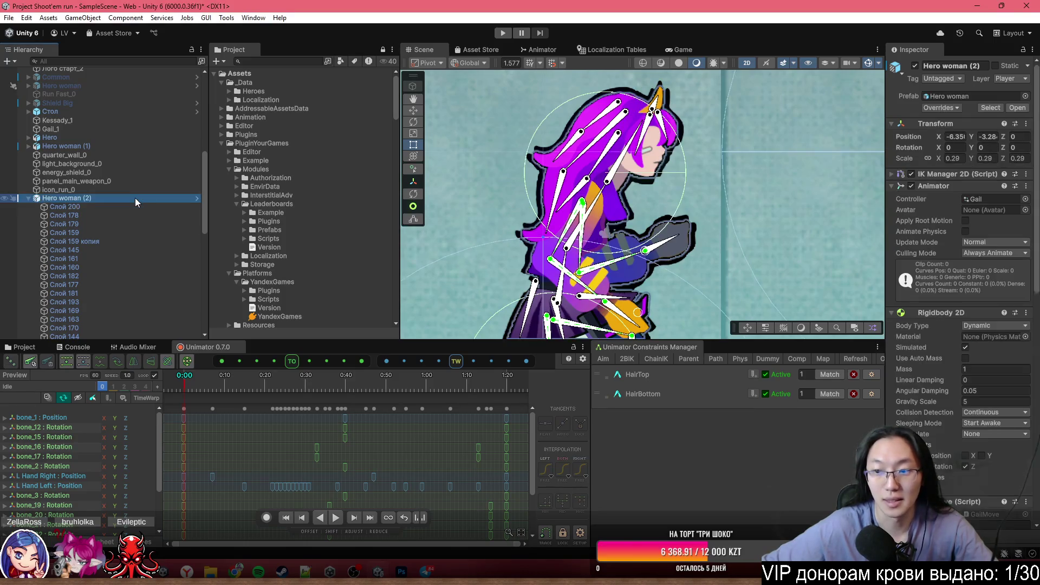
scroll(921, 420, "down", 10)
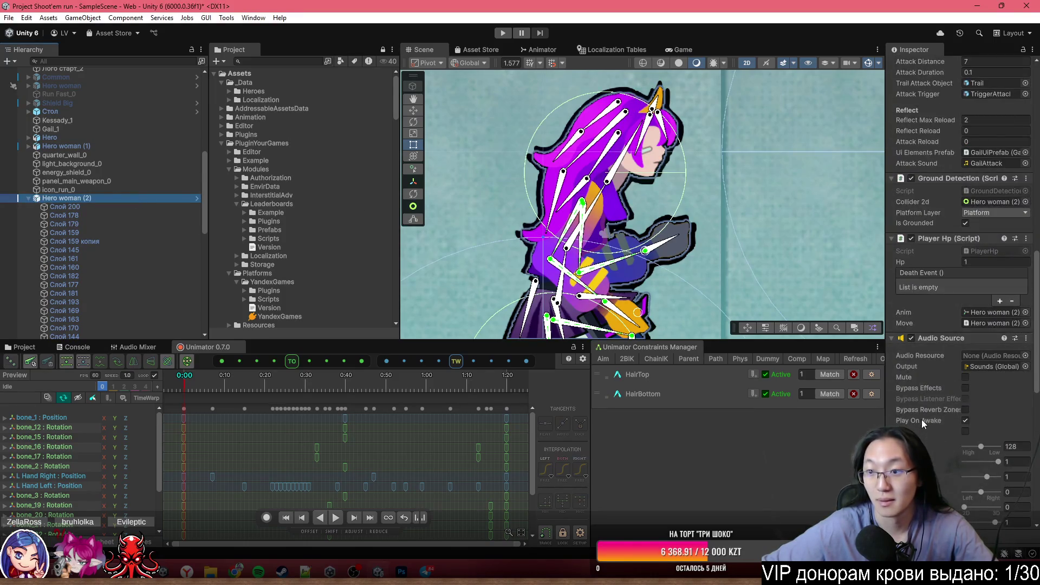
scroll(924, 419, "down", 4)
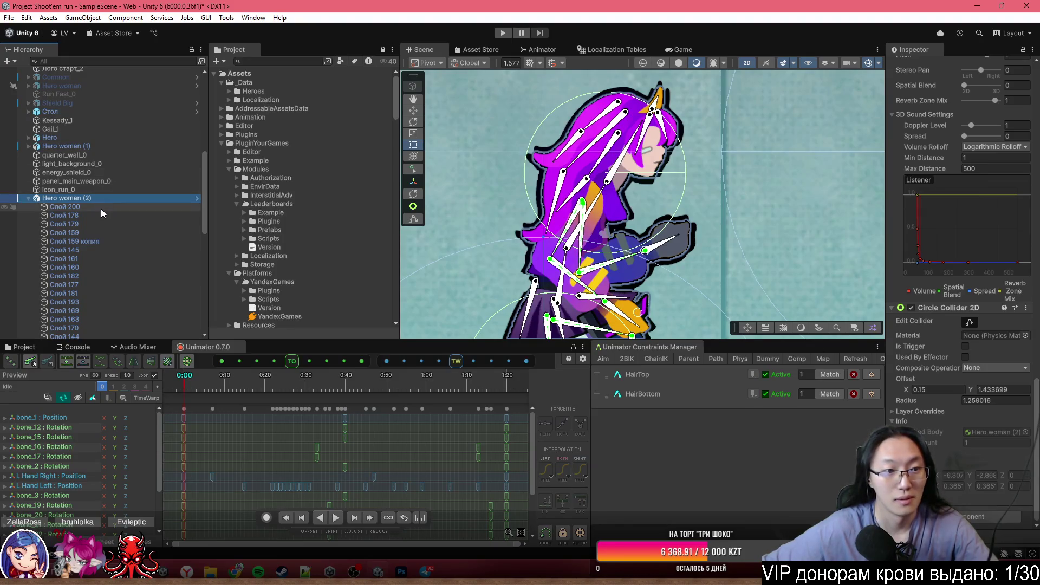
- Show the Console, read the NullReferenceException error, and clear the log
left_click(25, 347)
left_click(79, 349)
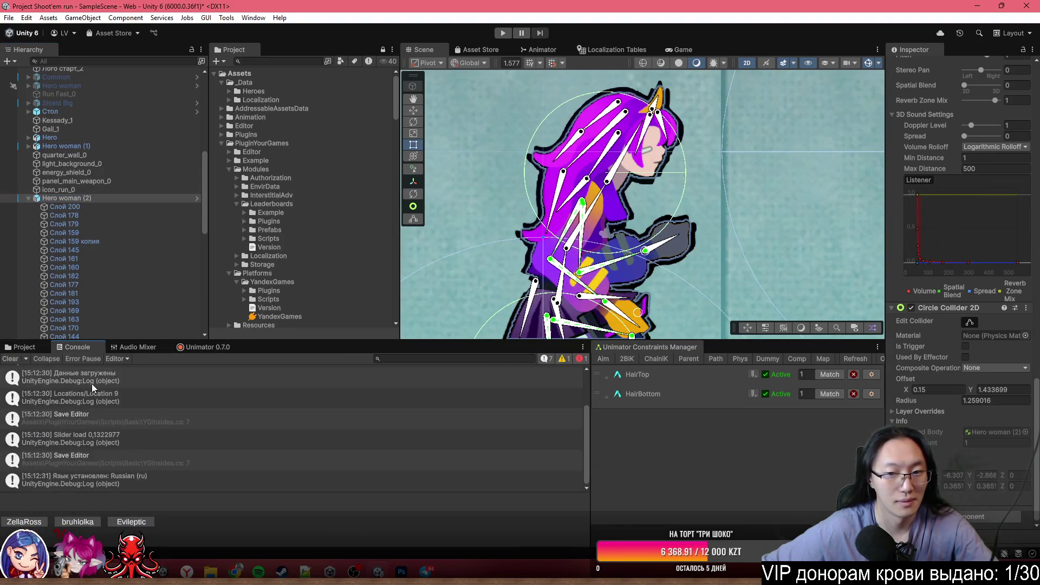
left_click(281, 400)
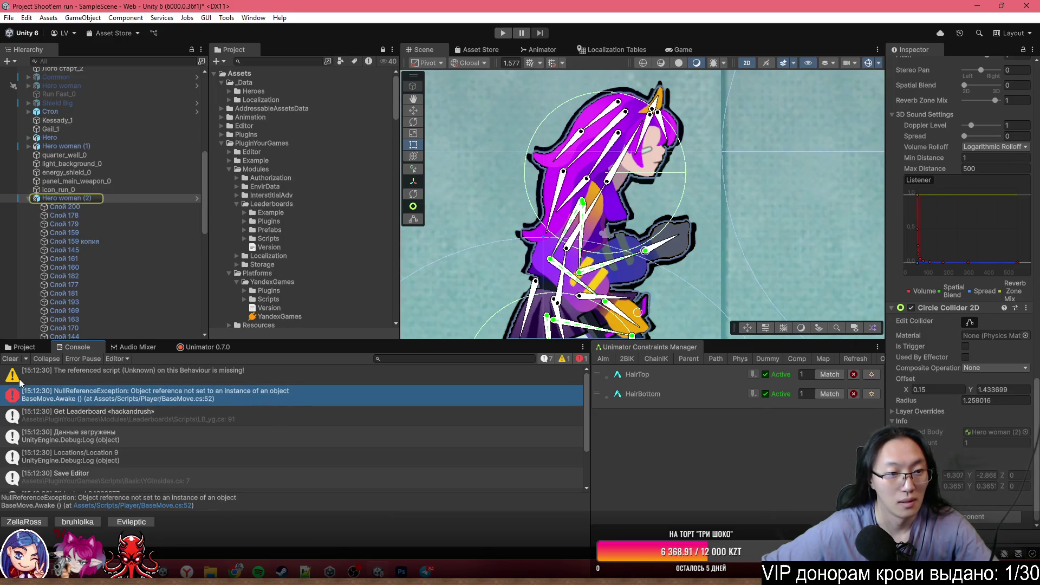
left_click(10, 359)
- Reselect Hero woman (2) from Слой 159, recheck its prefab overrides, and switch to Telegram
left_click(650, 115)
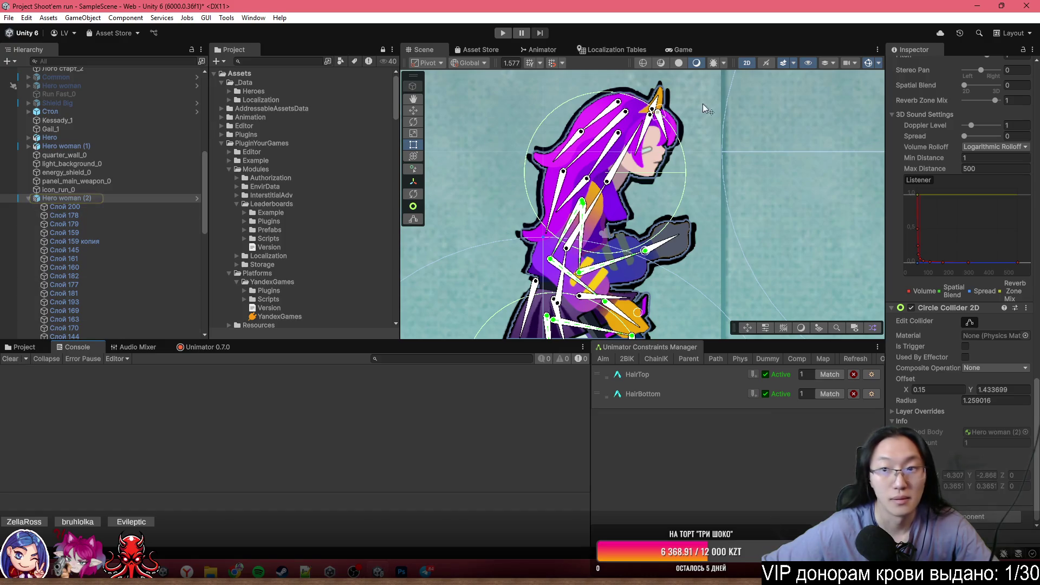
left_click(106, 198)
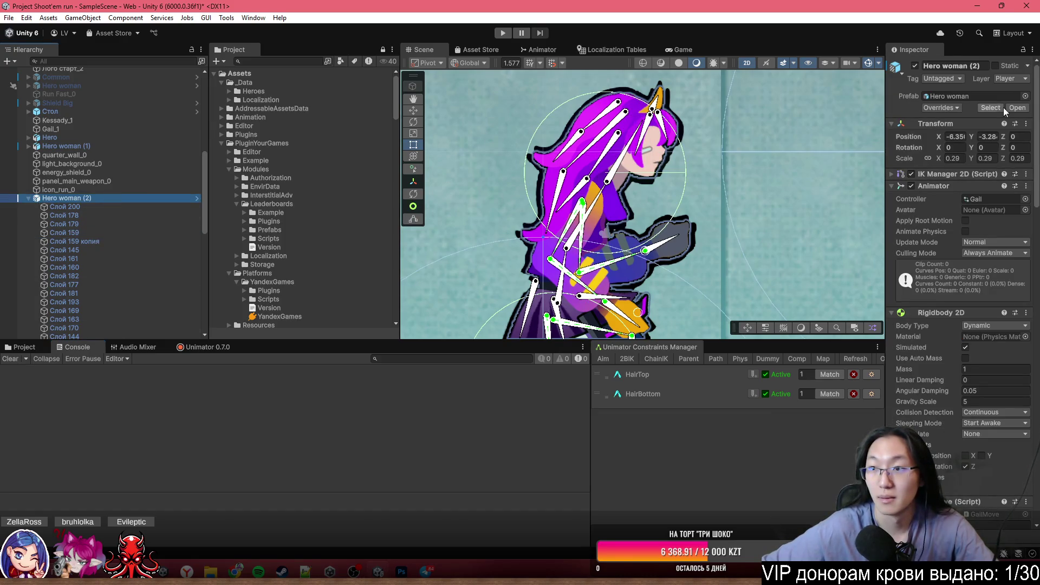
left_click(941, 108)
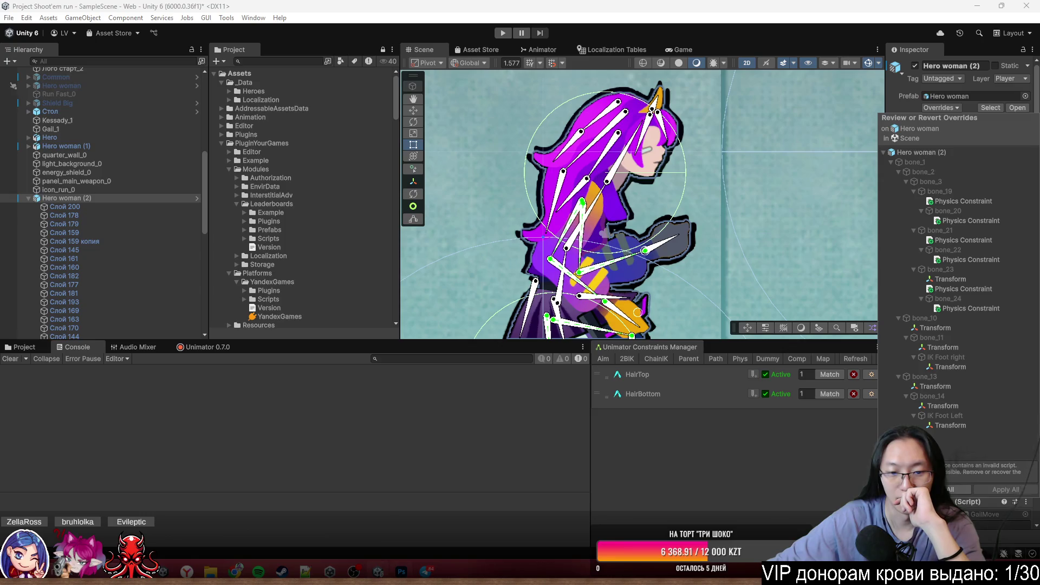
key("alt+Tab")
key("alt+Tab")
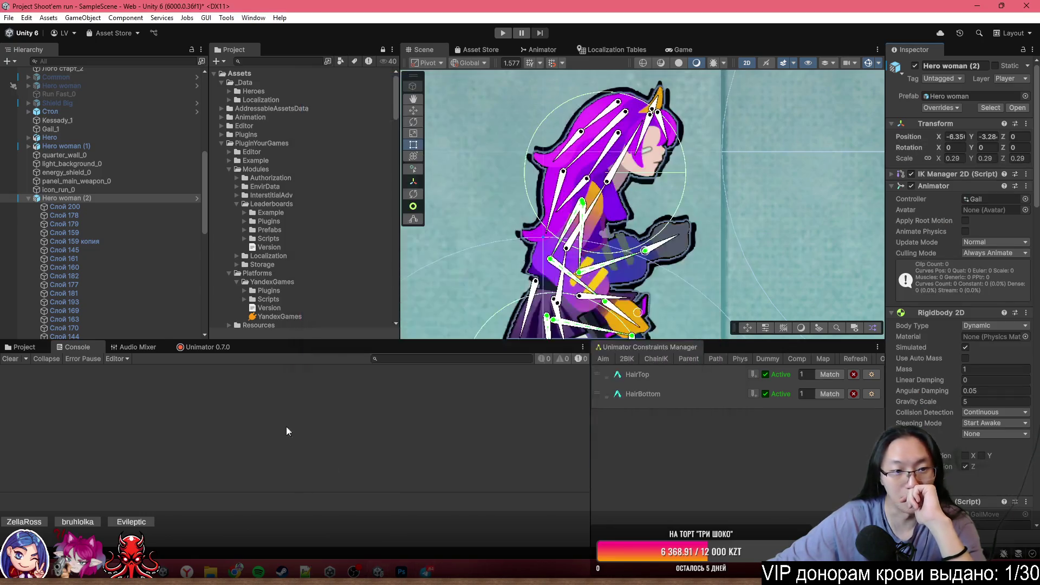
- Reselect Hero woman (2), expand IK Manager 2D, scroll its components, then switch to Telegram
left_click(125, 206)
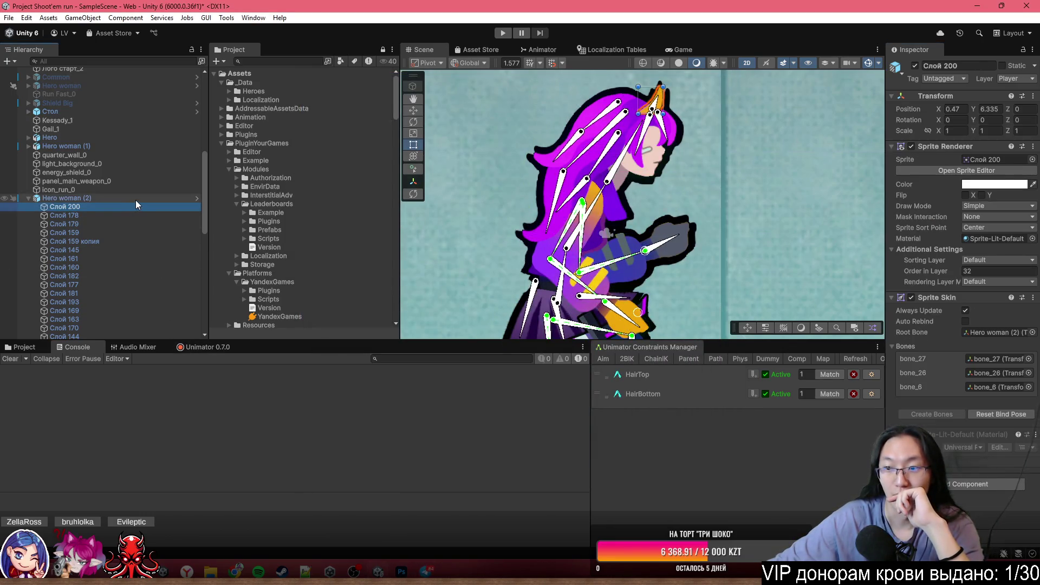
left_click(136, 199)
left_click(901, 176)
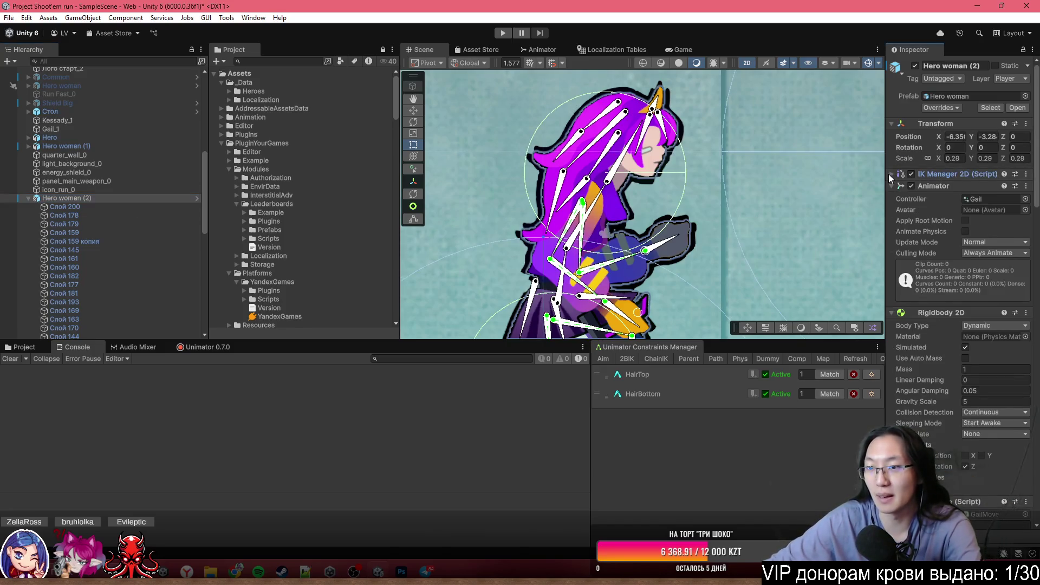
scroll(934, 276, "down", 8)
scroll(935, 281, "down", 10)
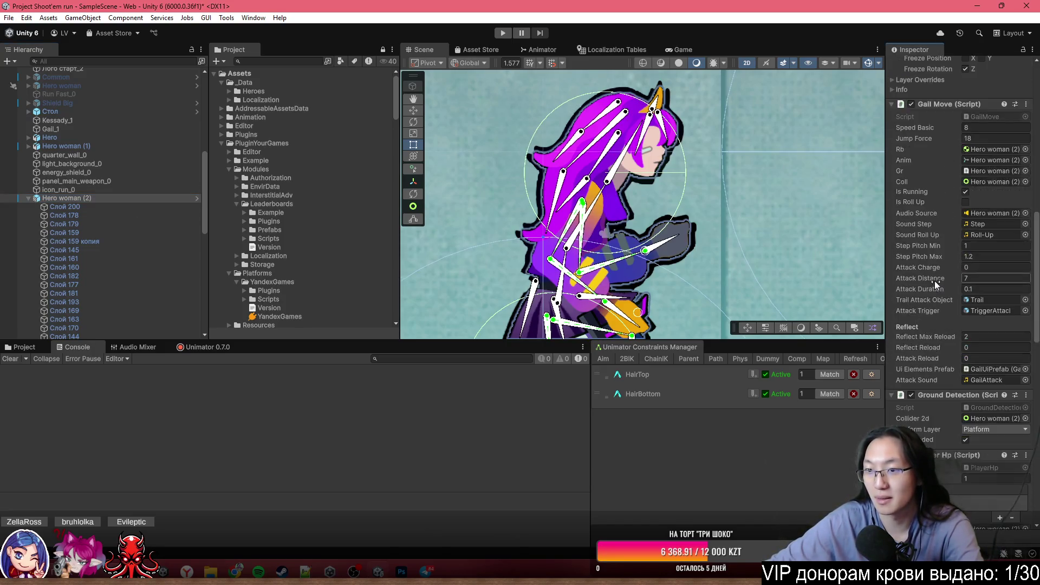
scroll(935, 285, "down", 2)
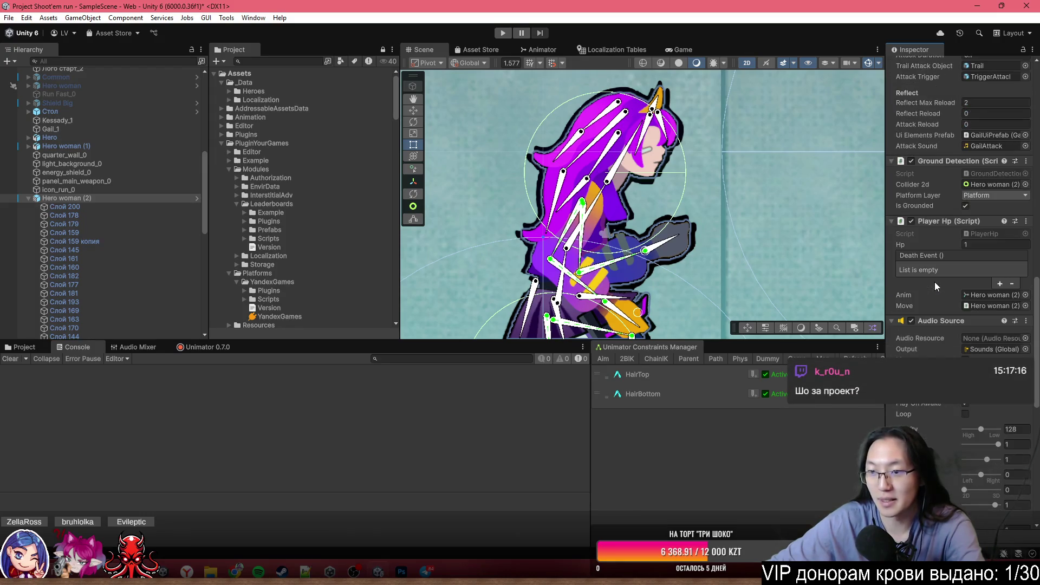
scroll(934, 282, "down", 14)
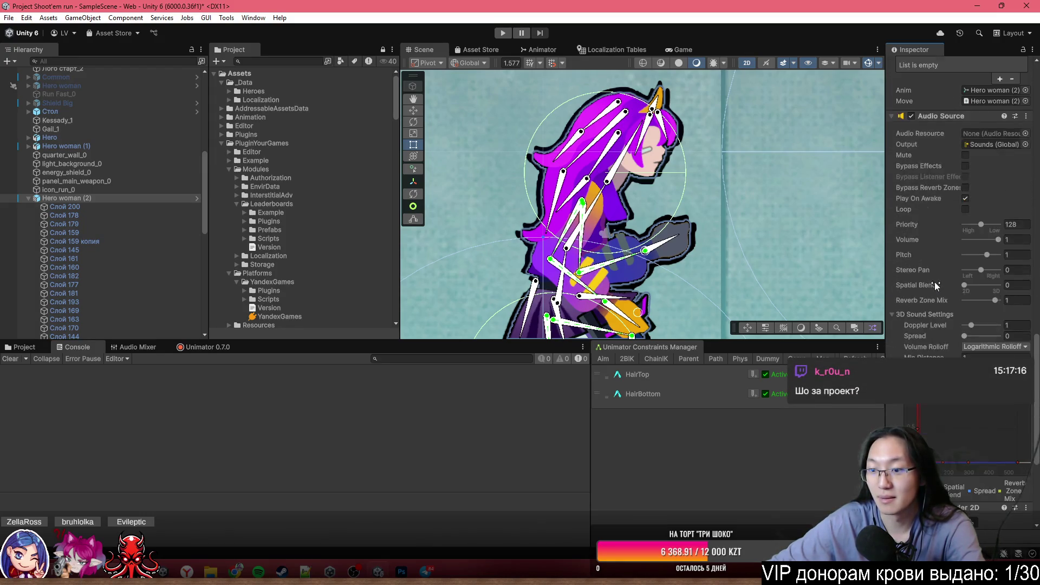
key("alt+Tab")
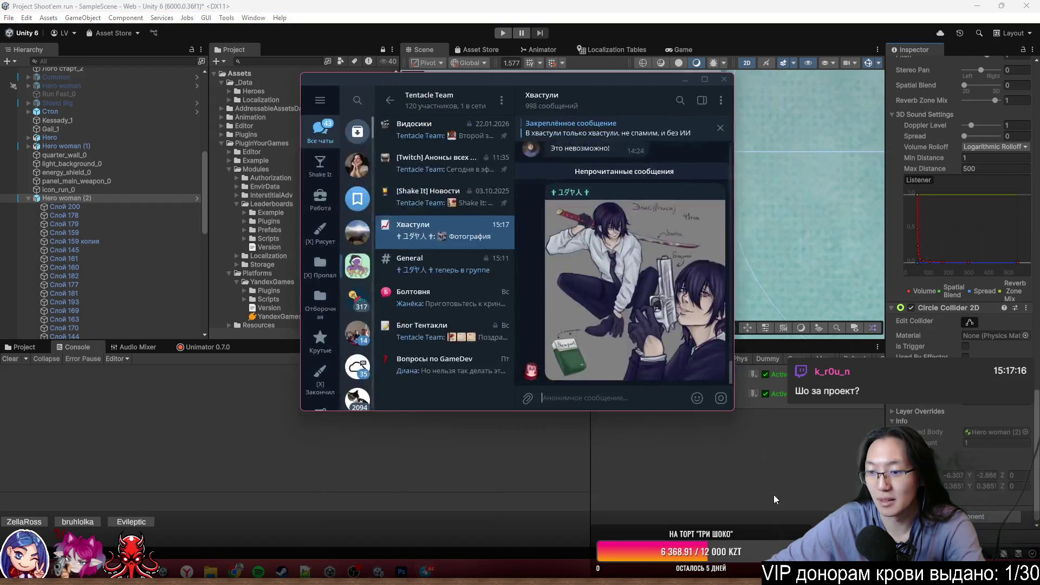
- View the drawing posted in the Хвастули chat full size twice, then close Telegram
left_click(627, 273)
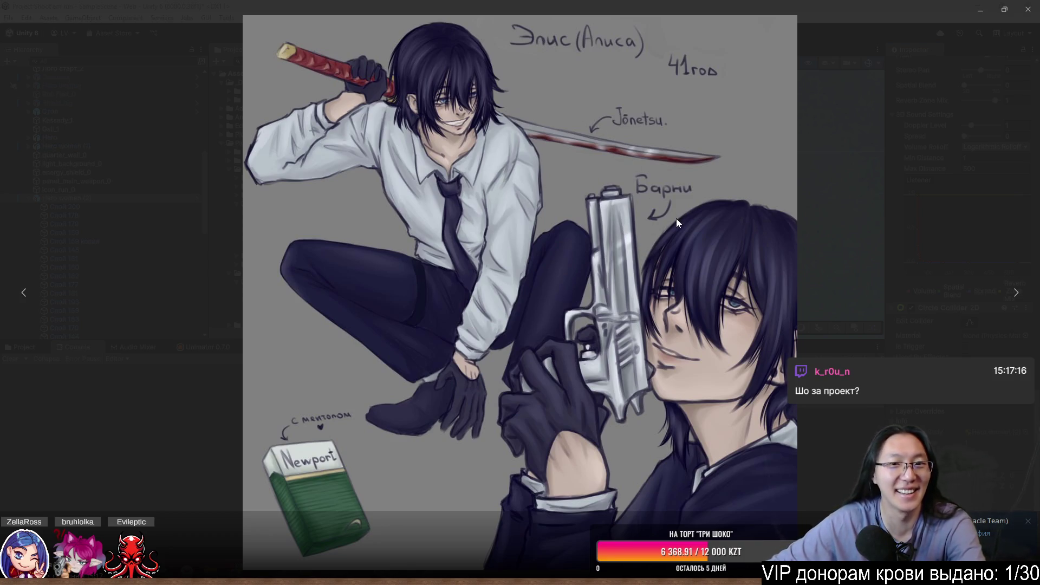
left_click(1025, 18)
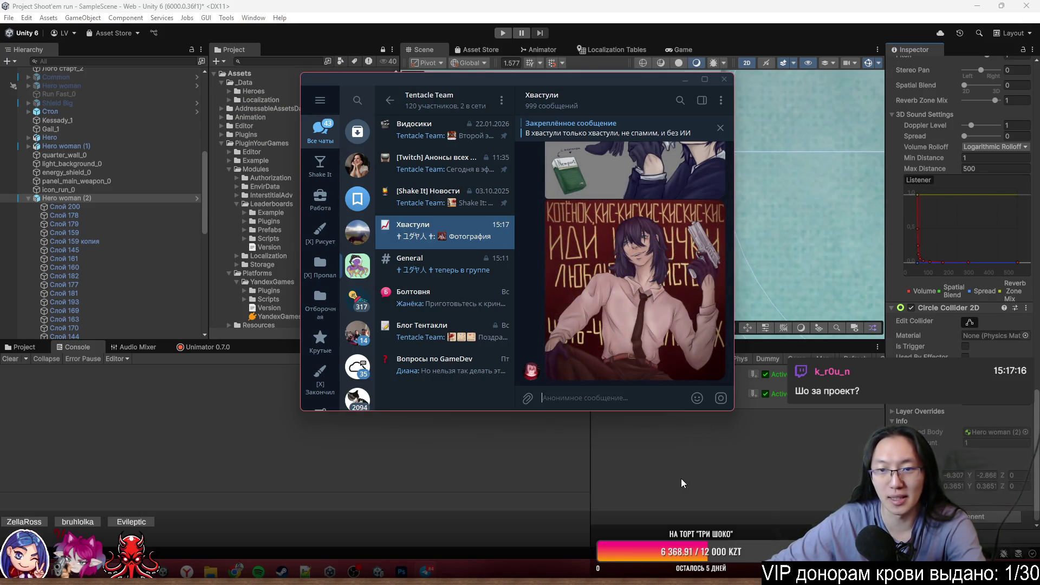
left_click(673, 285)
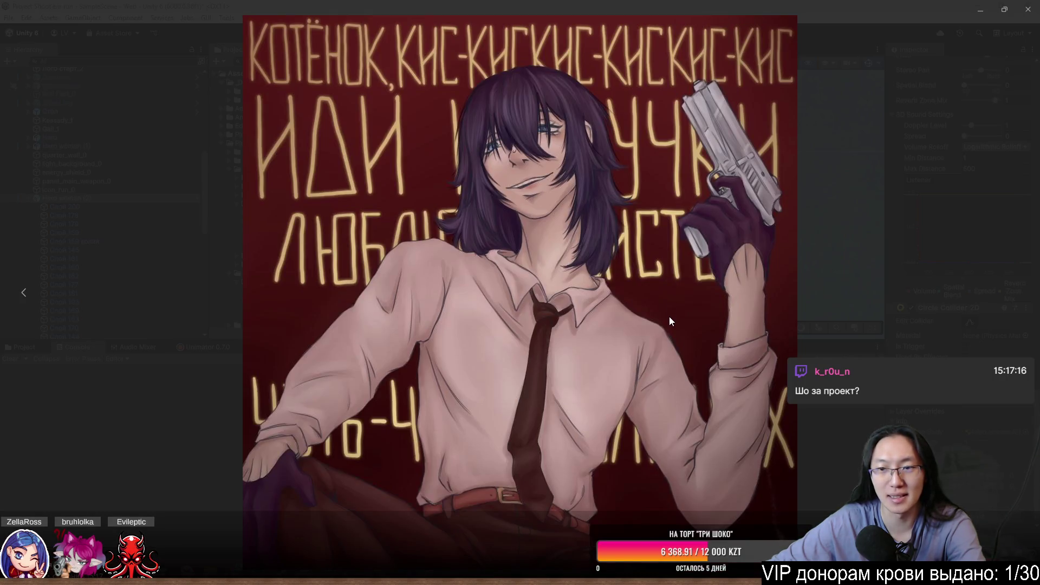
left_click(825, 255)
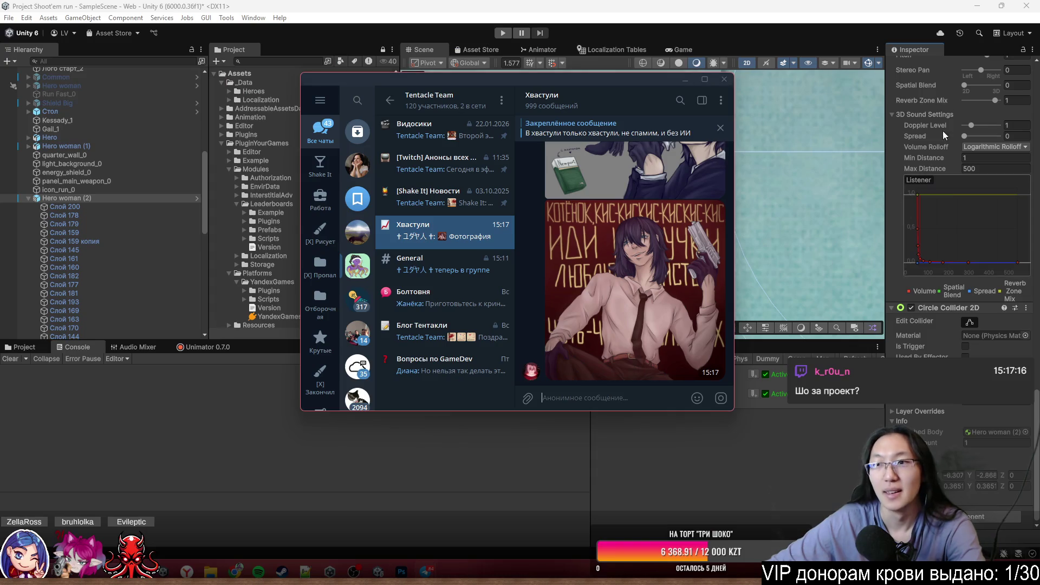
left_click(728, 84)
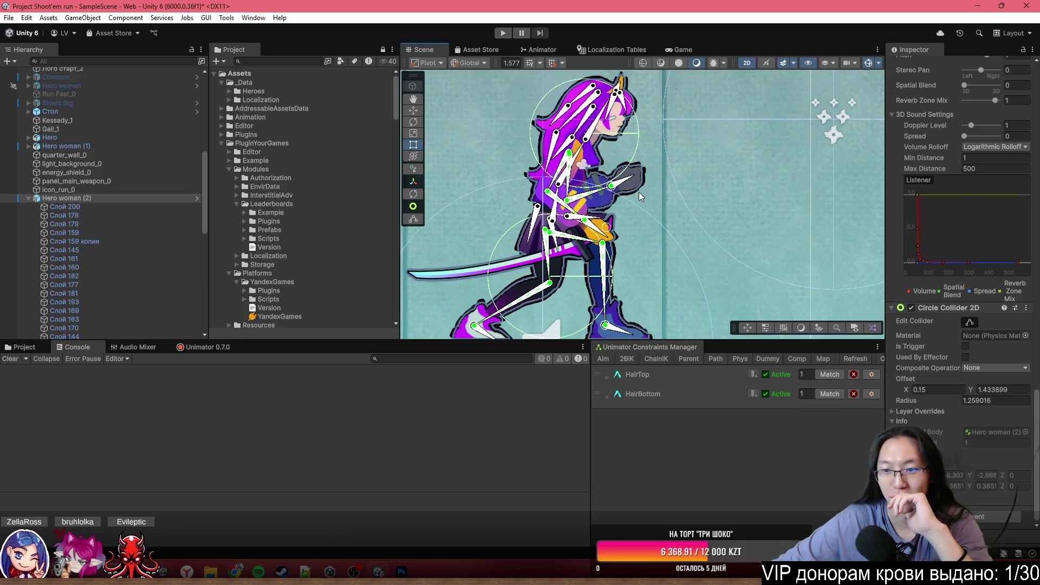
- Pan the scene and take a screenshot of the constraints manager area
left_click_drag(616, 171, 601, 134)
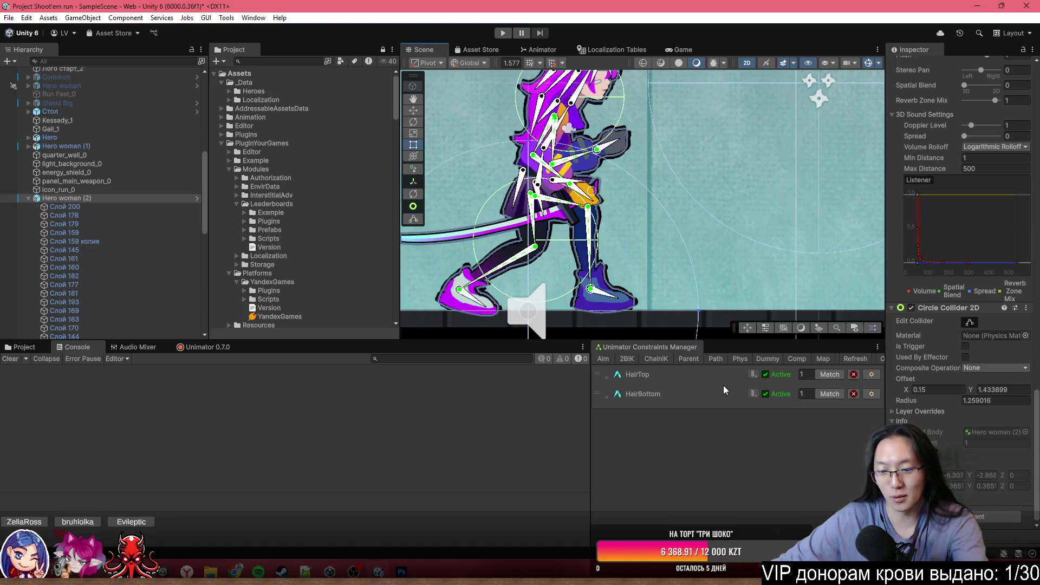
key("super+shift+s")
left_click_drag(563, 316, 823, 445)
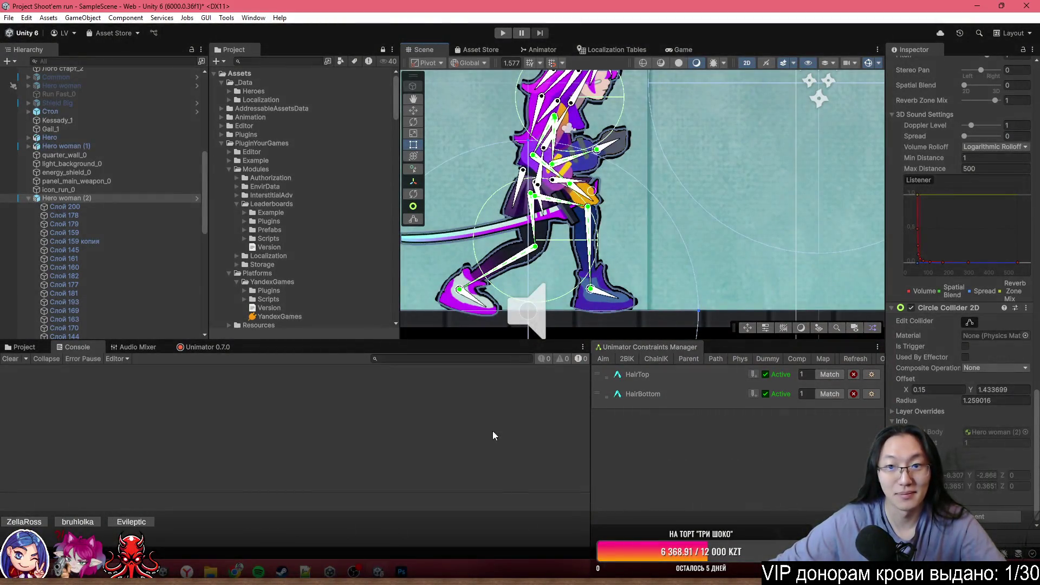
- Reframe the scene, drag bone_1 to see the hair react, and select Hero woman (2)
left_click_drag(576, 212, 575, 280)
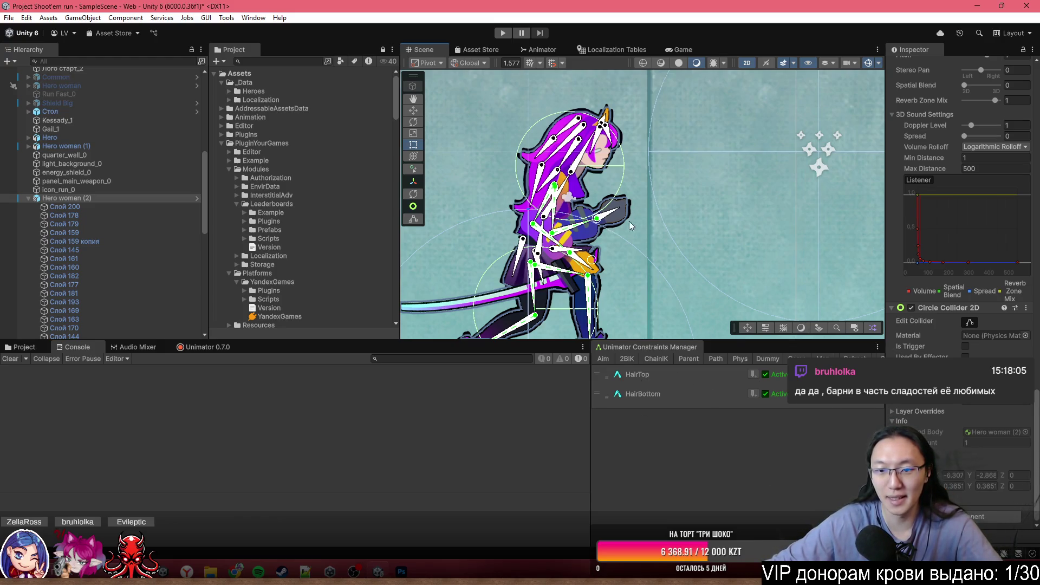
scroll(601, 194, "up", 5)
scroll(580, 183, "down", 4)
mouse_move(586, 273)
left_mouse_down()
mouse_move(487, 282)
mouse_move(564, 273)
mouse_move(495, 250)
mouse_move(463, 262)
mouse_move(563, 331)
mouse_move(583, 303)
mouse_move(544, 233)
mouse_move(555, 287)
mouse_move(543, 279)
mouse_move(539, 306)
mouse_move(550, 310)
mouse_move(539, 304)
mouse_move(536, 325)
mouse_move(511, 341)
mouse_move(512, 303)
mouse_move(564, 319)
mouse_move(482, 319)
mouse_move(645, 320)
left_mouse_up()
left_click(648, 320)
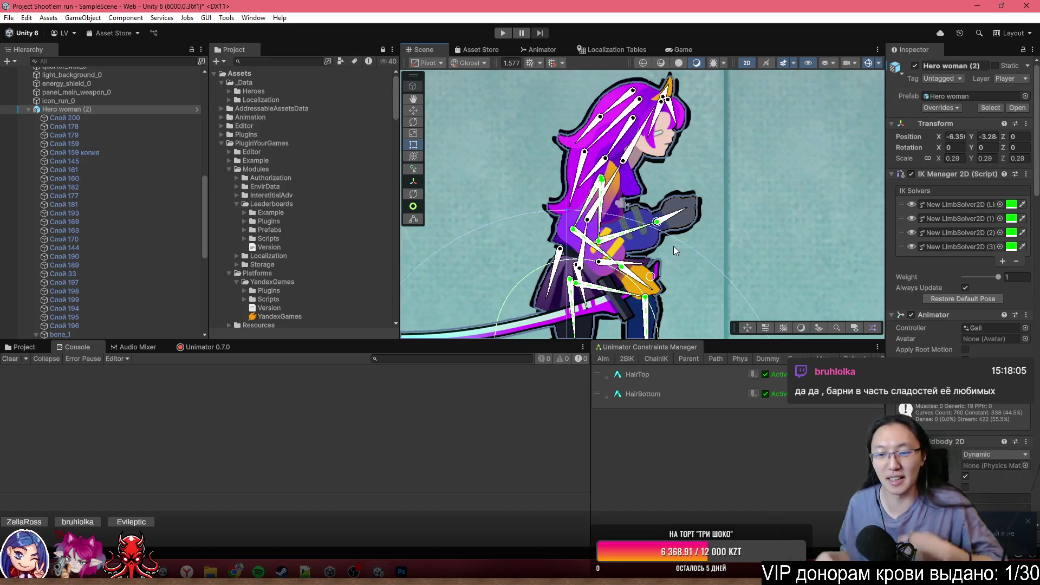
- Inspect the Physics Constraint settings of bone_19, bone_21, bone_22, bone_23 and bone_24 in turn
scroll(136, 228, "down", 7)
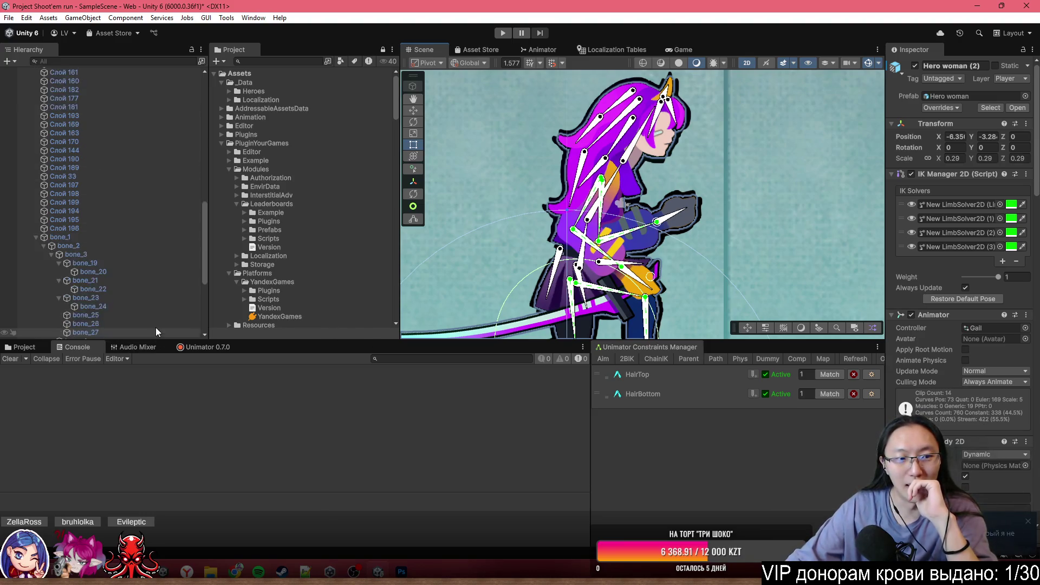
left_click(124, 198)
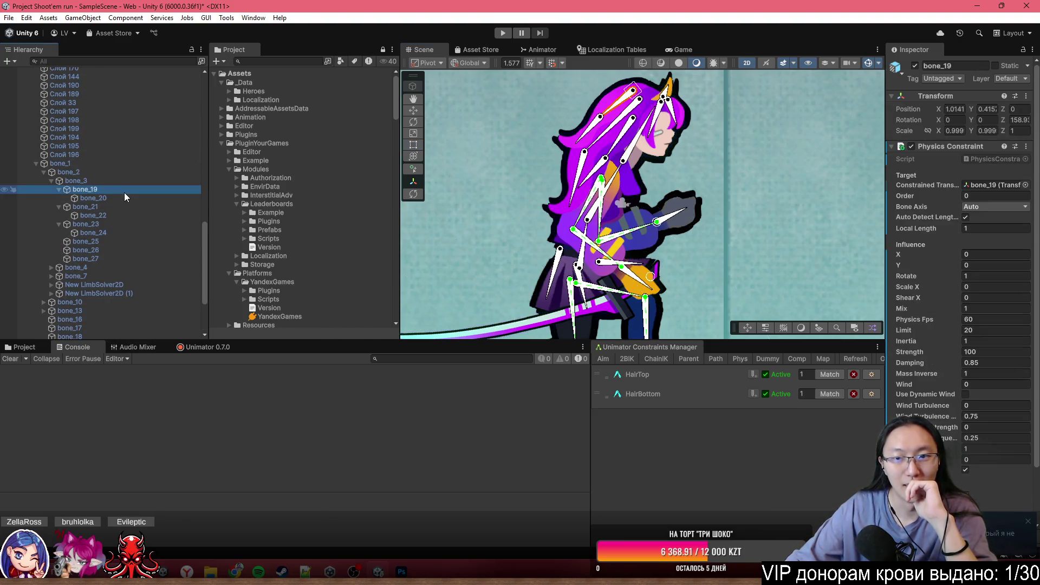
left_click(150, 211)
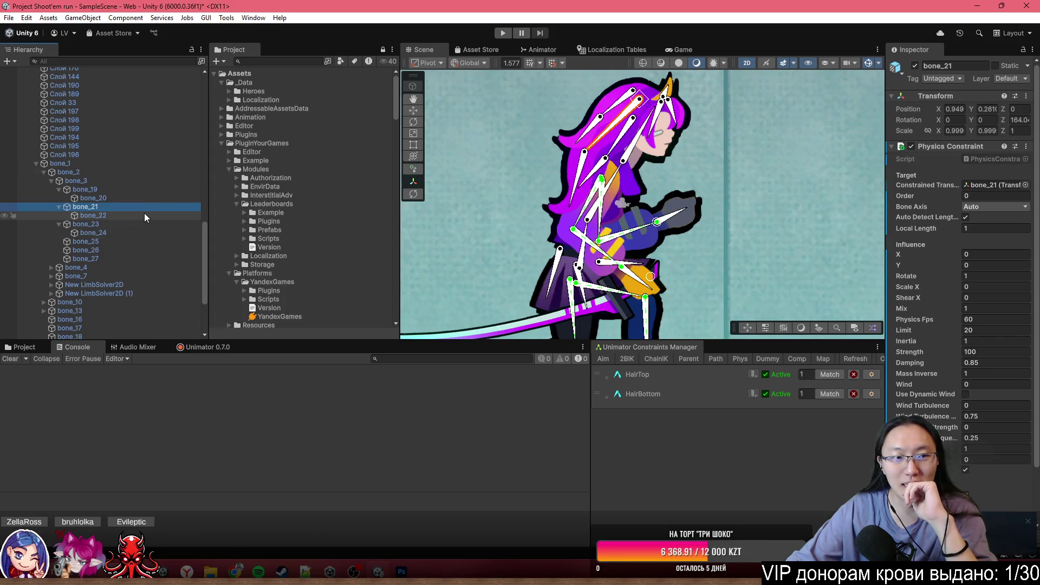
left_click(144, 215)
left_click(143, 224)
left_click(145, 234)
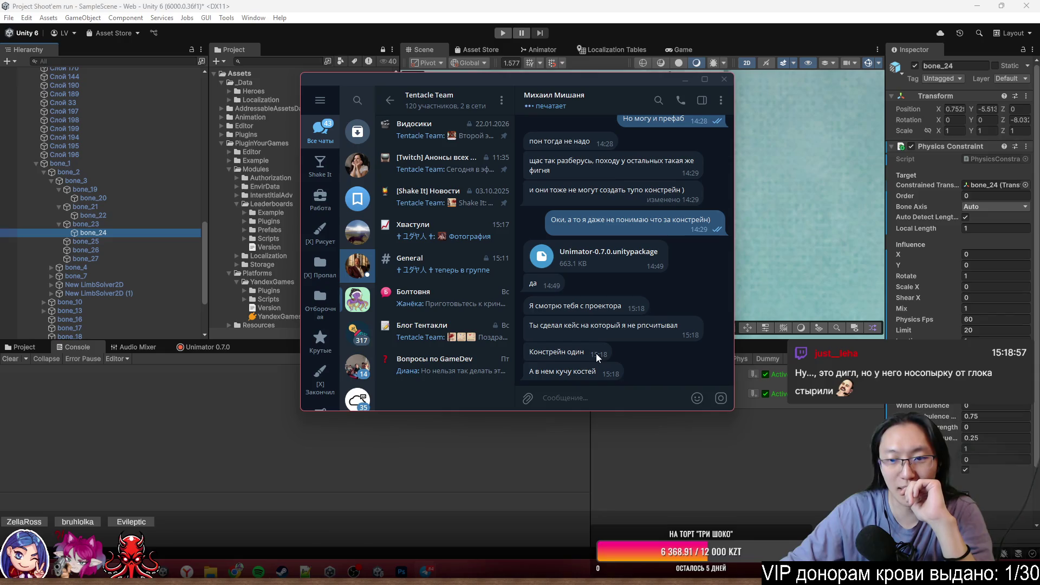
- Select the last chat messages, deselect the bones message, and close the Telegram window
left_click_drag(522, 357, 603, 390)
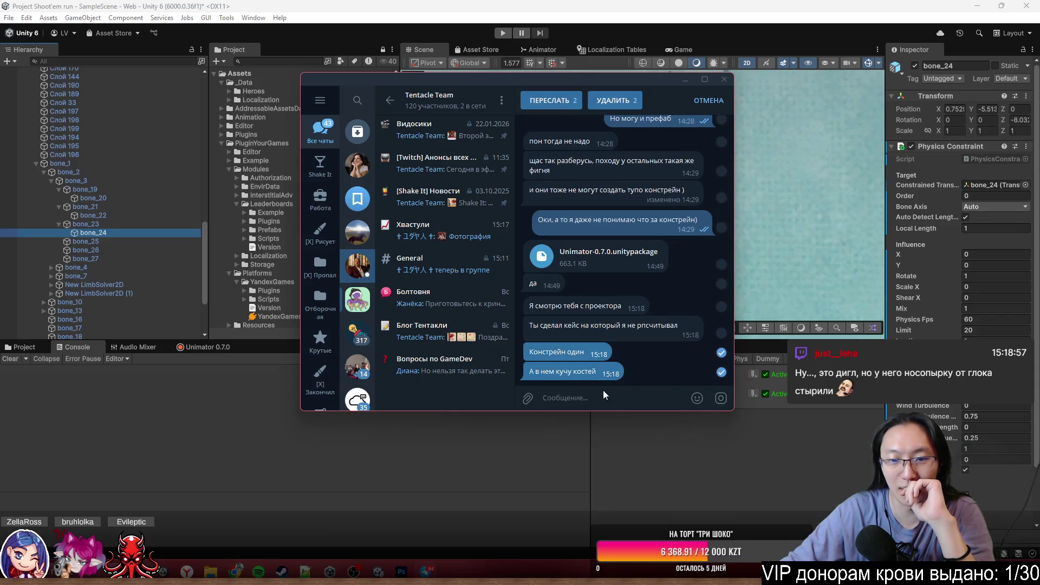
left_click(648, 378)
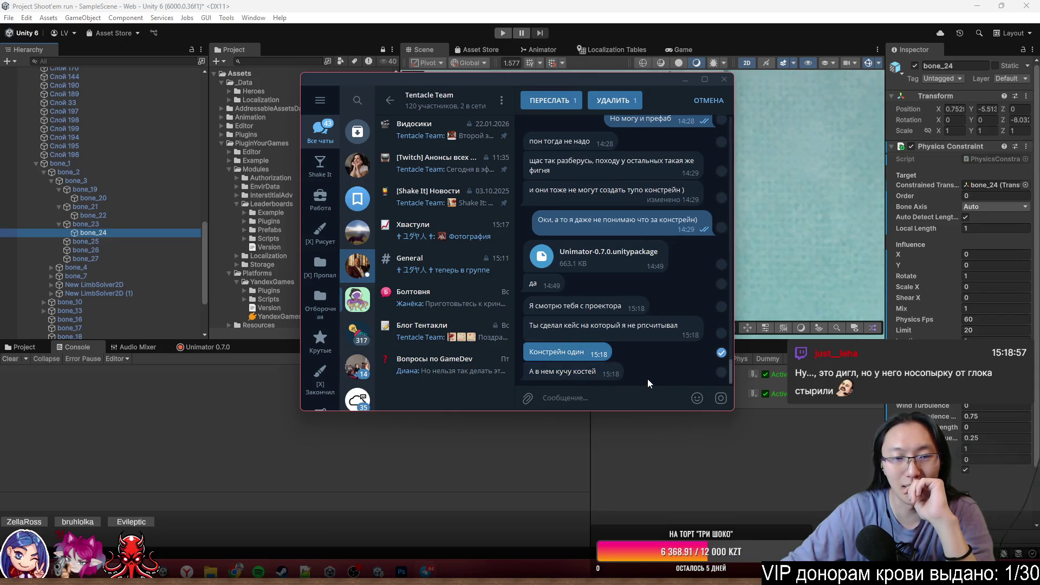
left_click(716, 85)
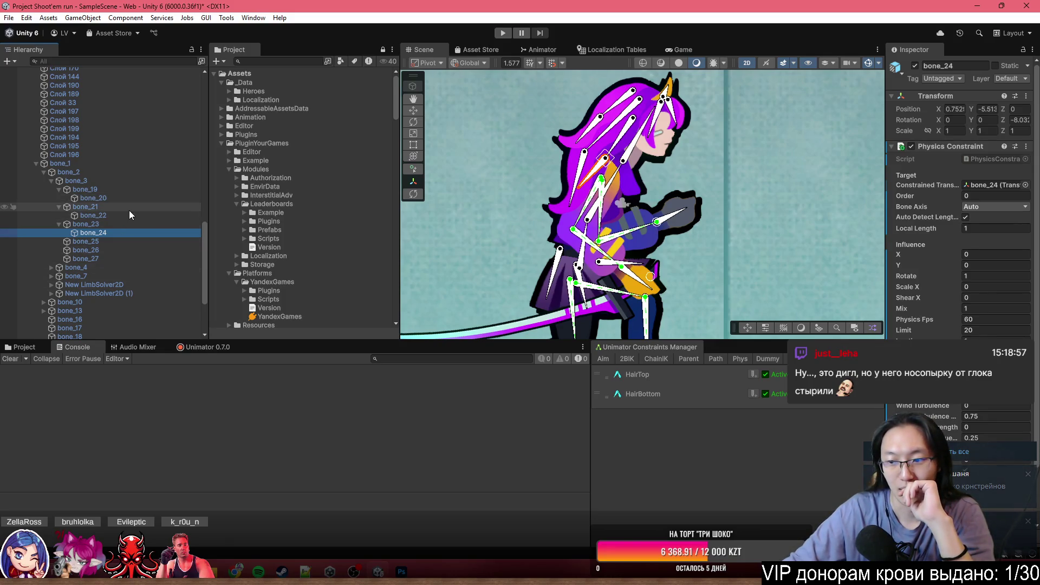
- Select Hero woman (2) and scroll through its Inspector components
scroll(129, 210, "up", 6)
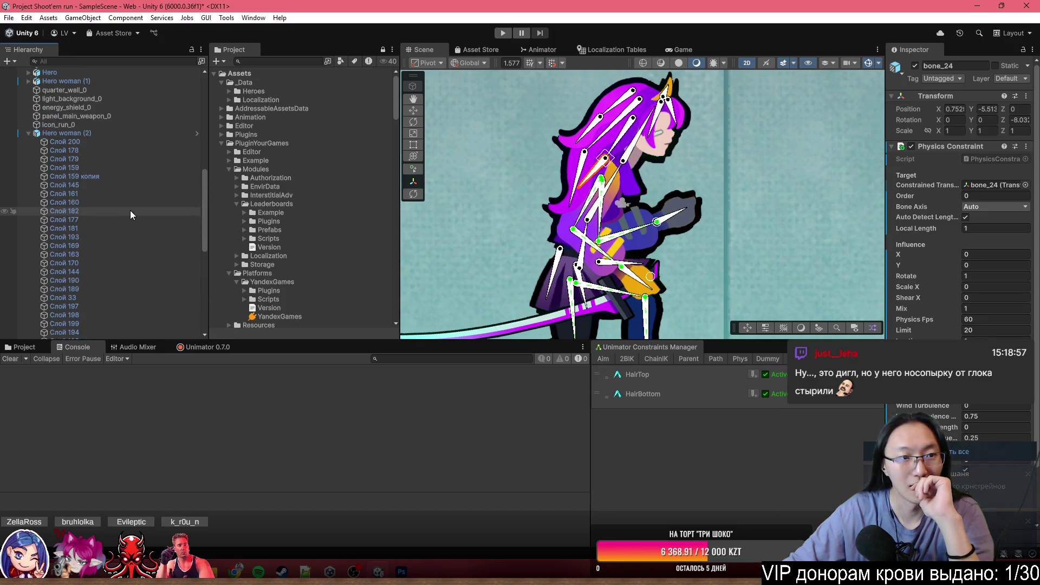
left_click(111, 132)
scroll(957, 307, "down", 8)
scroll(958, 307, "down", 10)
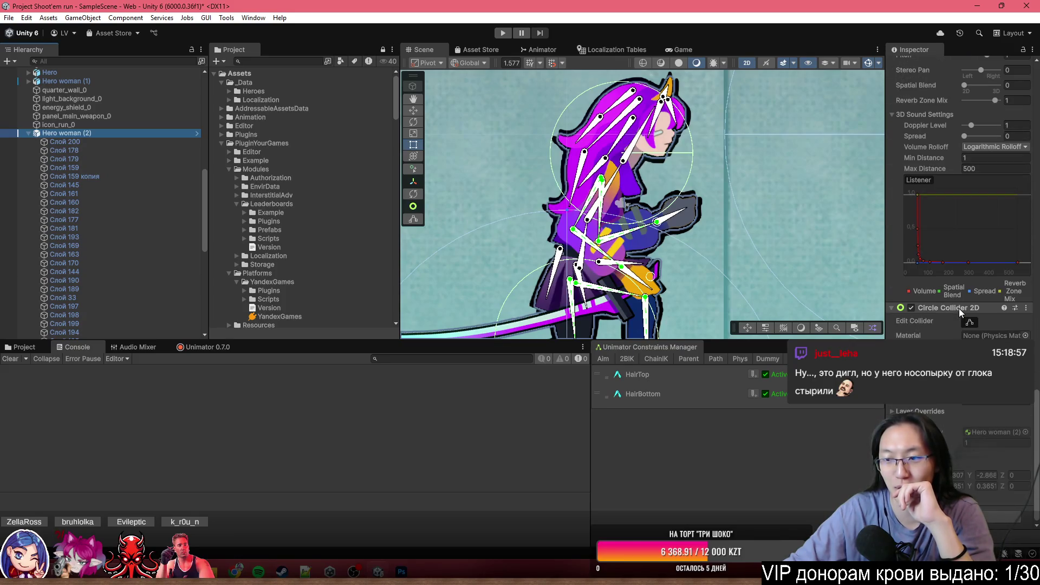
scroll(145, 210, "down", 8)
- Compare bone_1, bone_19, bone_20, bone_3 and bone_23, ending on Strength 100, Damping 0.85, Limit 20
left_click(112, 101)
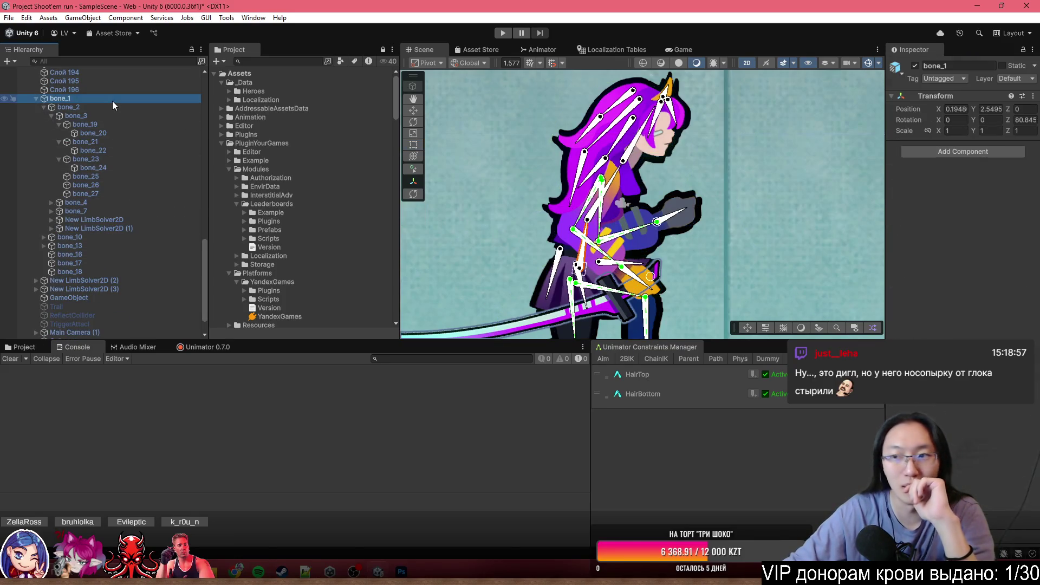
left_click(148, 124)
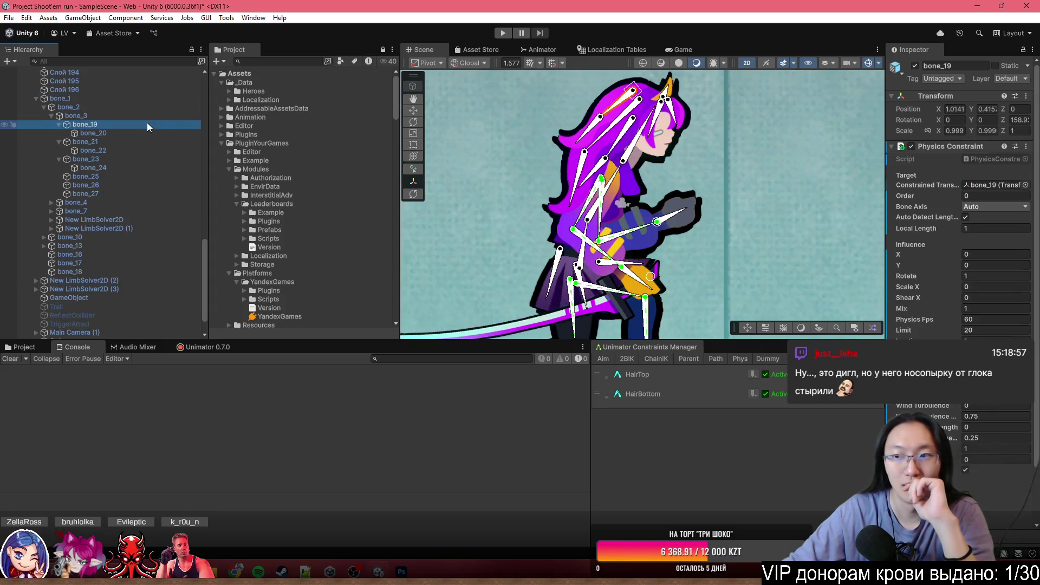
scroll(969, 226, "down", 3)
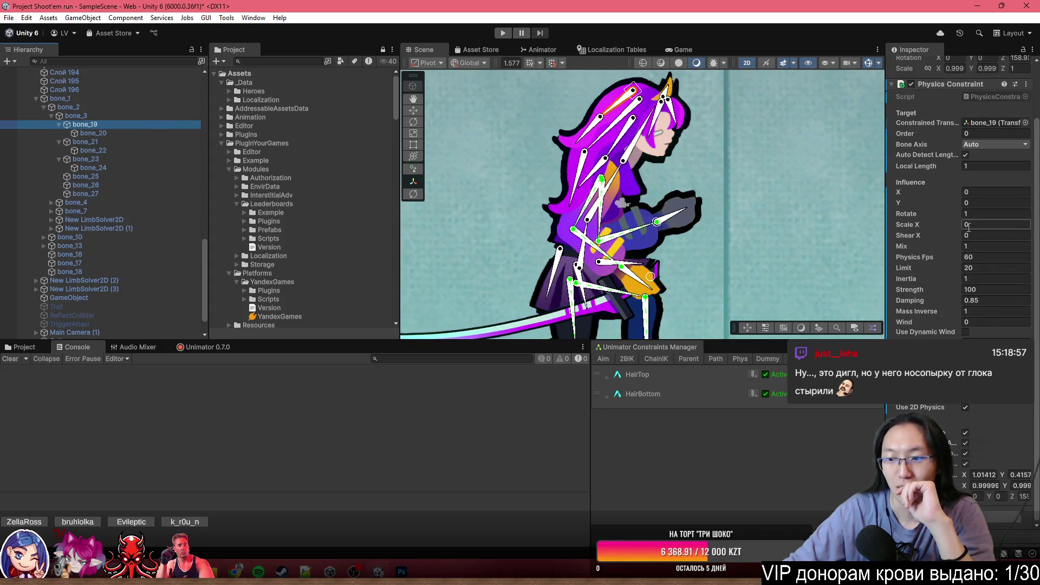
left_click(160, 136)
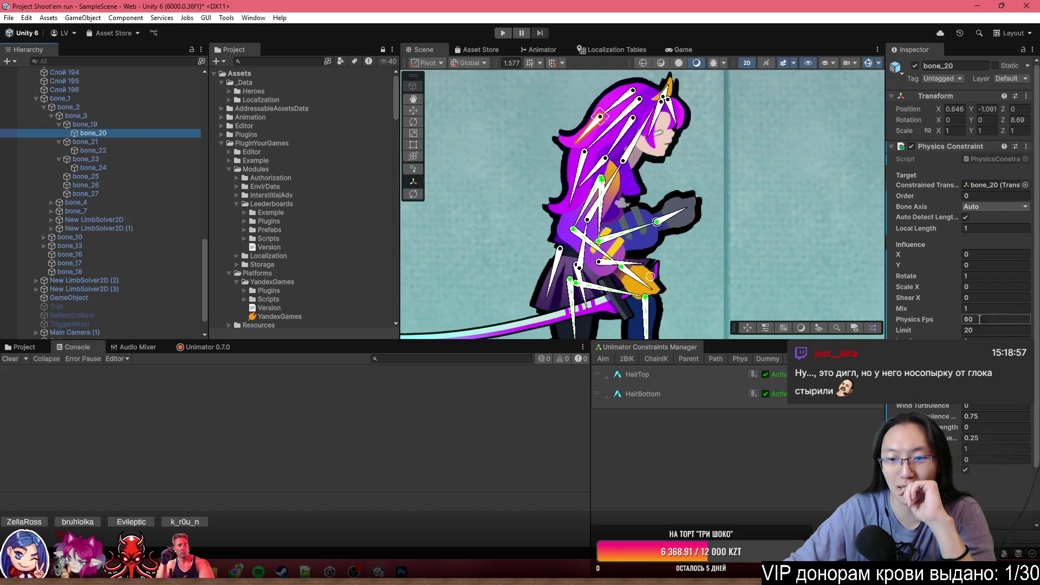
left_click(101, 116)
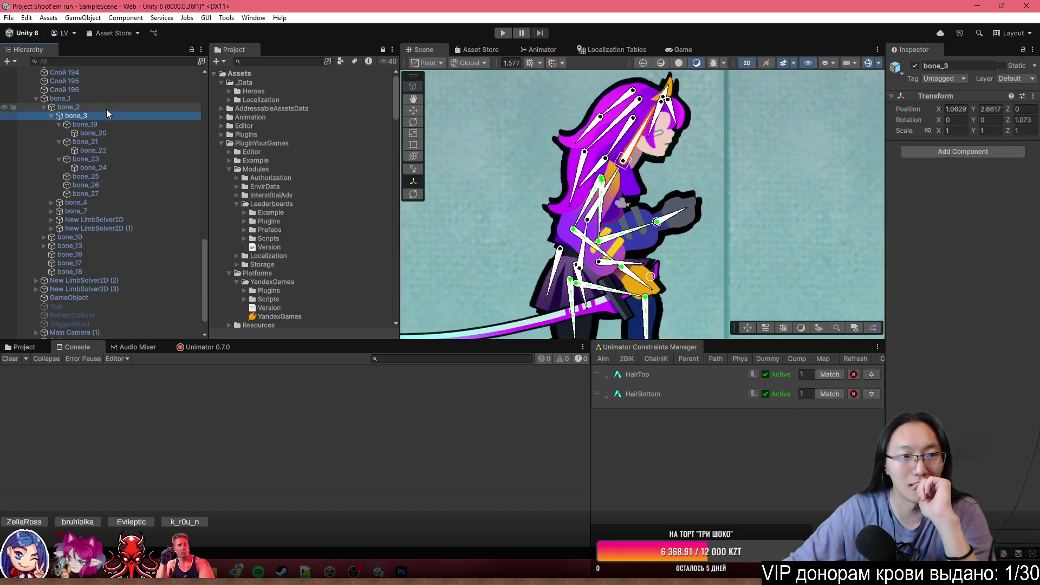
left_click(89, 159)
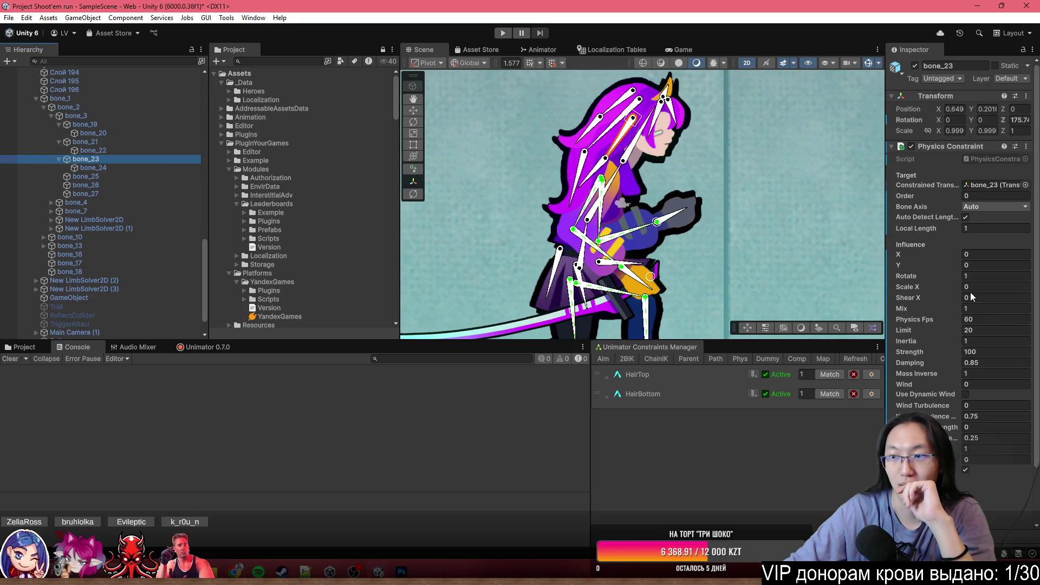
scroll(971, 293, "down", 3)
scroll(971, 293, "up", 3)
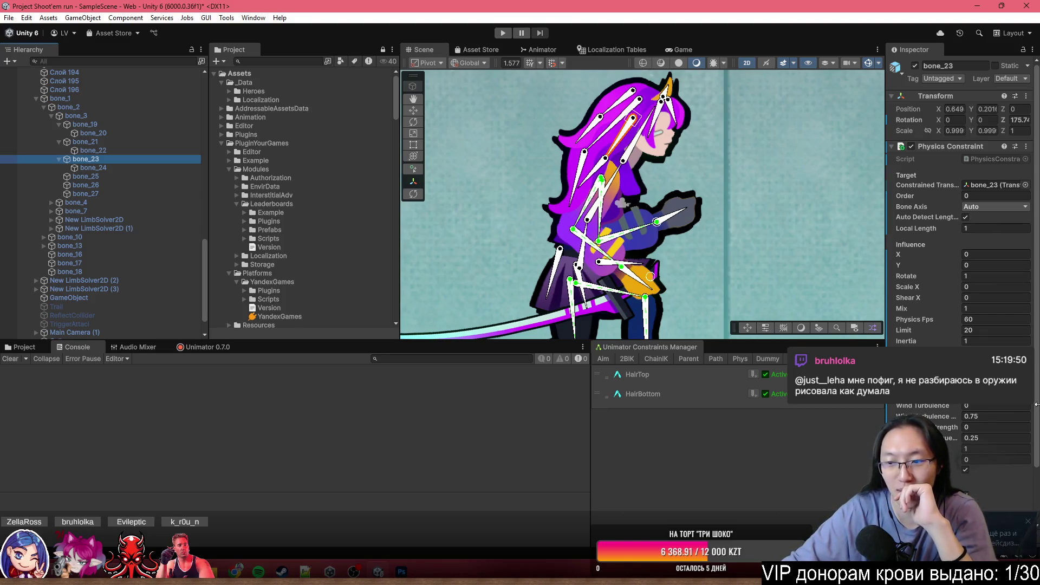
- Move aside and close the Telegram window, then pan to frame the heroine's torso and sword
mouse_move(571, 65)
left_mouse_down()
mouse_move(571, 120)
mouse_move(687, 130)
mouse_move(1039, 111)
left_mouse_up()
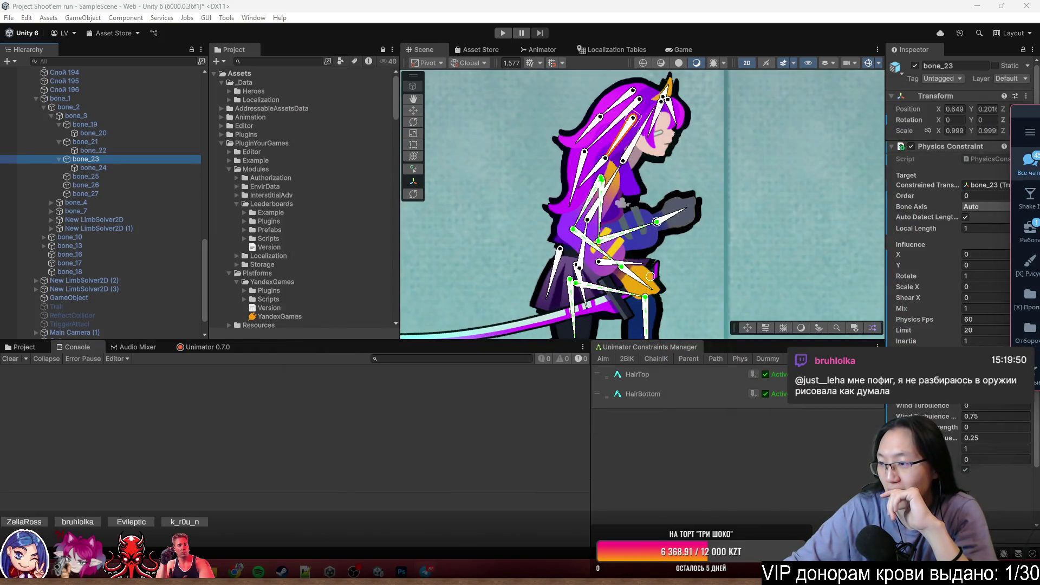
left_click_drag(1037, 111, 1039, 111)
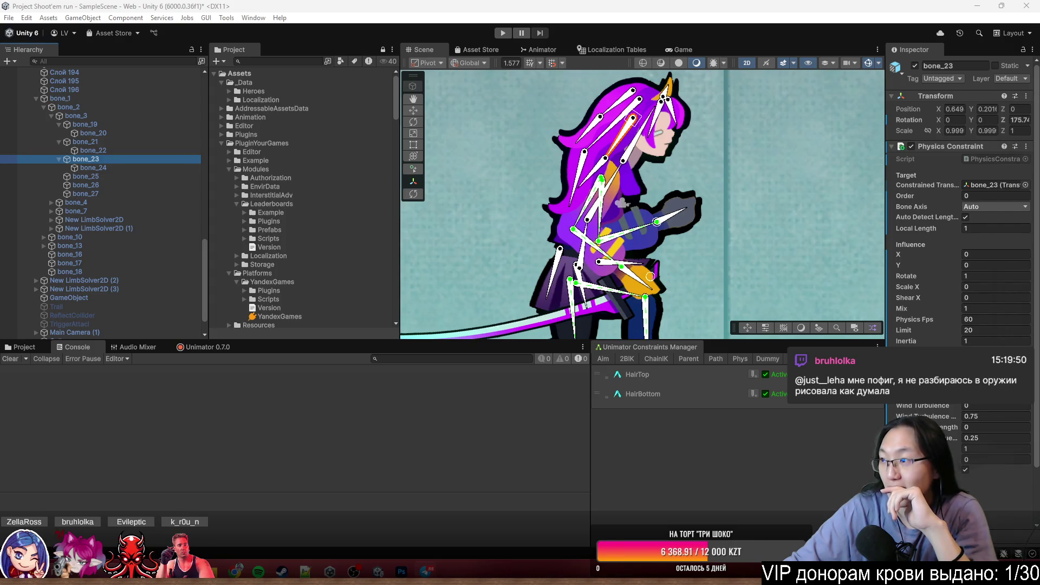
key("alt+F4")
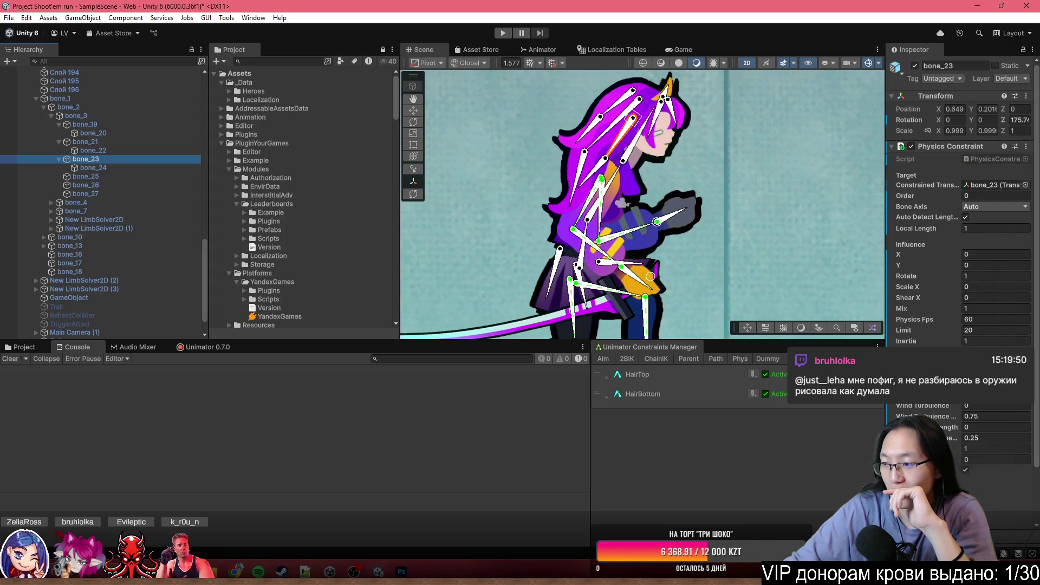
left_click_drag(697, 180, 639, 144)
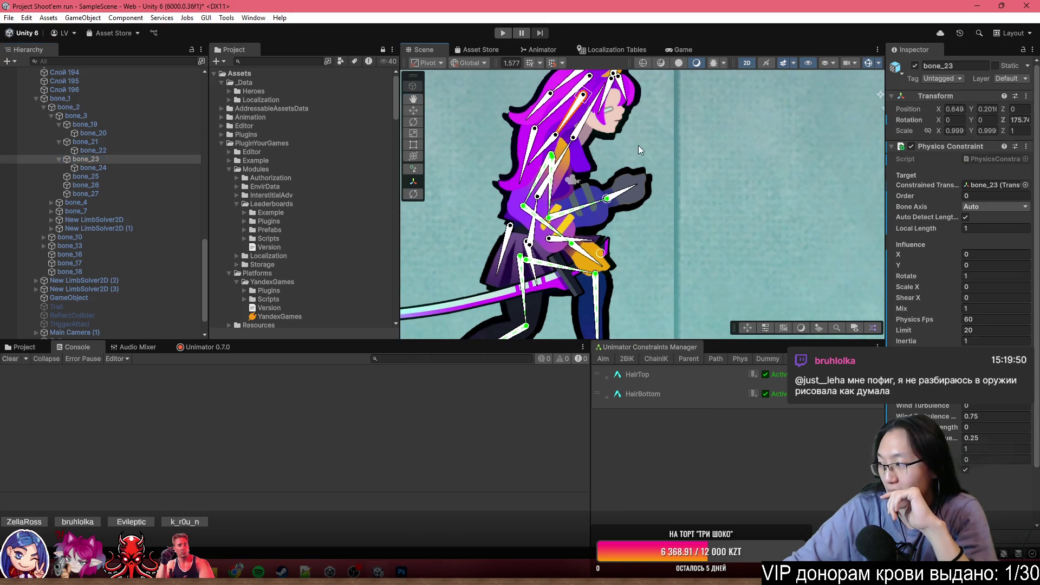
left_click_drag(638, 223, 715, 212)
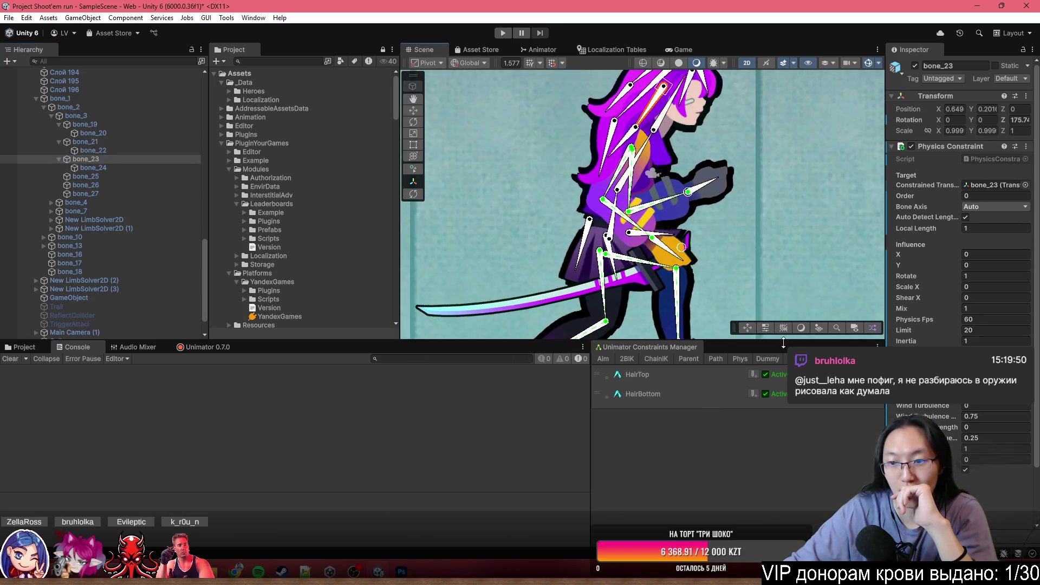
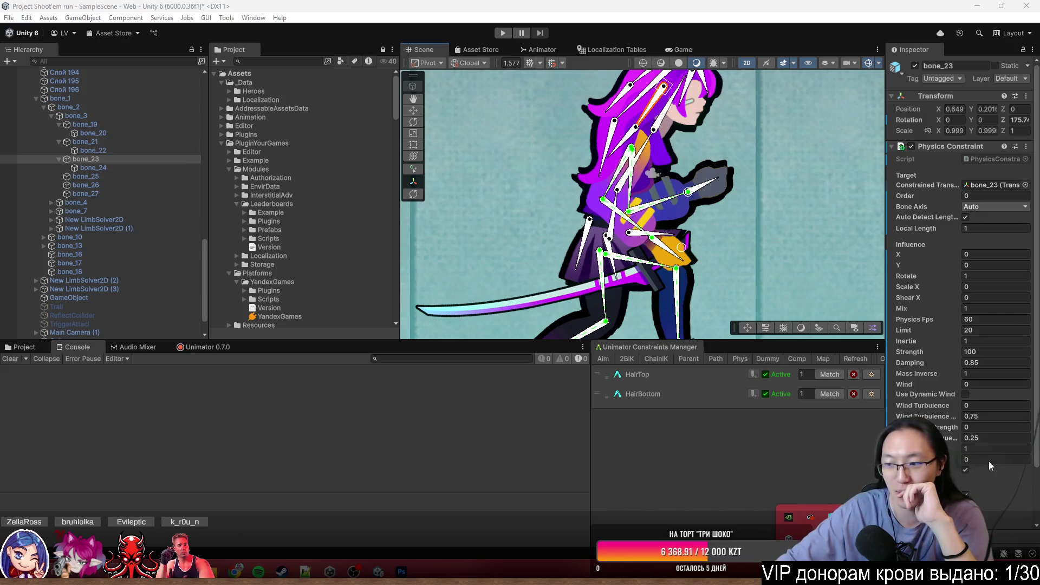
- Drag the root bone bone_1 in Play mode to move the character and test the hair physics
left_click_drag(753, 212, 663, 198)
scroll(595, 187, "up", 1)
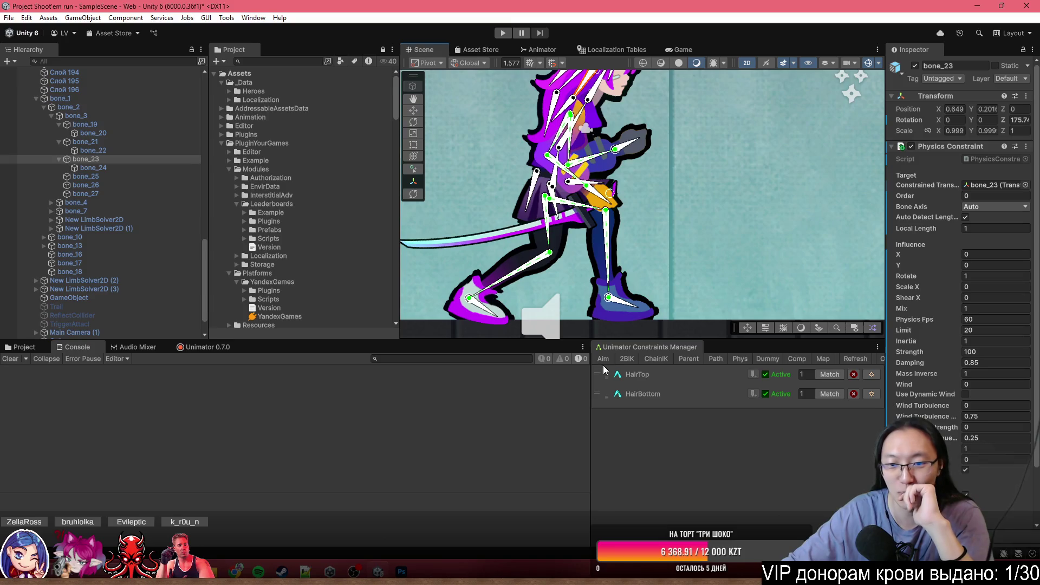
mouse_move(600, 181)
left_mouse_down()
mouse_move(634, 279)
mouse_move(658, 280)
left_mouse_up()
left_click(580, 312)
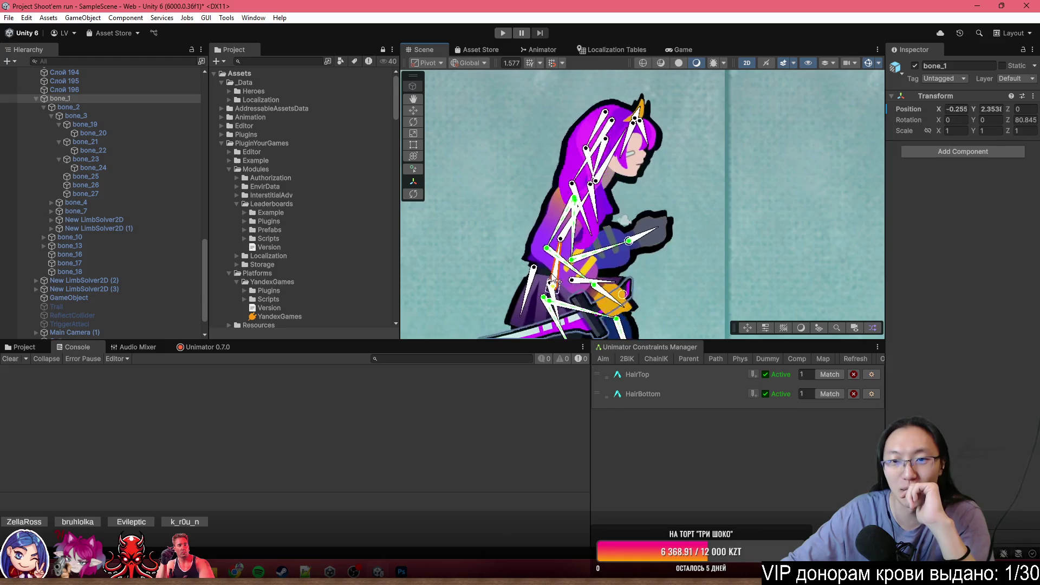
mouse_move(579, 312)
left_mouse_down()
mouse_move(553, 331)
mouse_move(600, 313)
mouse_move(542, 303)
mouse_move(526, 292)
mouse_move(532, 285)
left_mouse_up()
- Select hair bone bone_23, then rotate bone_3 to swing the hair and undo the rotation
left_click(564, 182)
scroll(574, 180, "up", 5)
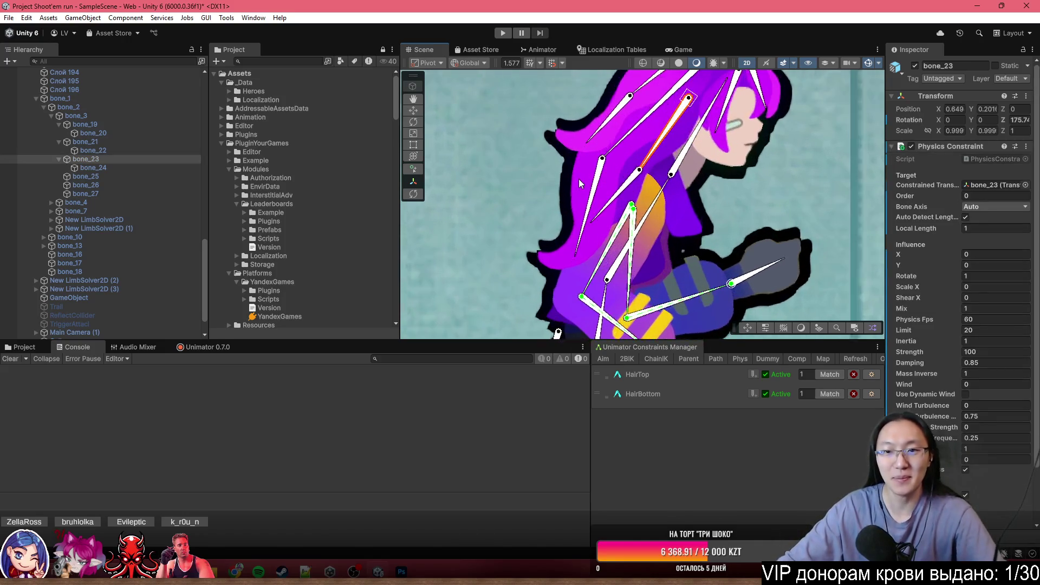
left_click_drag(675, 176, 645, 242)
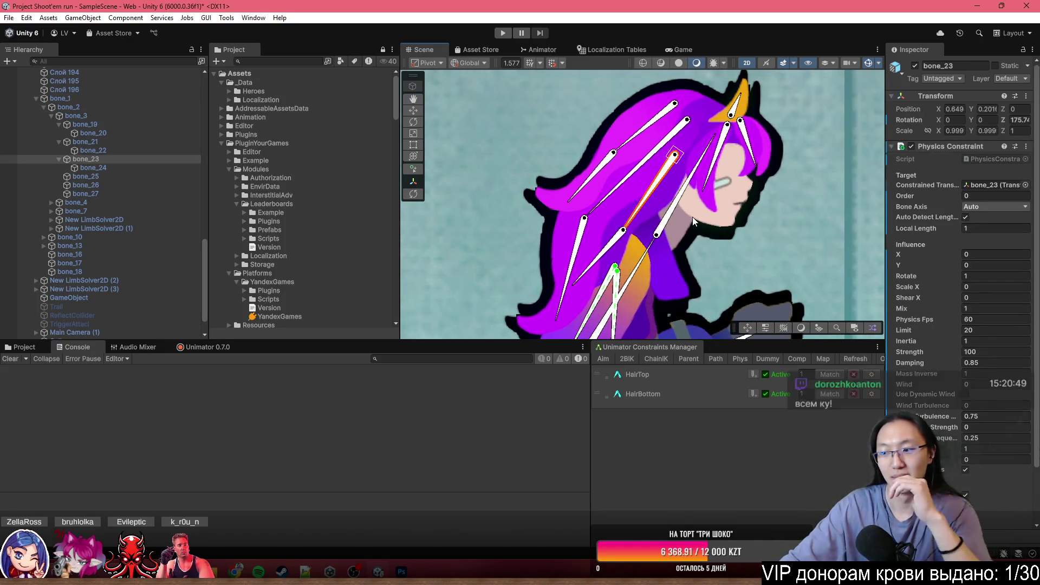
mouse_move(692, 217)
left_mouse_down()
mouse_move(561, 186)
mouse_move(647, 232)
left_mouse_up()
scroll(646, 232, "down", 1)
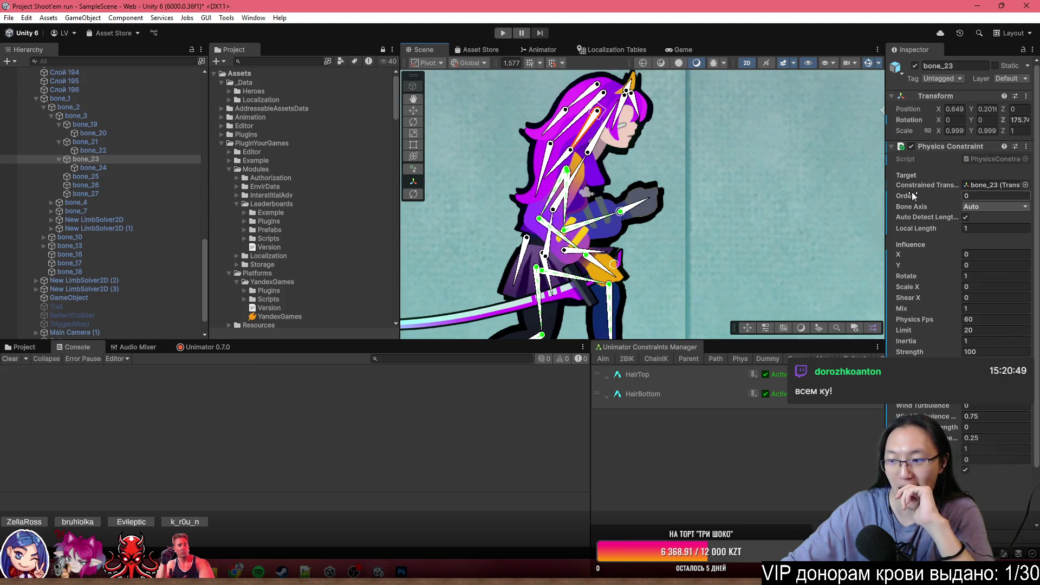
scroll(596, 174, "up", 3)
scroll(596, 173, "down", 2)
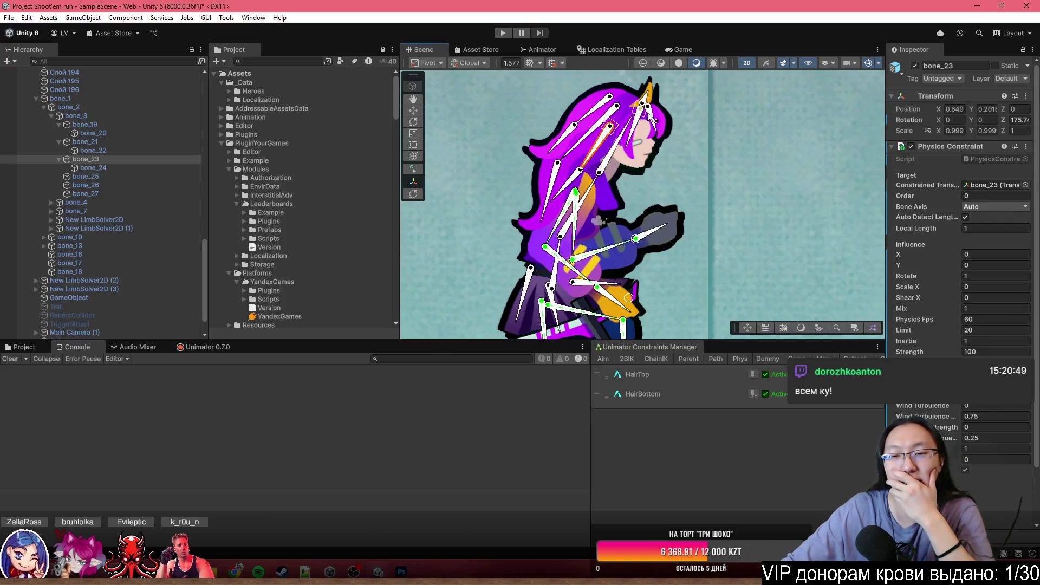
scroll(648, 118, "up", 3)
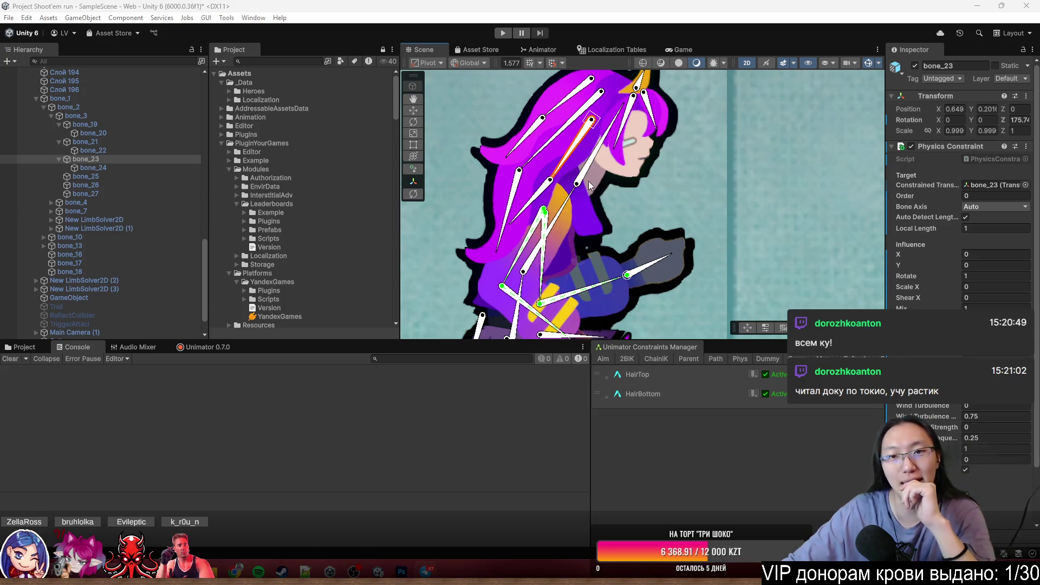
scroll(674, 222, "down", 5)
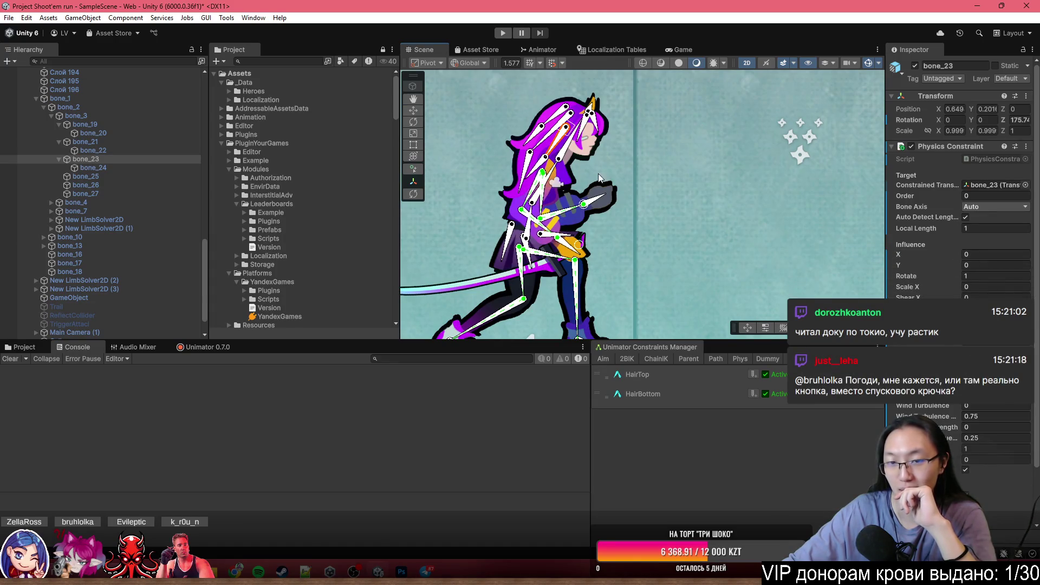
scroll(667, 204, "up", 5)
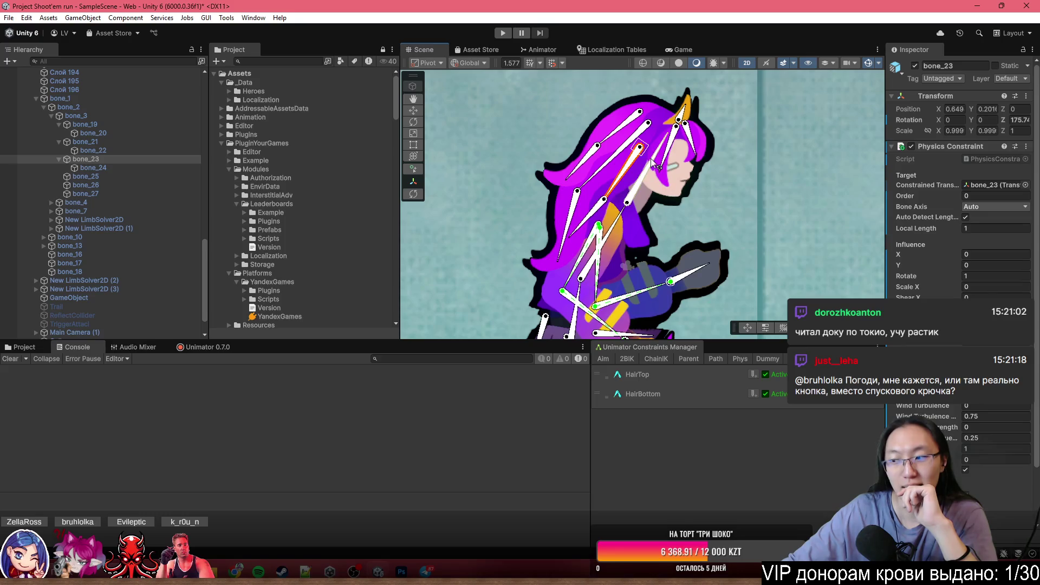
scroll(658, 211, "up", 1)
mouse_move(634, 191)
left_mouse_down()
mouse_move(623, 200)
mouse_move(558, 187)
left_mouse_up()
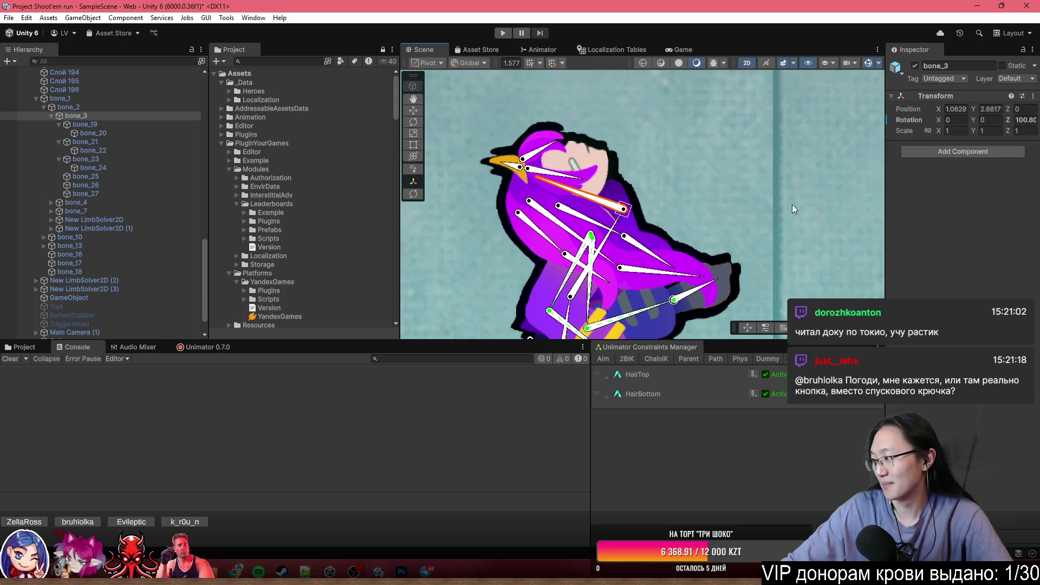
key("ctrl+z")
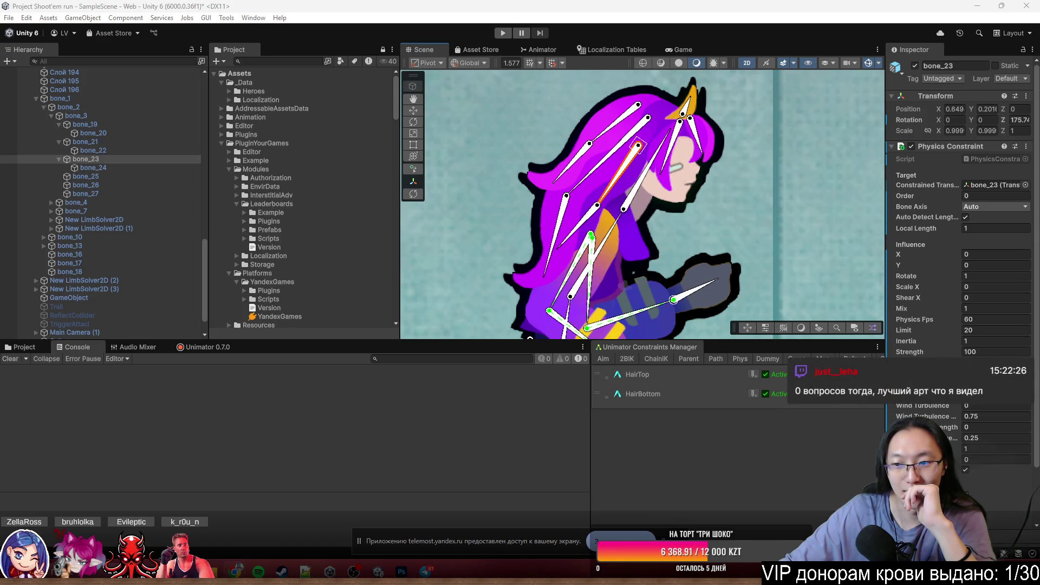
- Delete the HairTop and HairBottom constraints in the Unimator Constraints Manager, confirming each
left_click(874, 374)
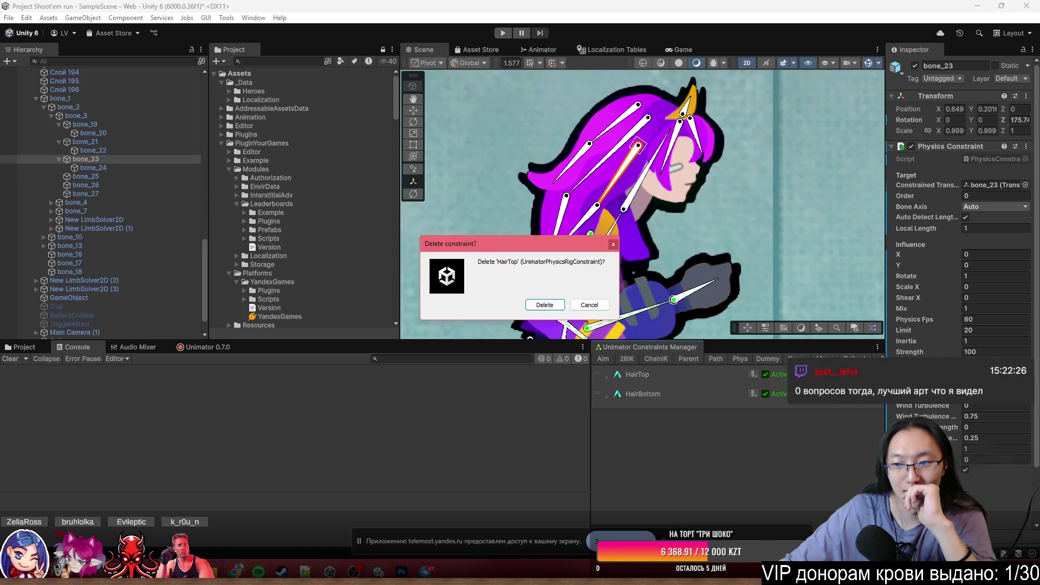
left_click(545, 305)
left_click(93, 167)
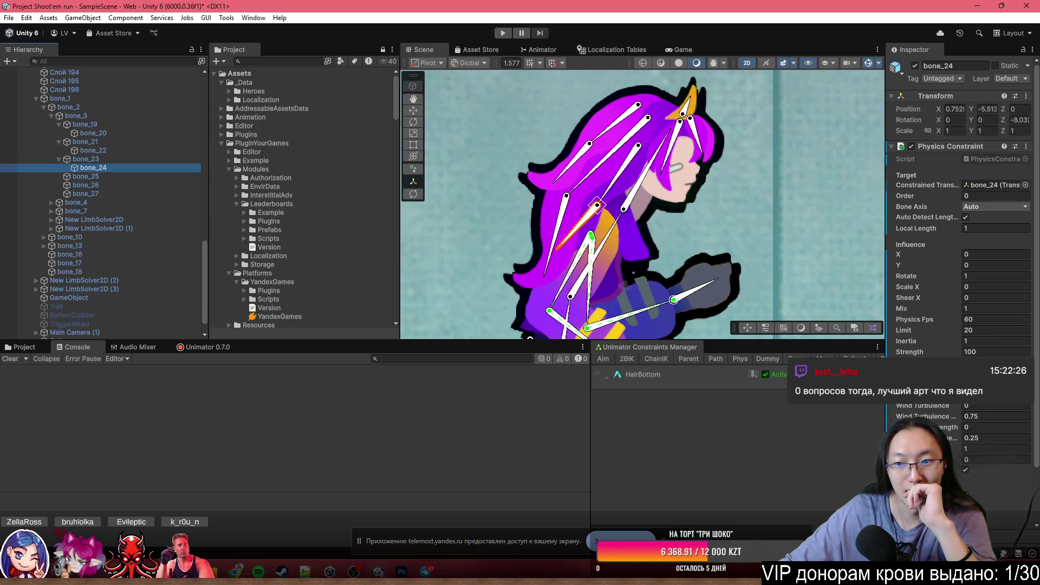
left_click(873, 374)
left_click(547, 305)
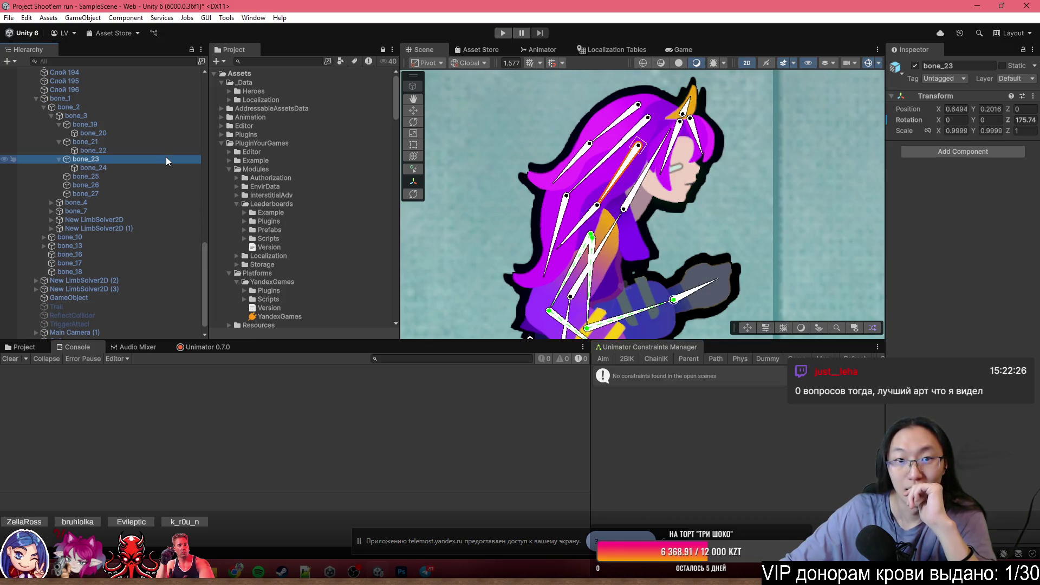
- Remove the Physics Constraint components from bone_21 and bone_22
left_click(169, 143)
left_click(1026, 146)
left_click(962, 186)
left_click(135, 151)
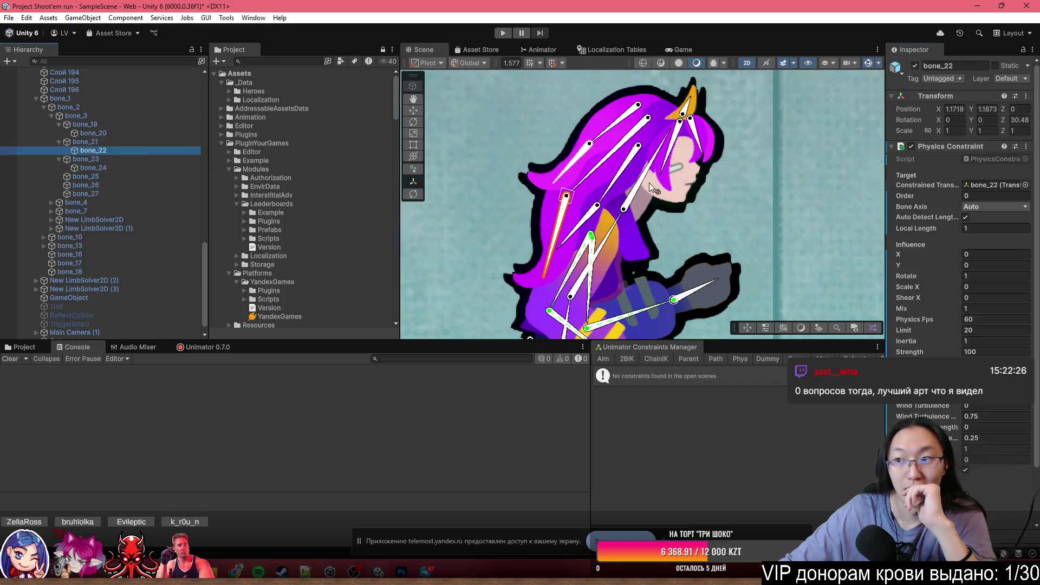
left_click(1026, 146)
left_click(953, 179)
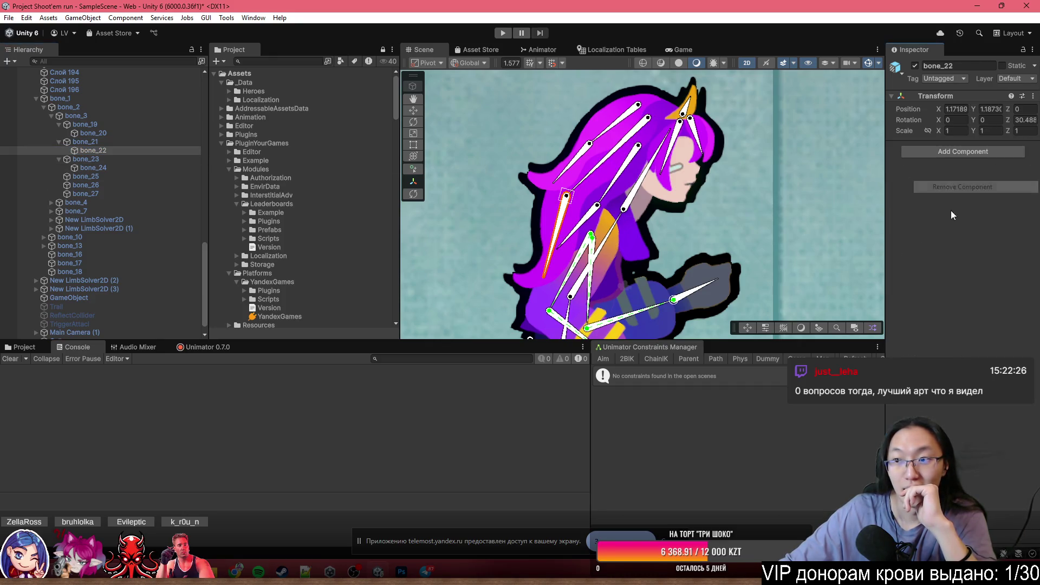
- Check bone_2 and hair bones bone_19 to bone_26 for leftover constraints
left_click(146, 133)
left_click(128, 123)
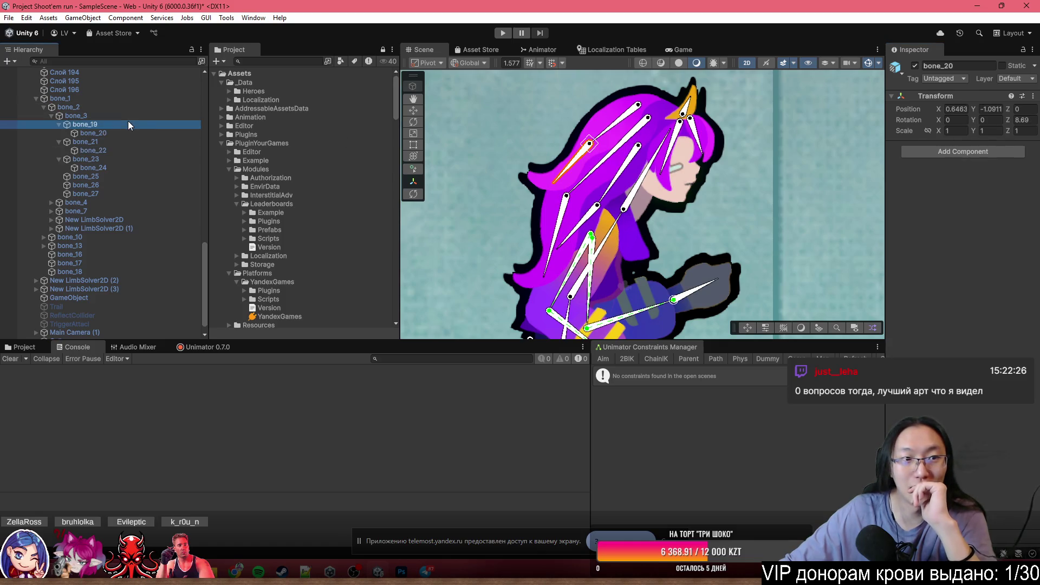
left_click(98, 106)
left_click(102, 89)
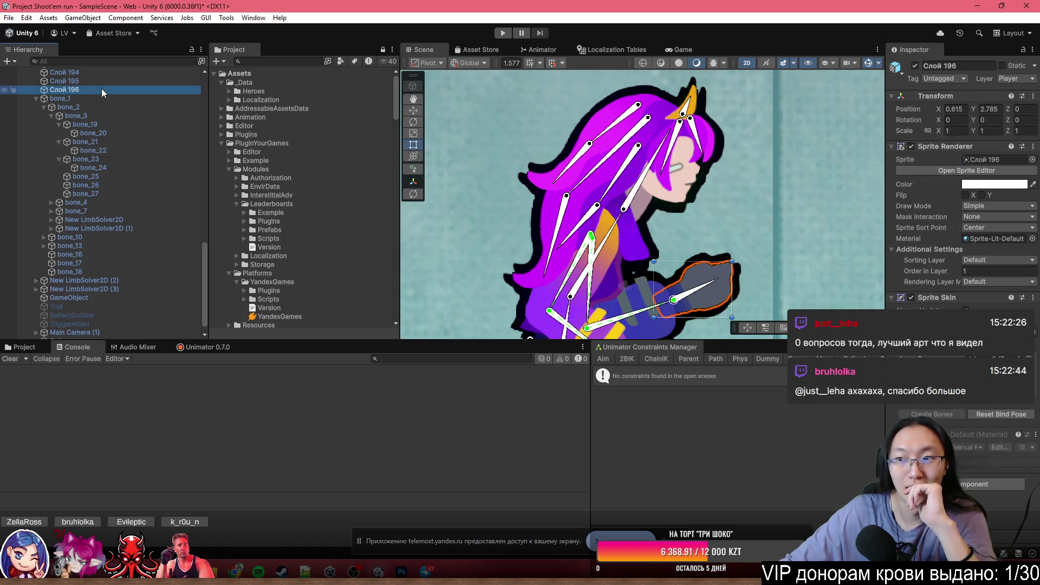
left_click(130, 124)
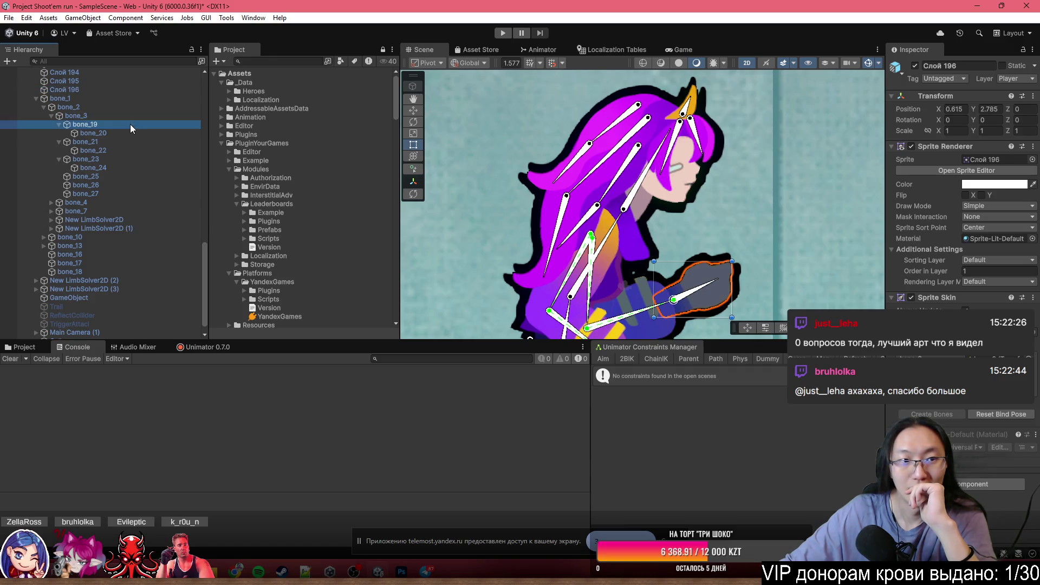
left_click(144, 141)
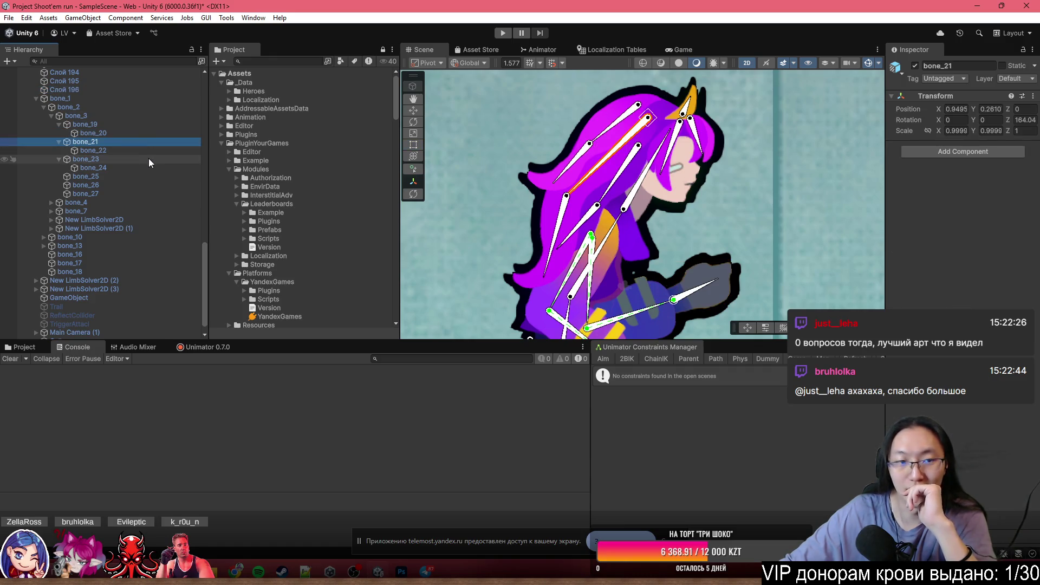
left_click(149, 158)
left_click(145, 164)
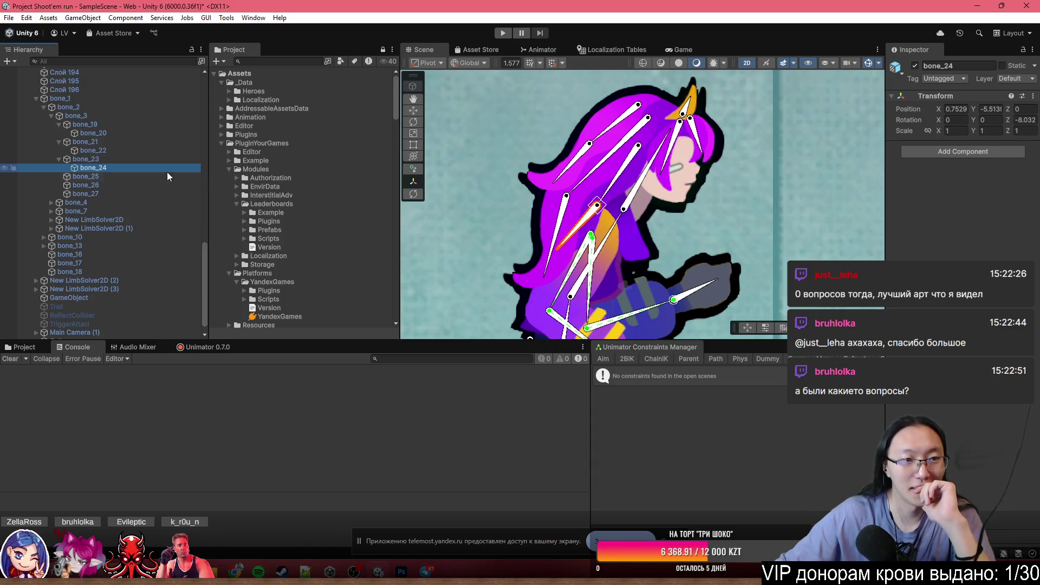
left_click(161, 185)
left_click(163, 176)
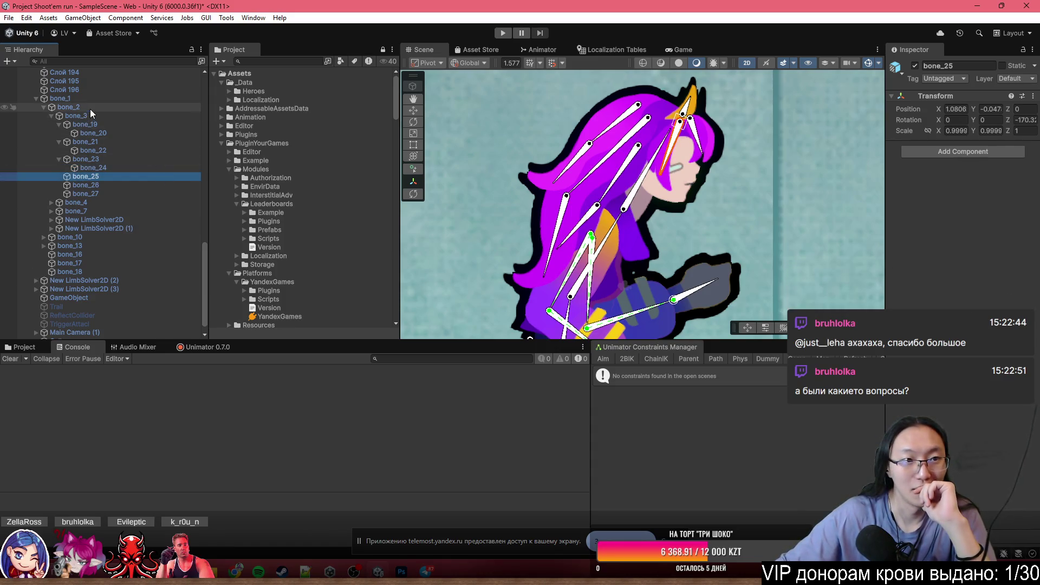
scroll(77, 143, "up", 10)
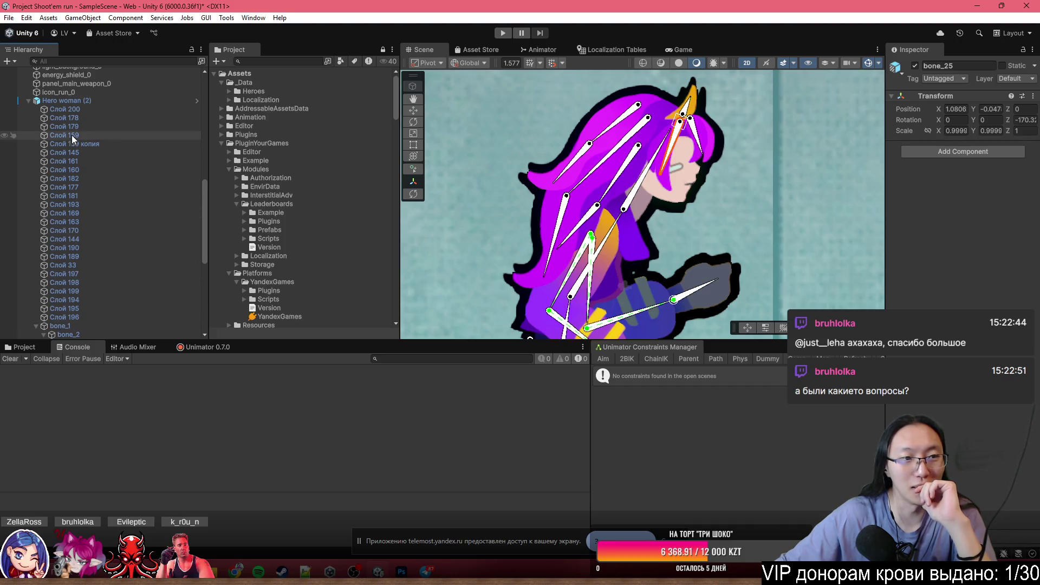
- Select Hero woman (2) and step through its bones from bone_2 down to bone_10
left_click(93, 99)
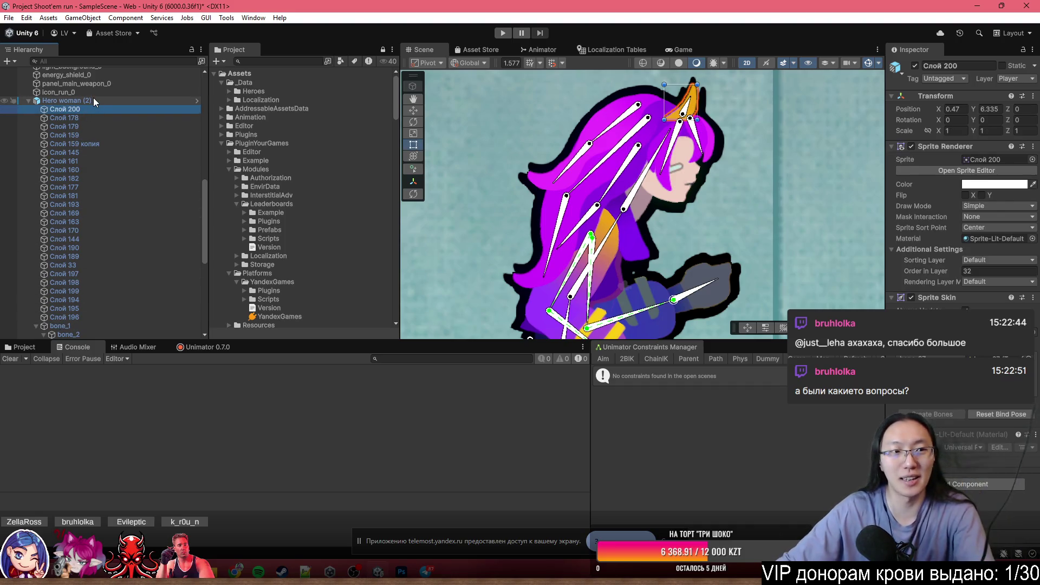
scroll(972, 271, "down", 10)
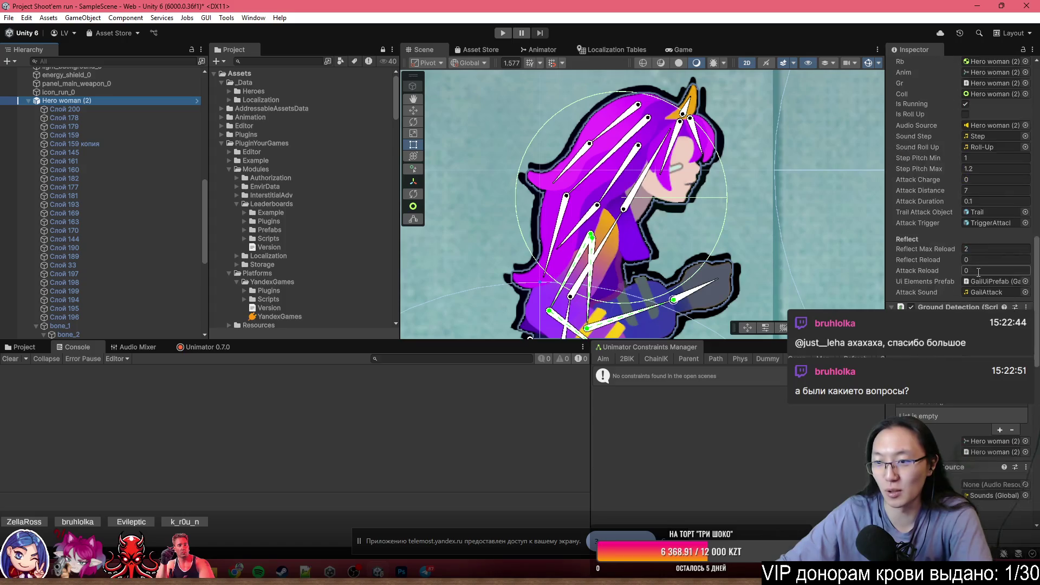
scroll(979, 274, "down", 5)
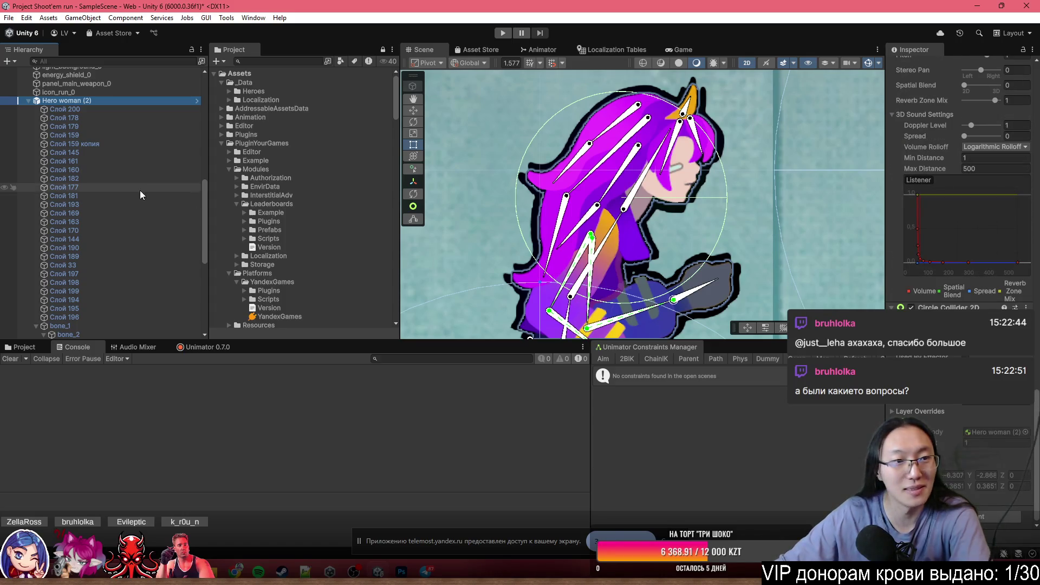
scroll(130, 186, "down", 10)
left_click(97, 91)
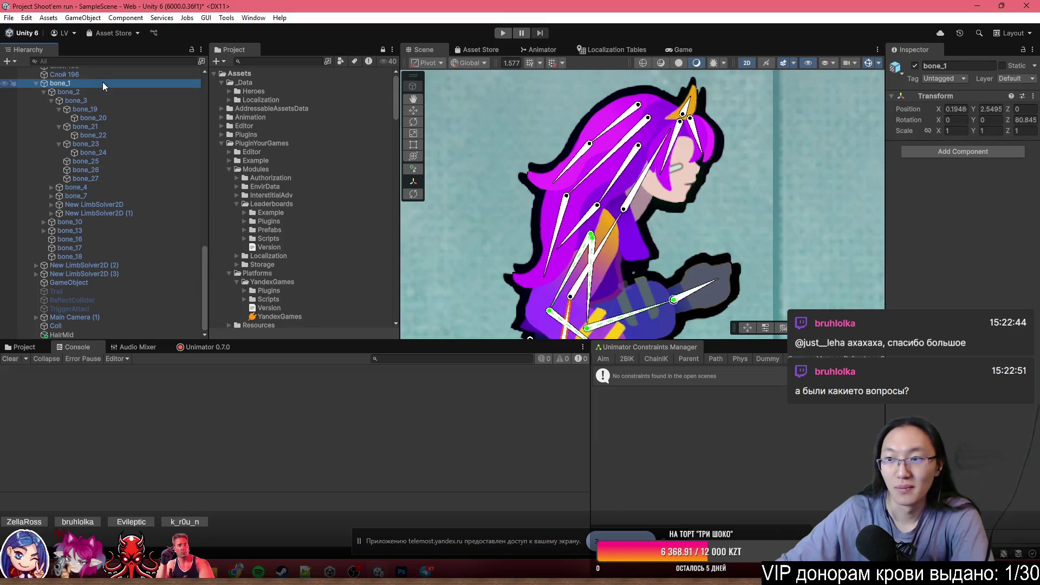
key("Down")
key("Down")
key("Down")
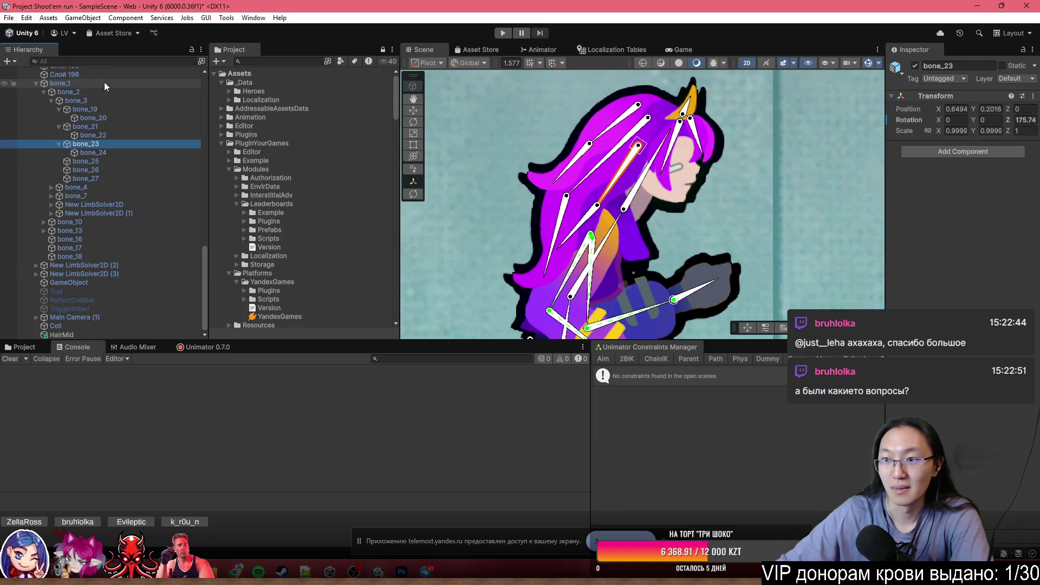
key("Down")
key("Down")
key("Down")
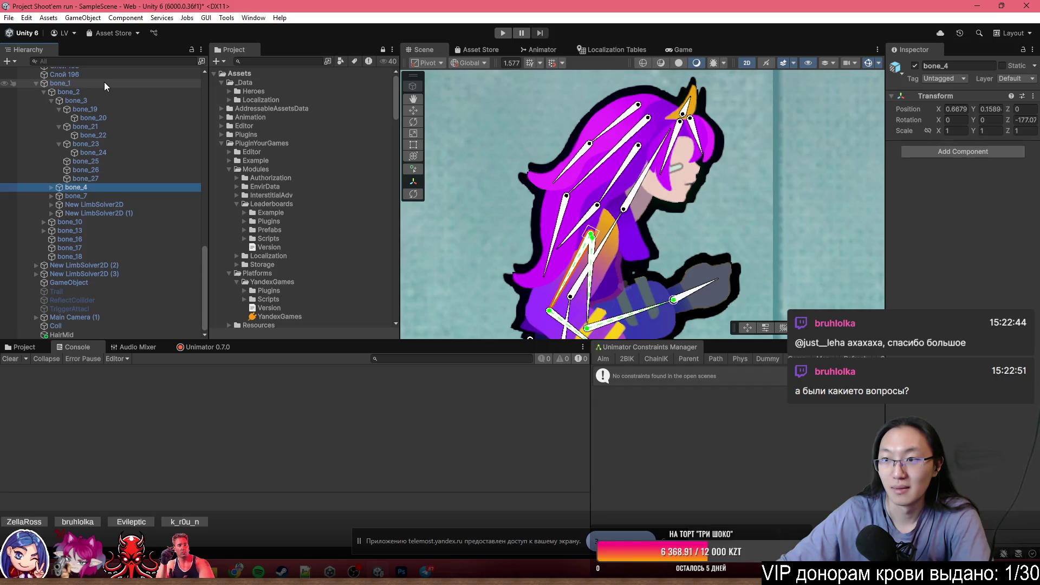
key("Down")
key("Down")
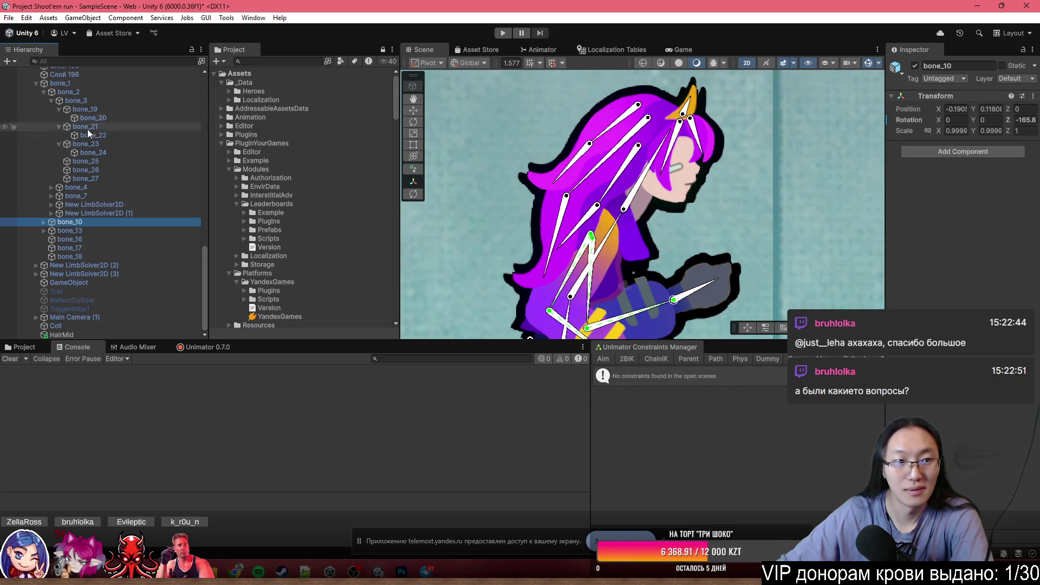
scroll(91, 184, "up", 5)
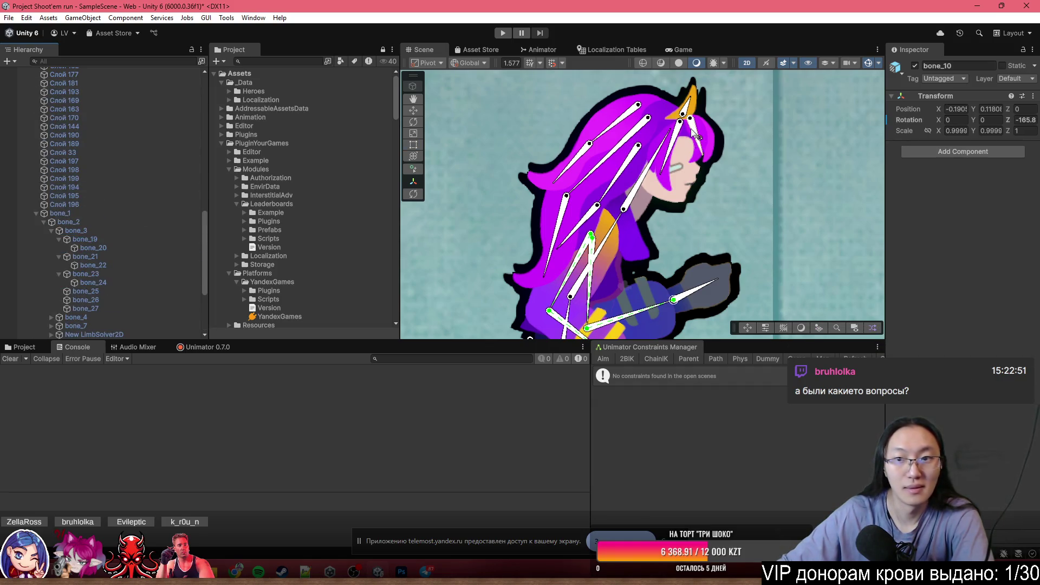
- Select hair bones bone_19 and bone_20 together as the new physics rig's chain
left_click(620, 119)
left_click(162, 248, "shift")
scroll(690, 103, "up", 2)
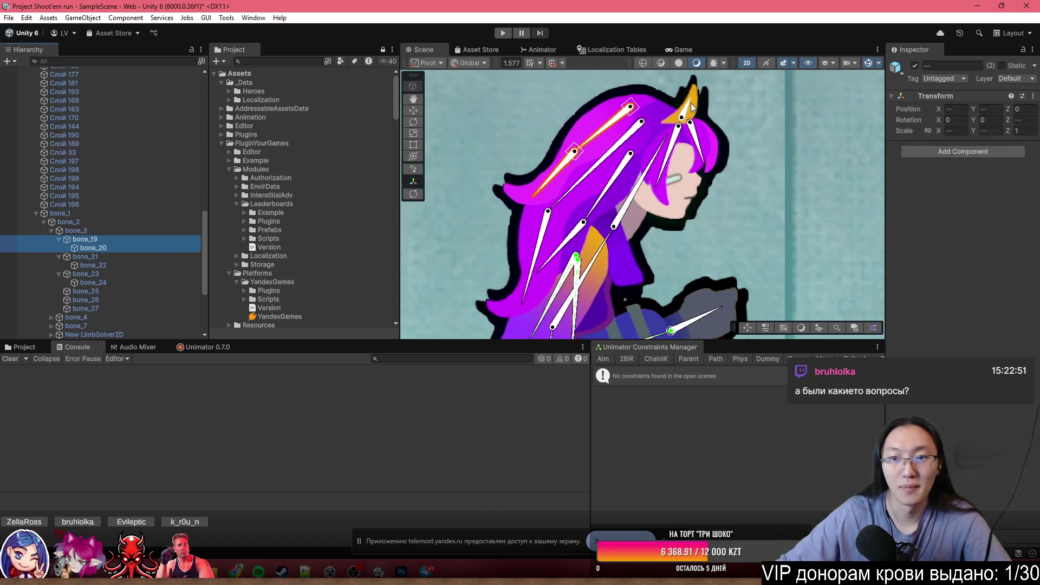
scroll(671, 196, "up", 1)
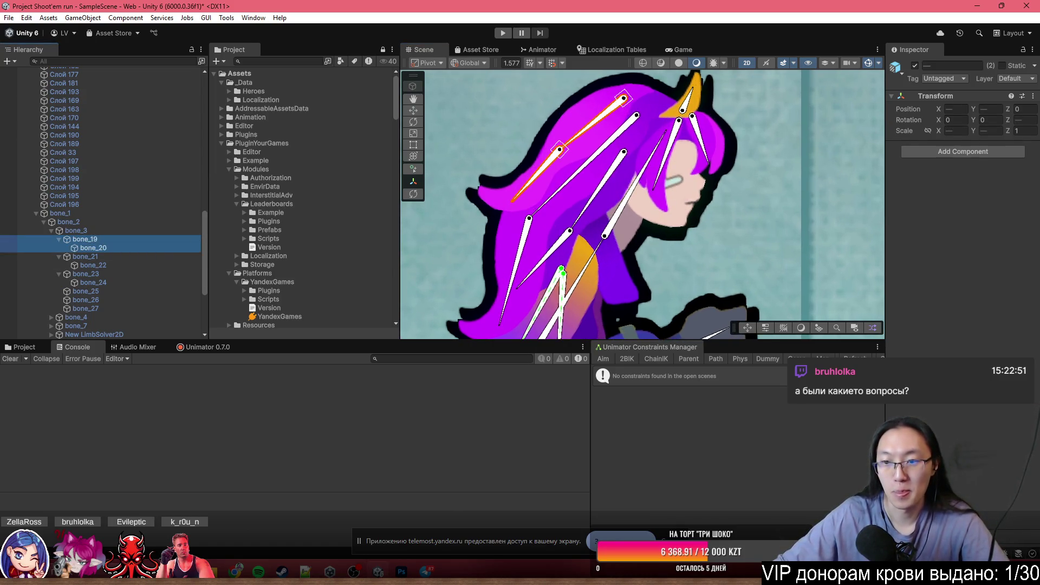
left_click(745, 361)
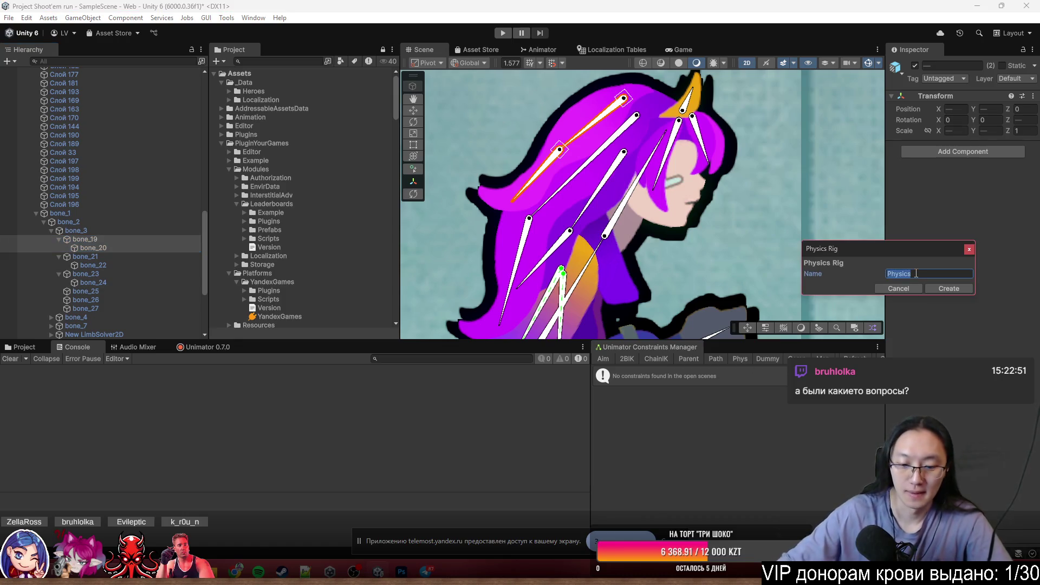
- Name the new physics rig HairTop and create it, then inspect HairMid and Coll
type("HairTop")
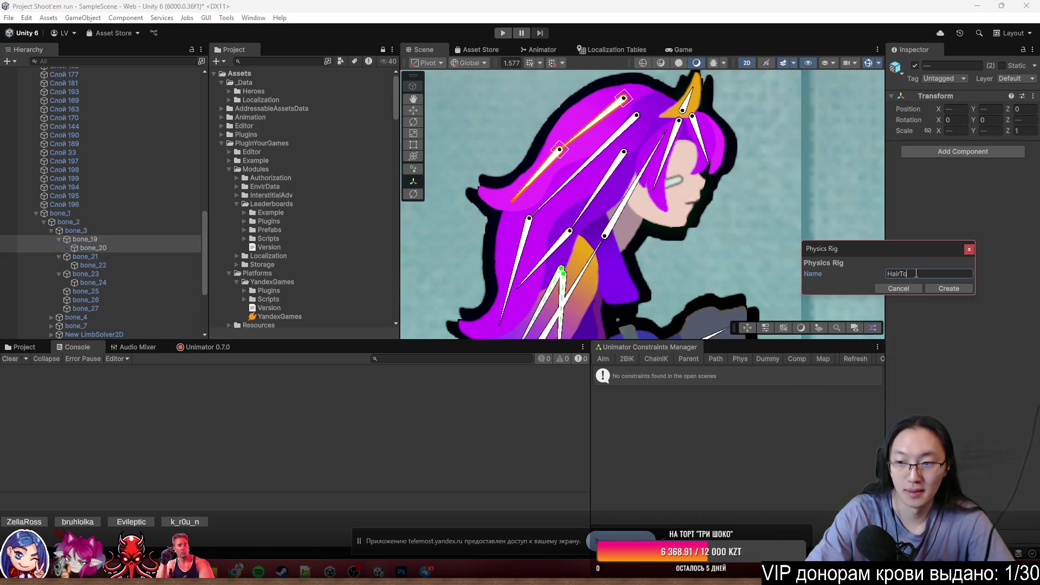
left_click(932, 288)
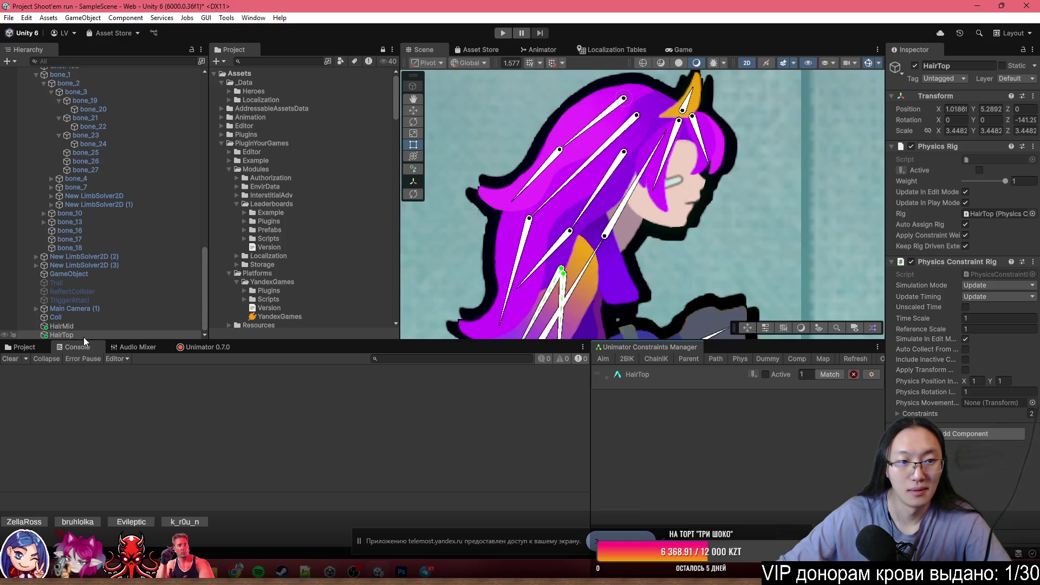
left_click(95, 327)
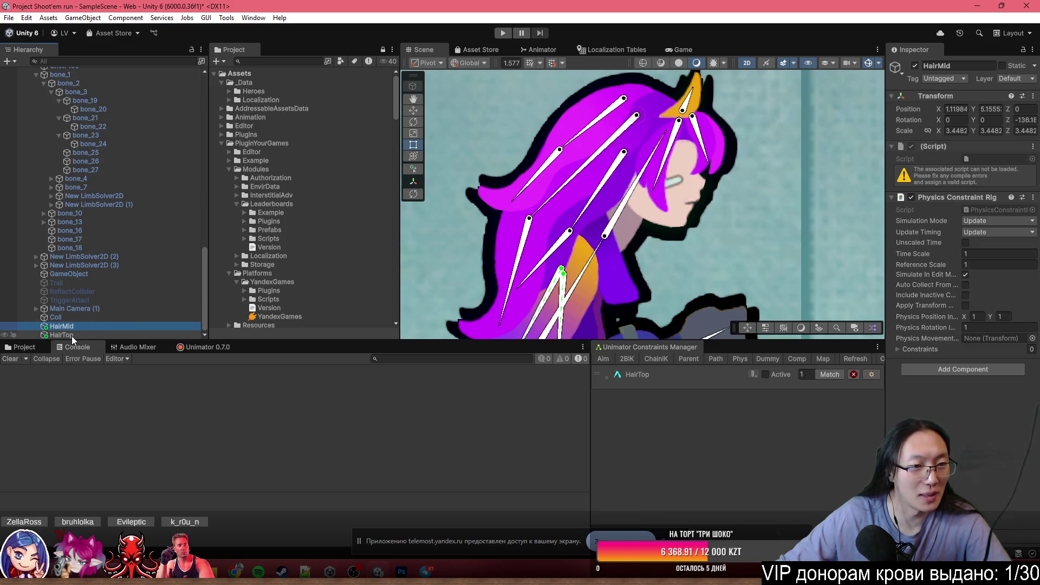
left_click(77, 319)
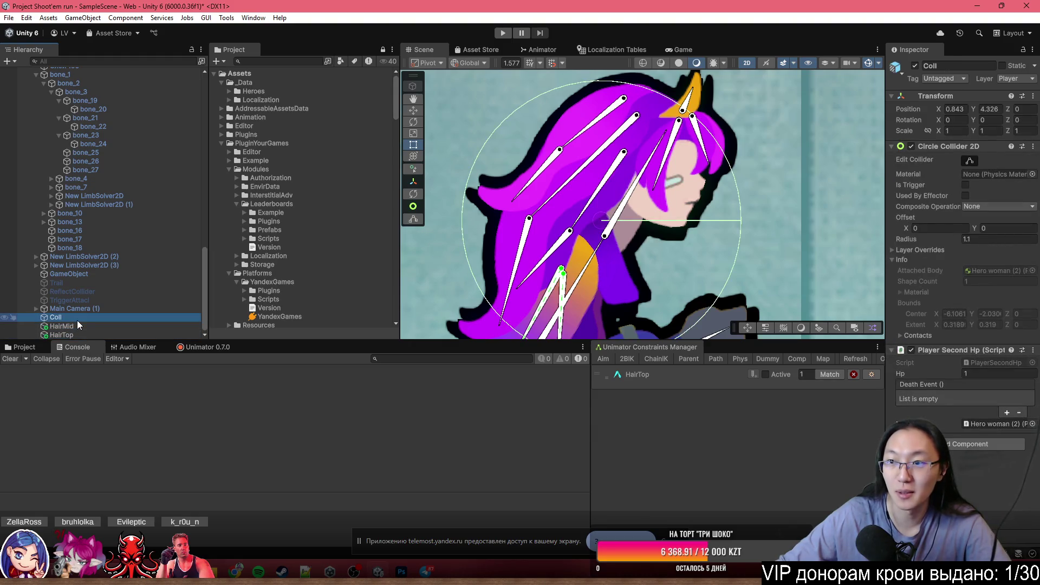
left_click(79, 324)
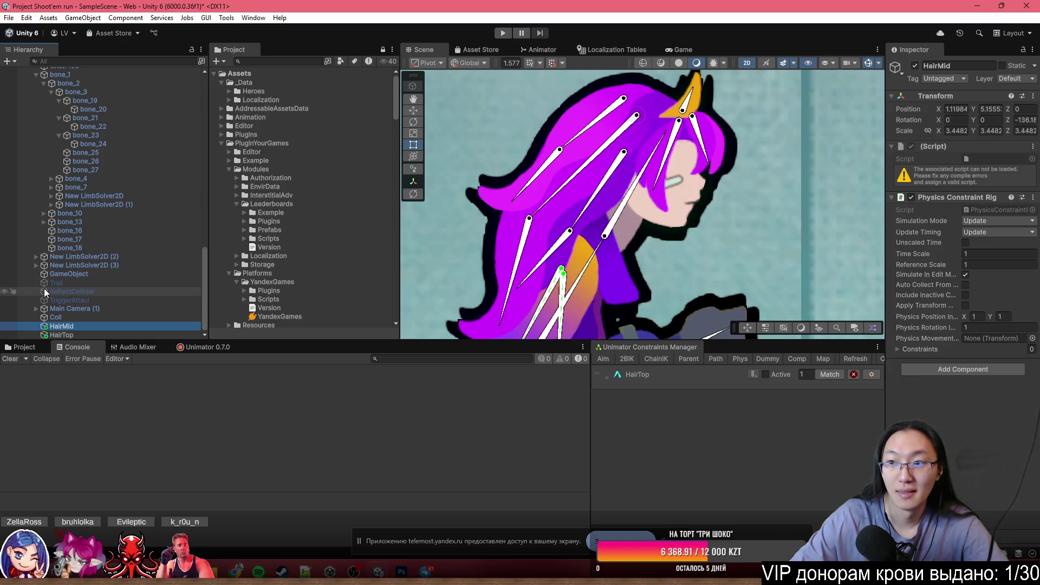
- Delete HairMid and select HairTop, locating it from the Unimator Constraints Manager
key("Delete")
left_click(110, 333)
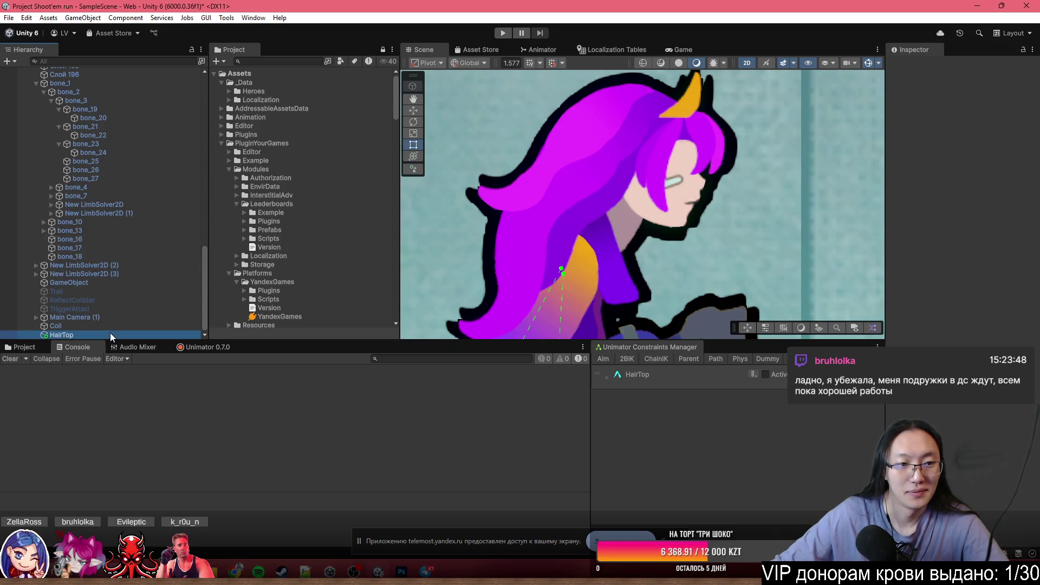
left_click(683, 377)
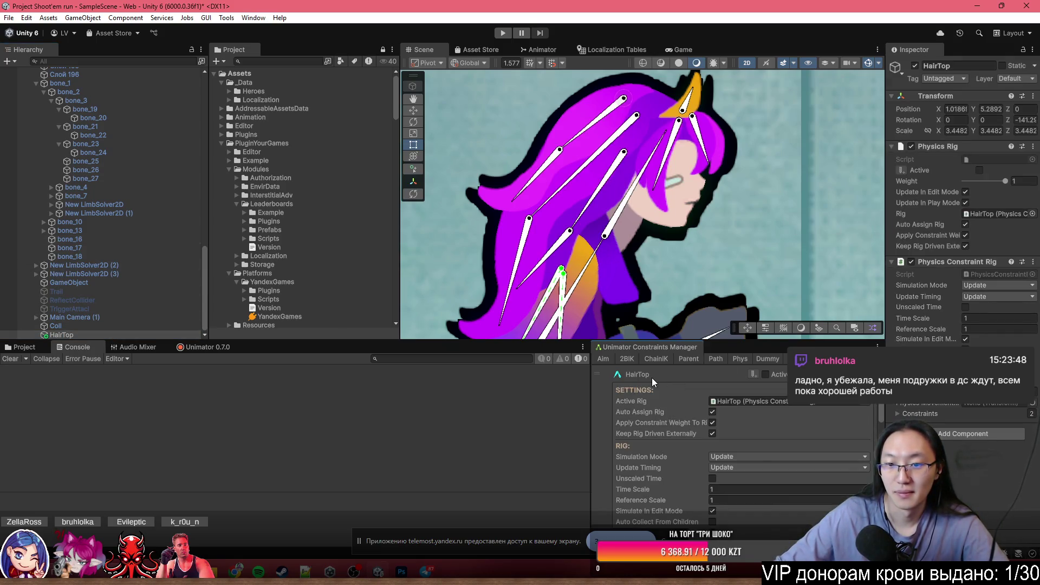
left_click(643, 379)
left_click(619, 377)
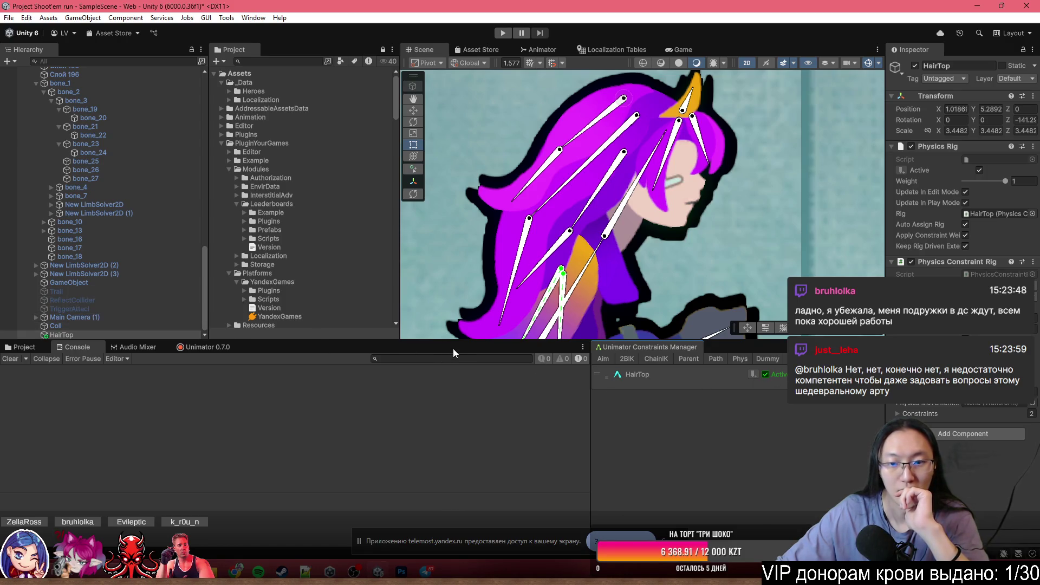
- Select hair bone bone_21 in the Scene view
scroll(44, 280, "up", 10)
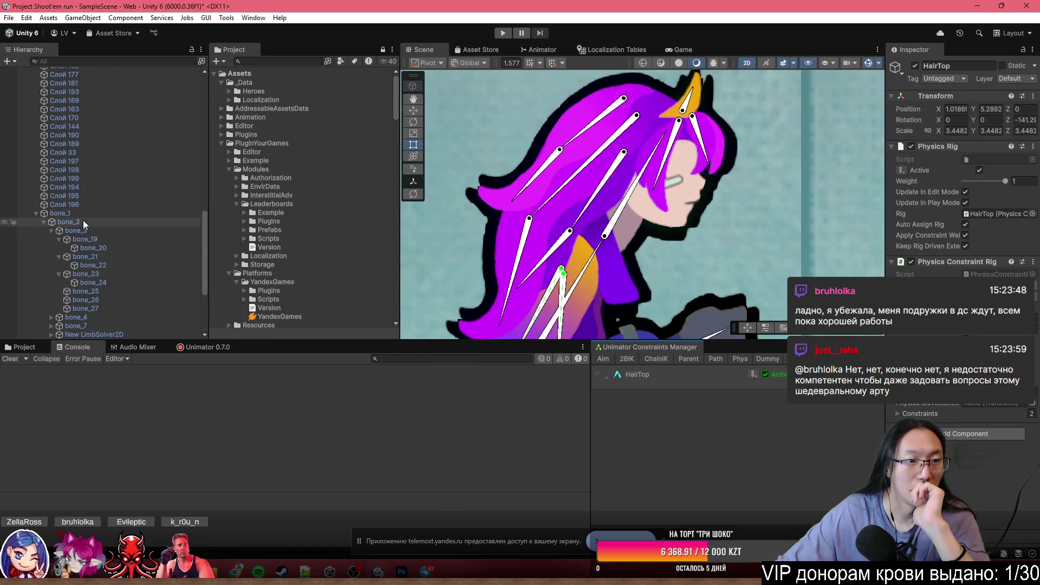
scroll(64, 173, "down", 10)
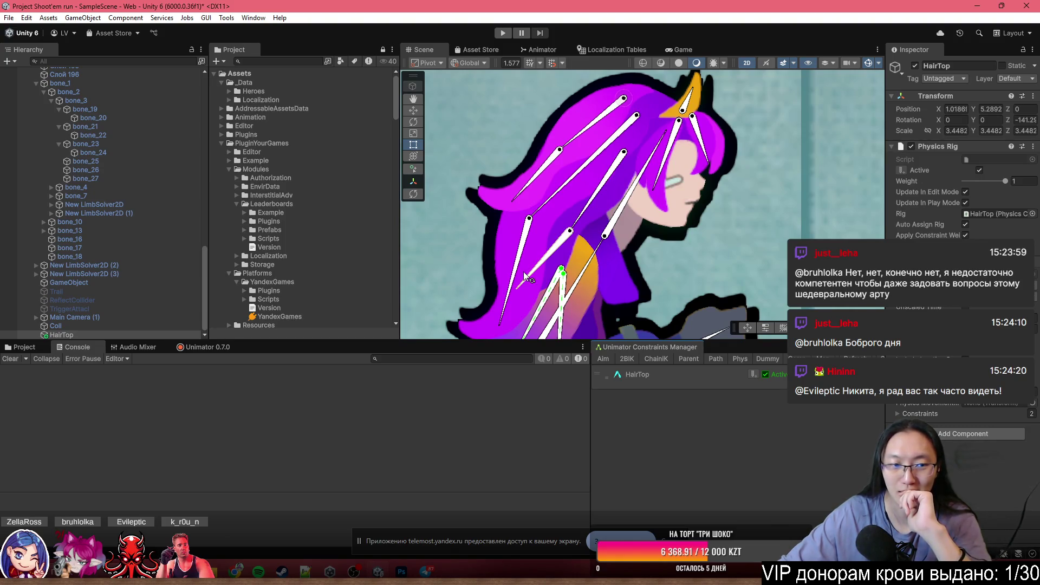
left_click(543, 205)
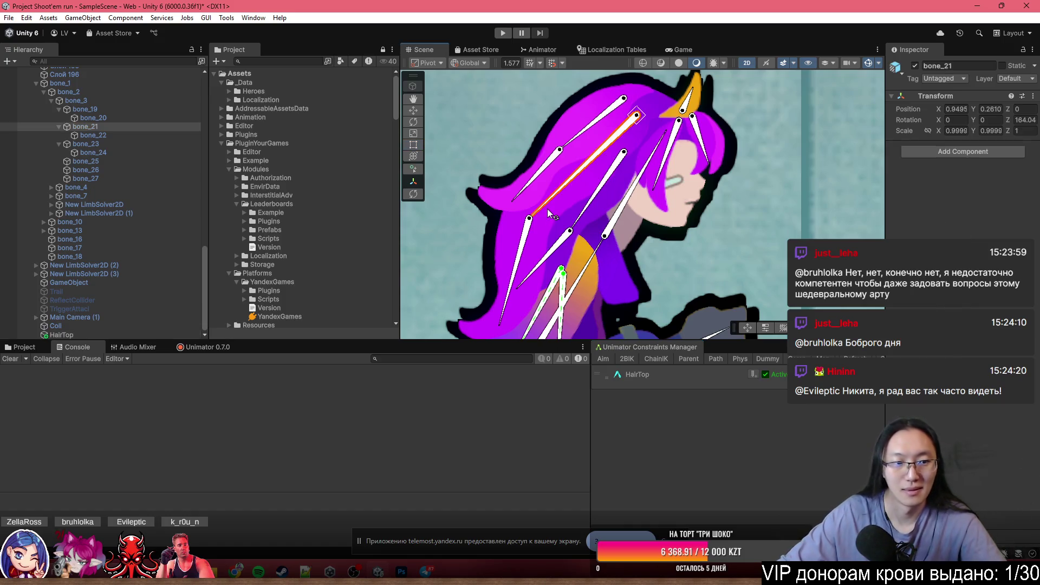
- Add bone_22 to the selection and expand HairTop's rig settings in the constraints manager
left_click(89, 135, "ctrl")
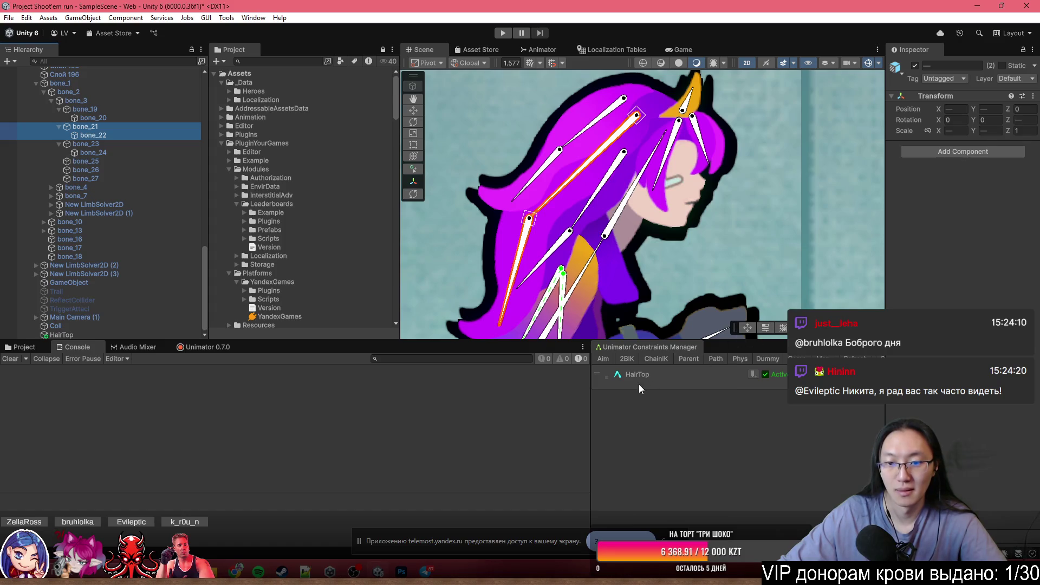
left_click(611, 380)
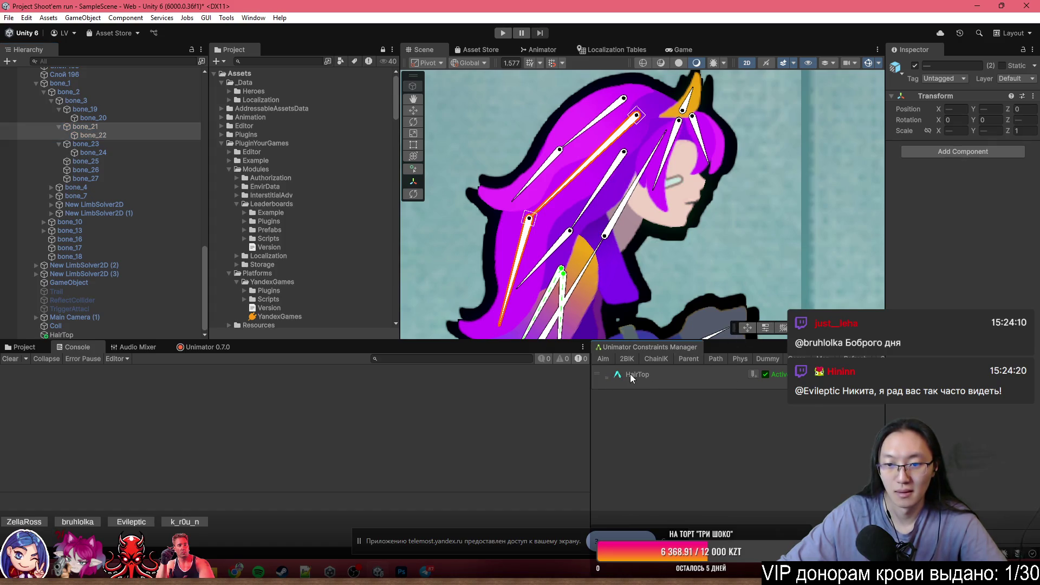
left_click(631, 378)
scroll(612, 422, "down", 4)
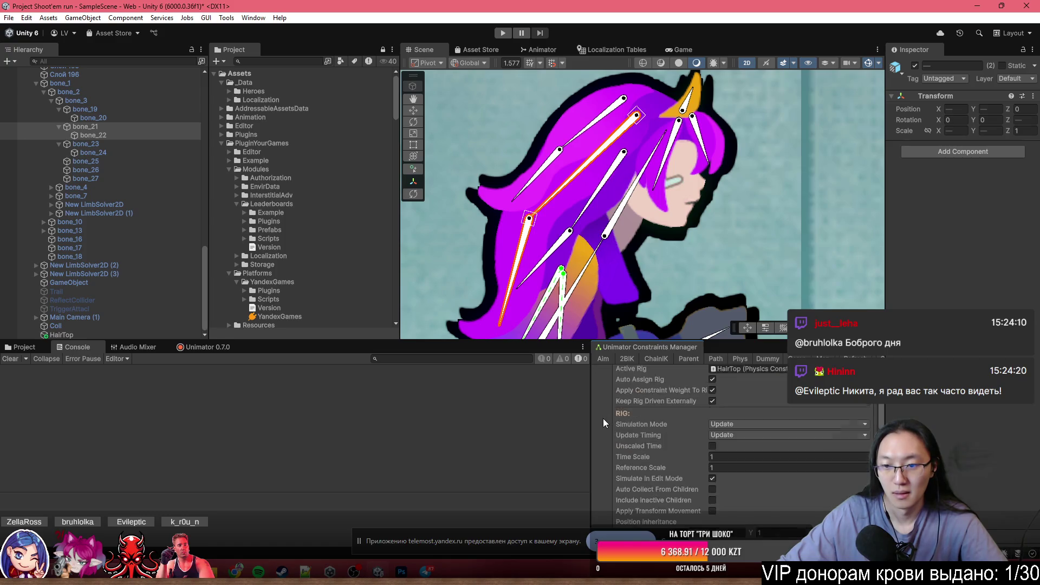
scroll(604, 421, "up", 4)
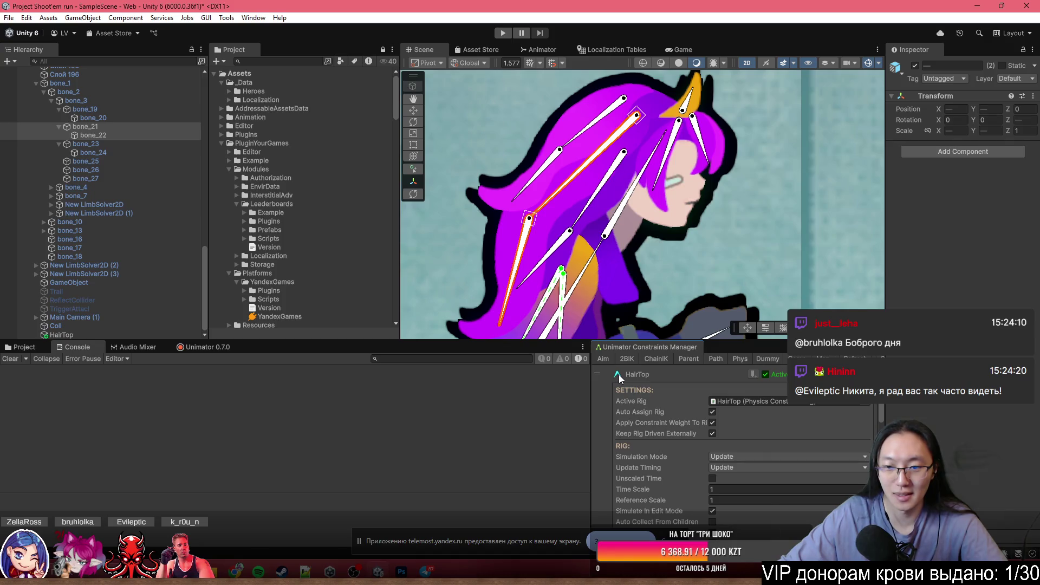
- Review HairTop's settings: Update mode, Time Scale 1, Reference Scale 1, Rotation Inheritance 1
left_click(620, 378)
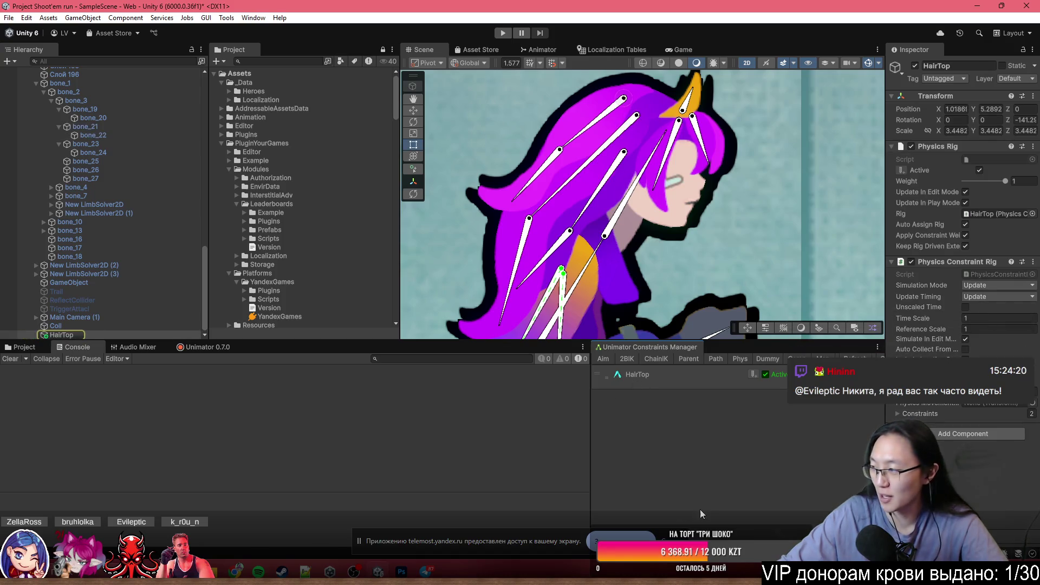
left_click(643, 379)
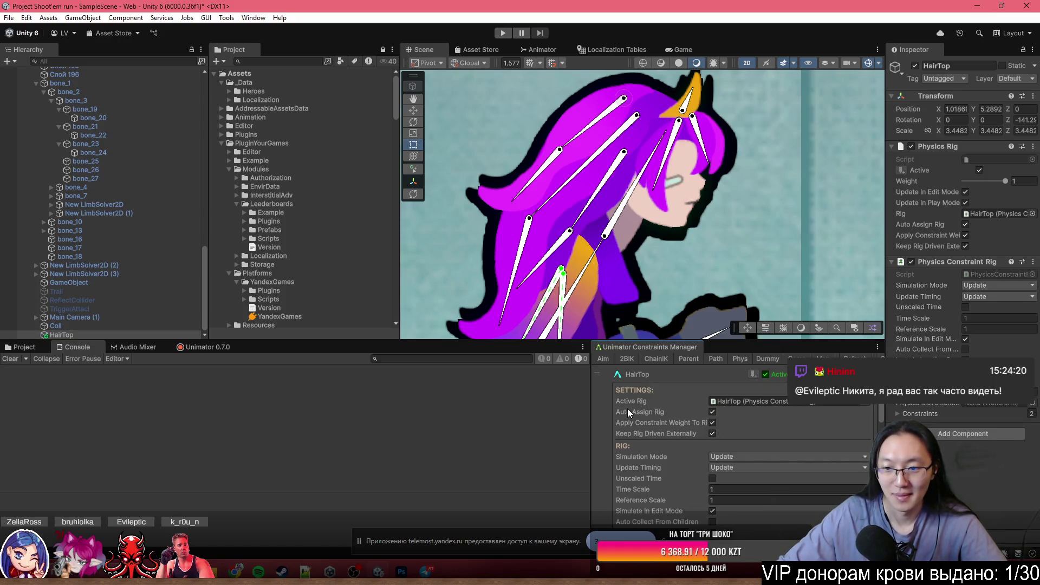
scroll(652, 402, "down", 4)
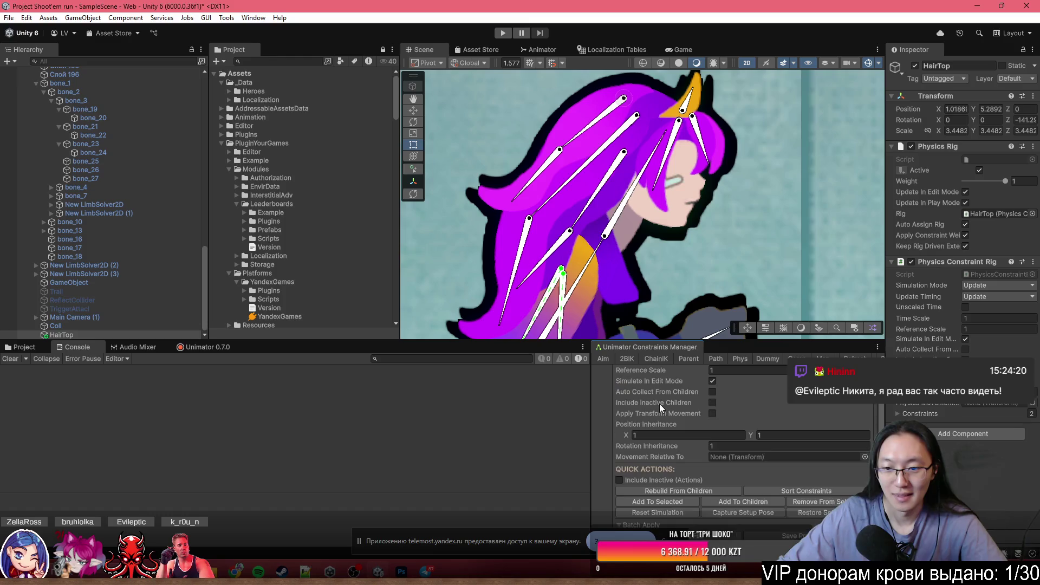
scroll(659, 404, "up", 4)
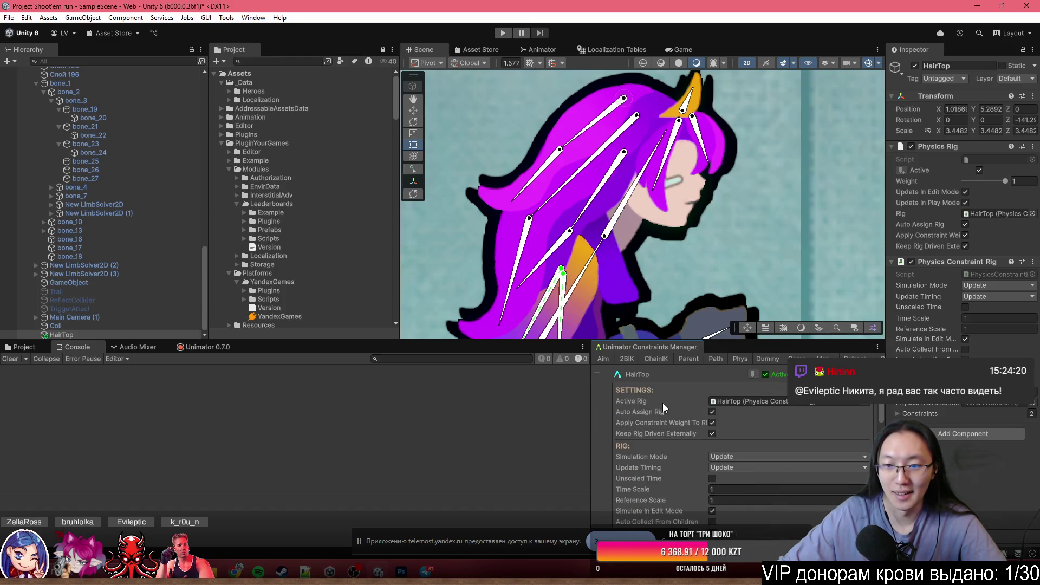
scroll(664, 403, "down", 4)
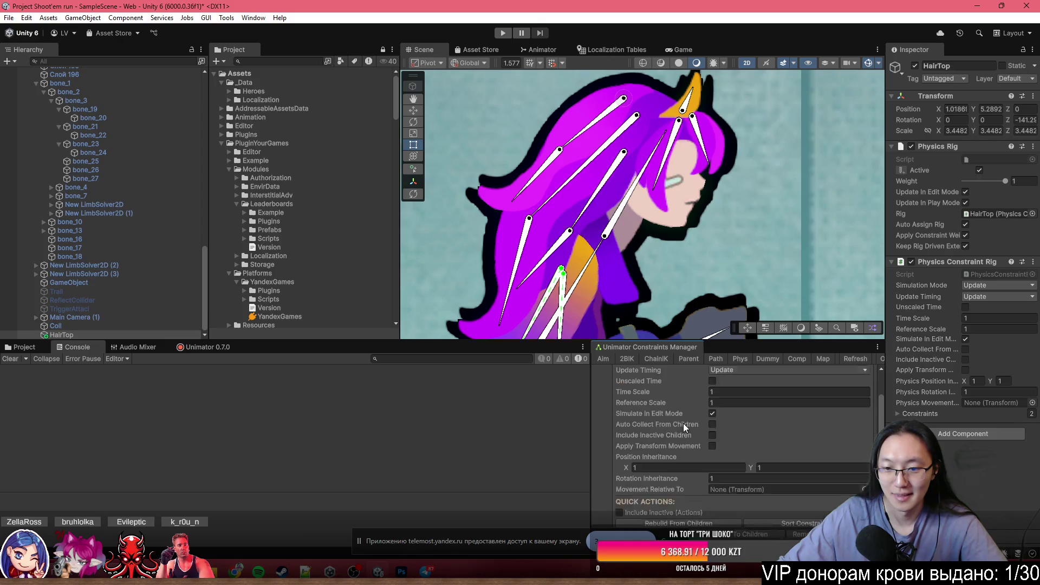
scroll(684, 429, "up", 4)
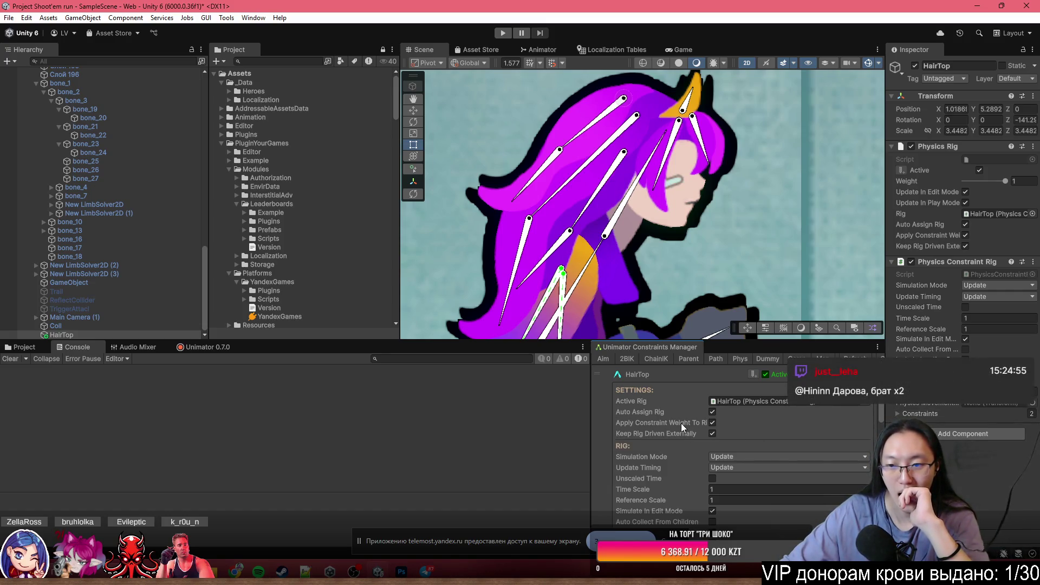
scroll(680, 424, "down", 5)
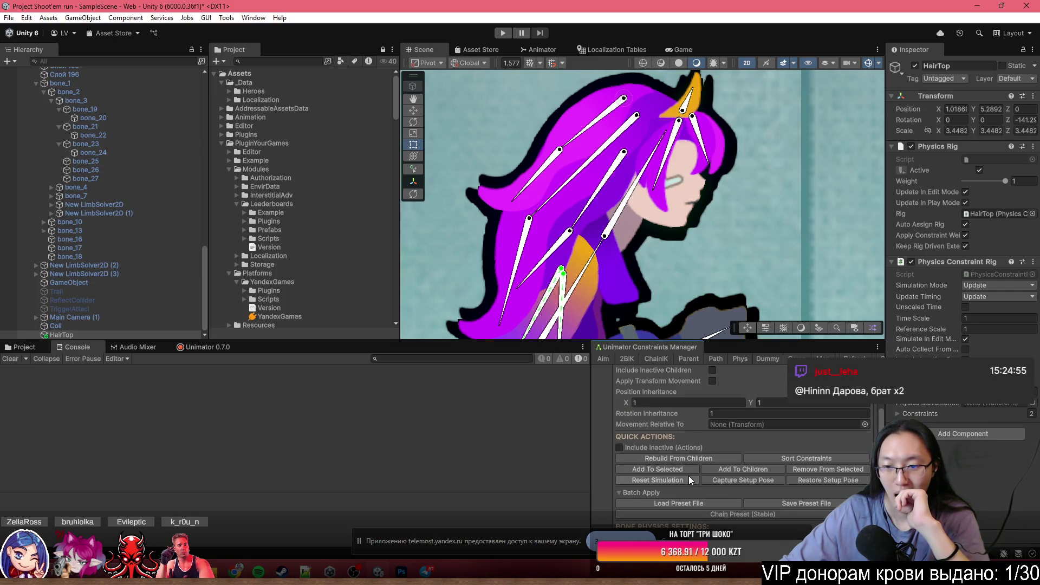
scroll(744, 445, "up", 5)
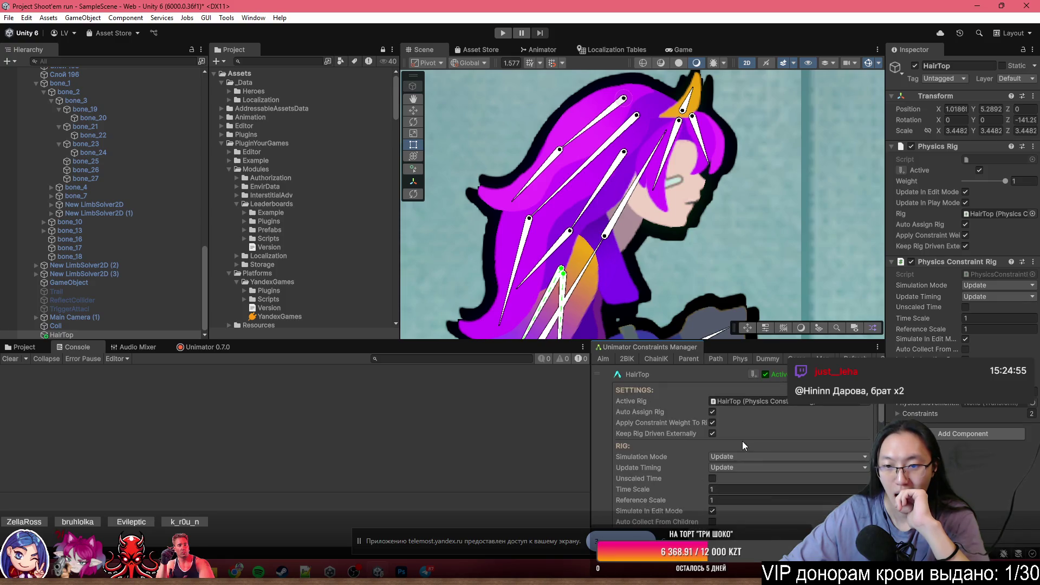
left_click(682, 376)
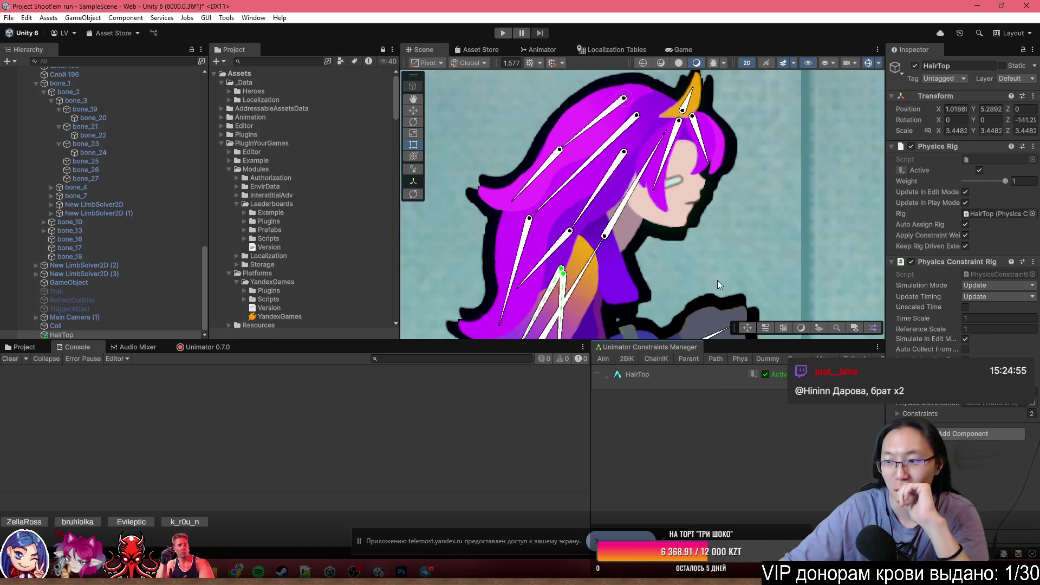
left_click(674, 378)
scroll(709, 407, "down", 3)
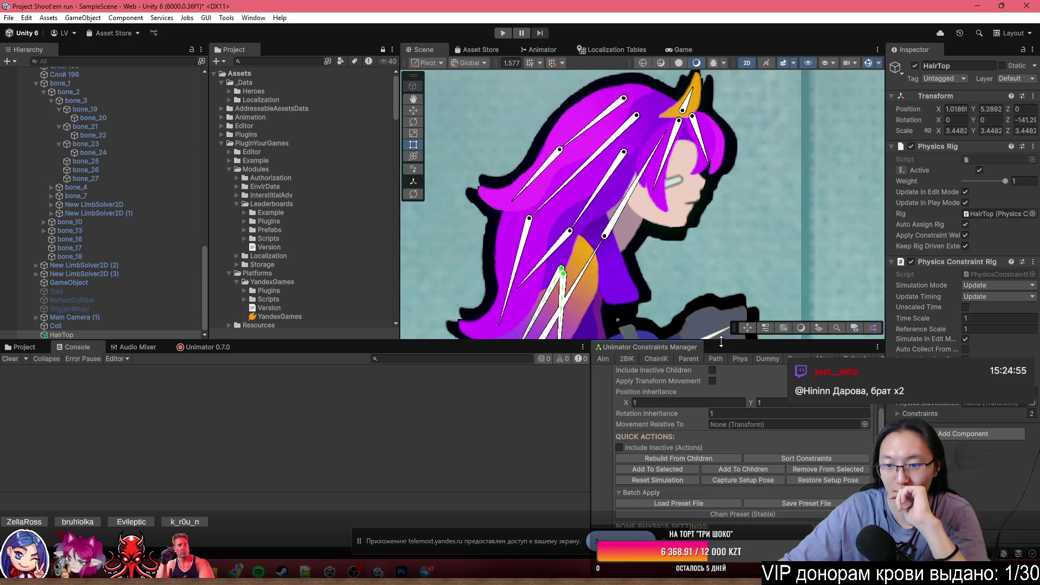
- Review bone_19 and bone_20's physics constraints from HairTop's list, then select bone_21
left_click_drag(718, 342, 722, 170)
scroll(726, 325, "down", 8)
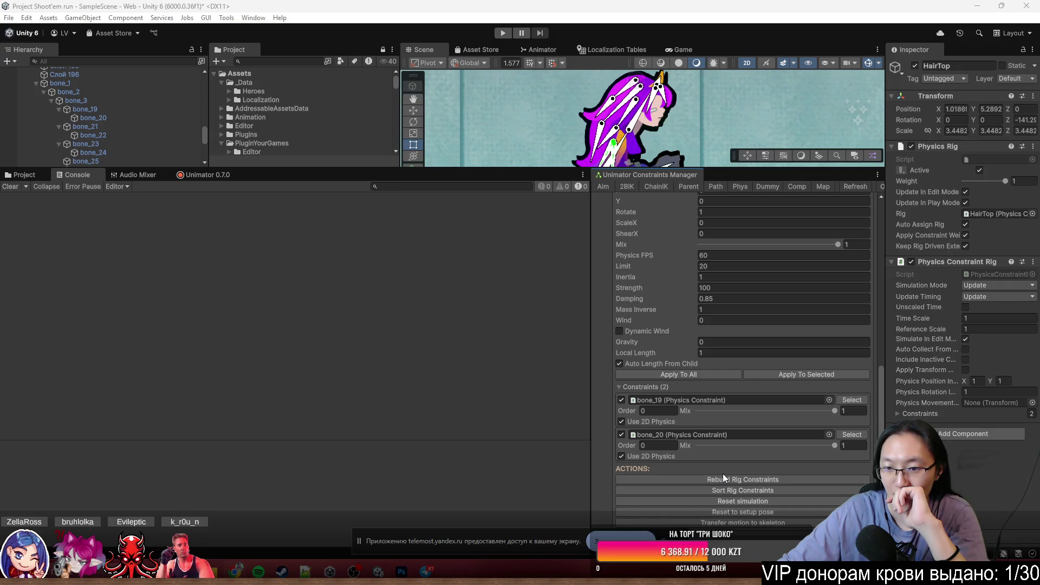
left_click(854, 434)
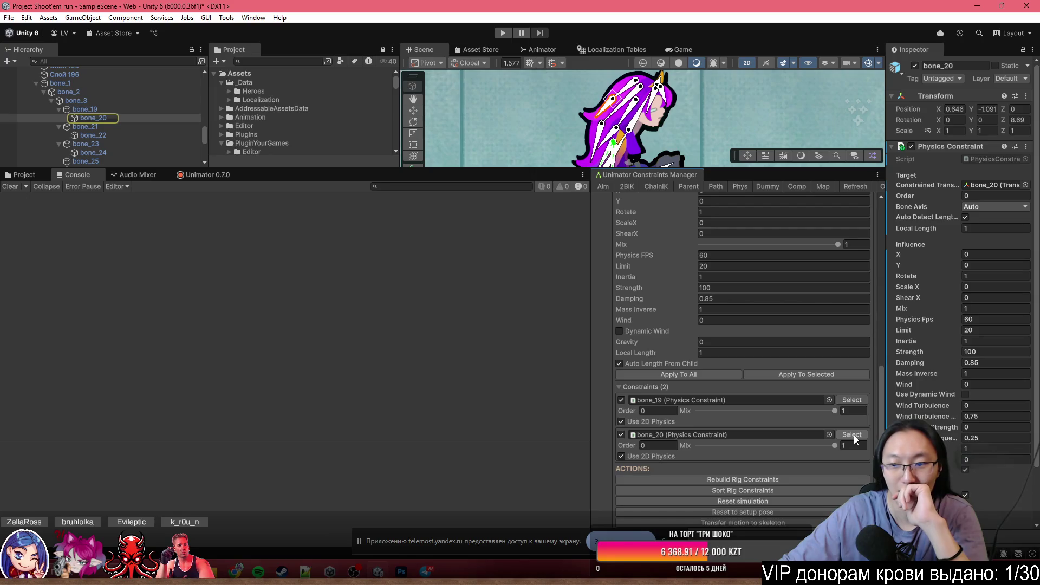
left_click(857, 402)
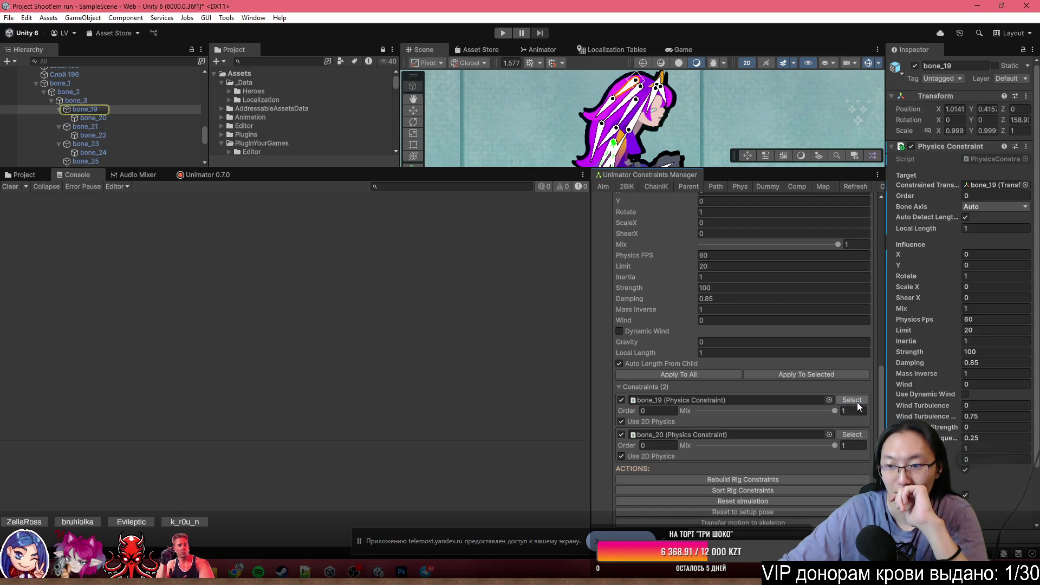
left_click(848, 436)
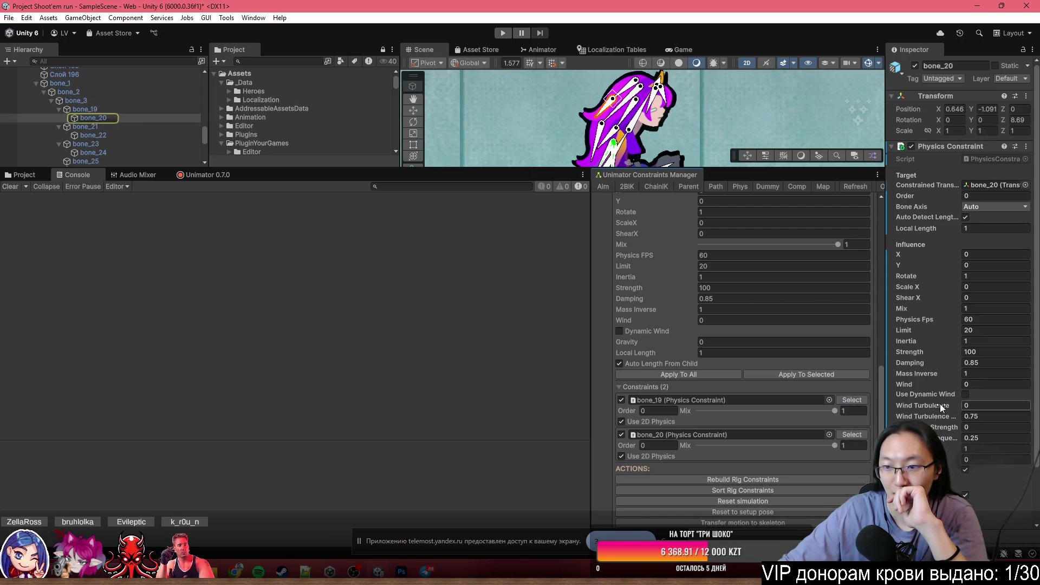
scroll(943, 408, "down", 2)
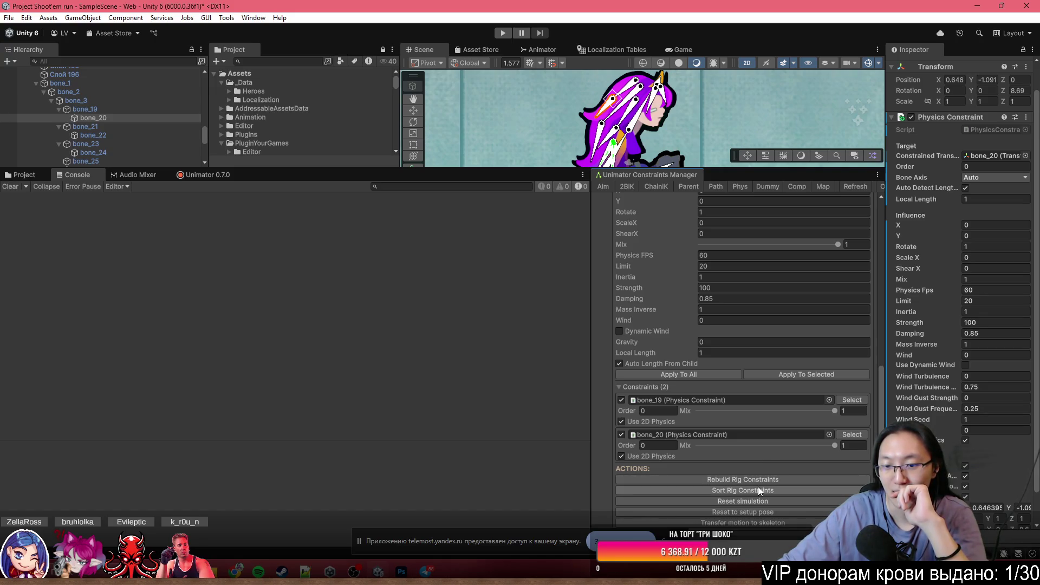
left_click(120, 108, "ctrl")
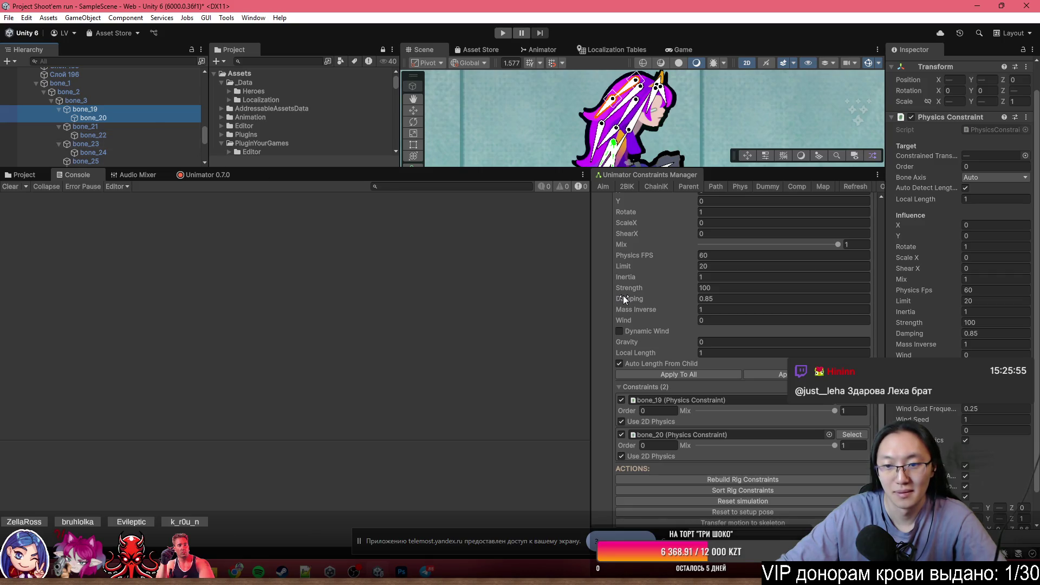
scroll(771, 353, "up", 5)
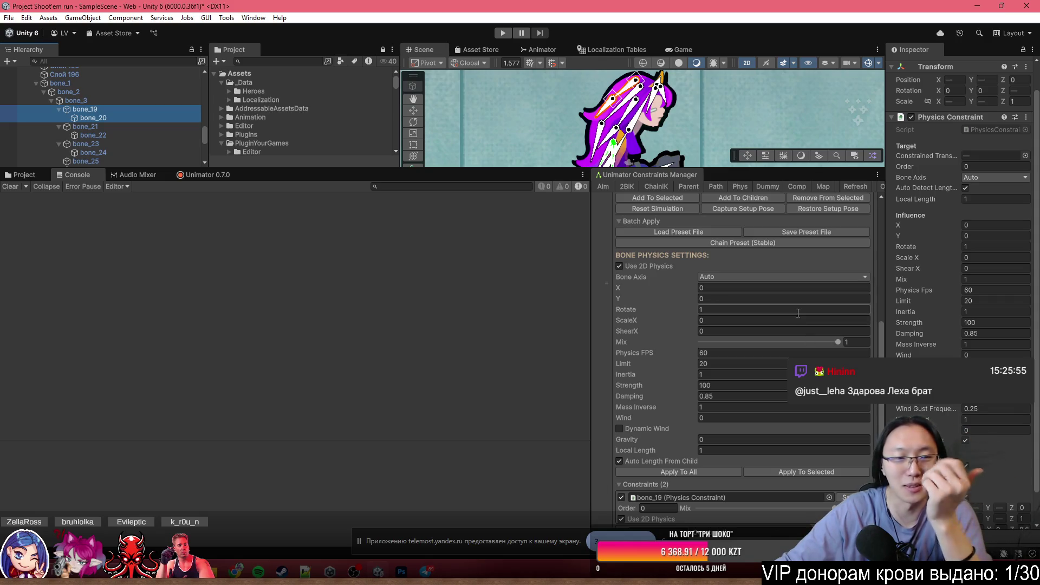
left_click(157, 128)
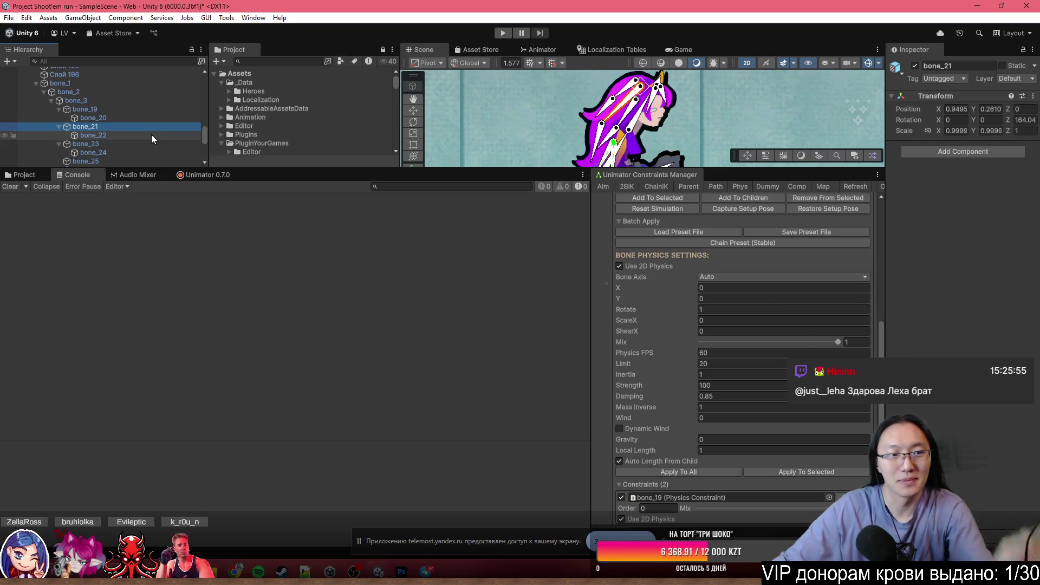
- Add physics constraints for bone_21 and bone_22 to the HairTop rig
scroll(806, 339, "down", 2)
scroll(807, 340, "down", 1)
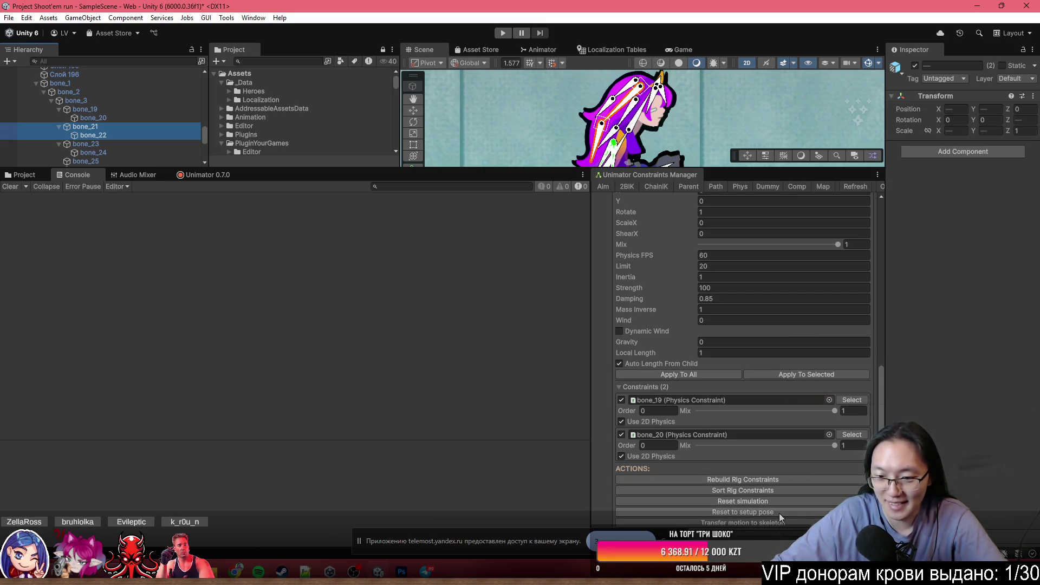
scroll(779, 513, "up", 4)
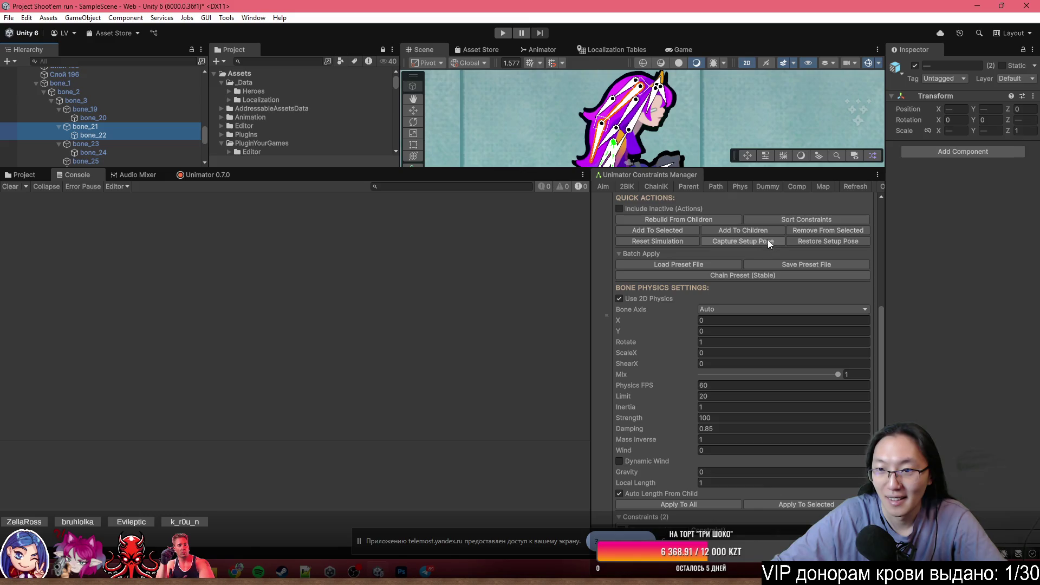
left_click(671, 230)
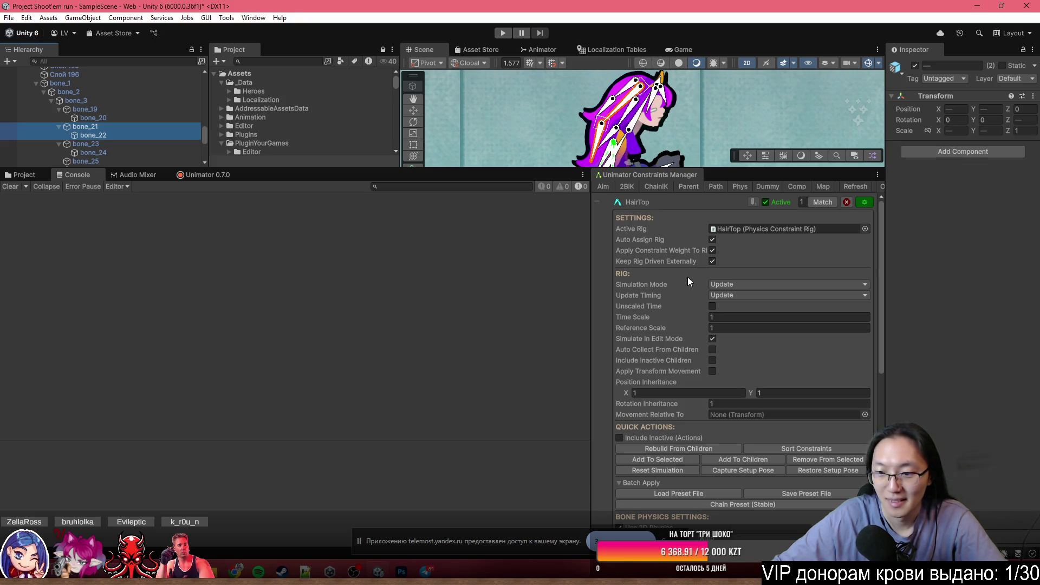
scroll(688, 277, "down", 5)
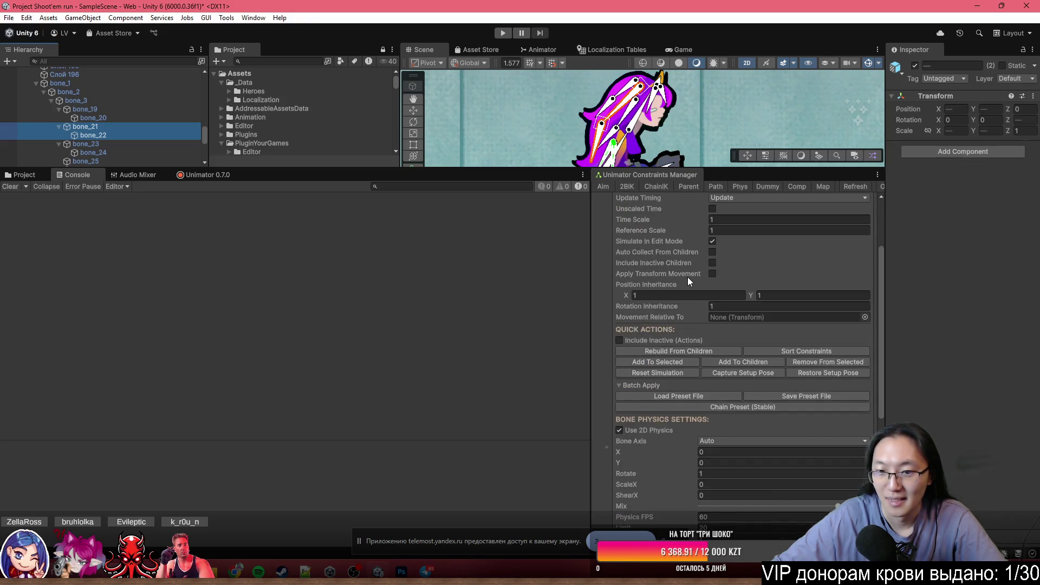
left_click(661, 361)
scroll(768, 448, "down", 10)
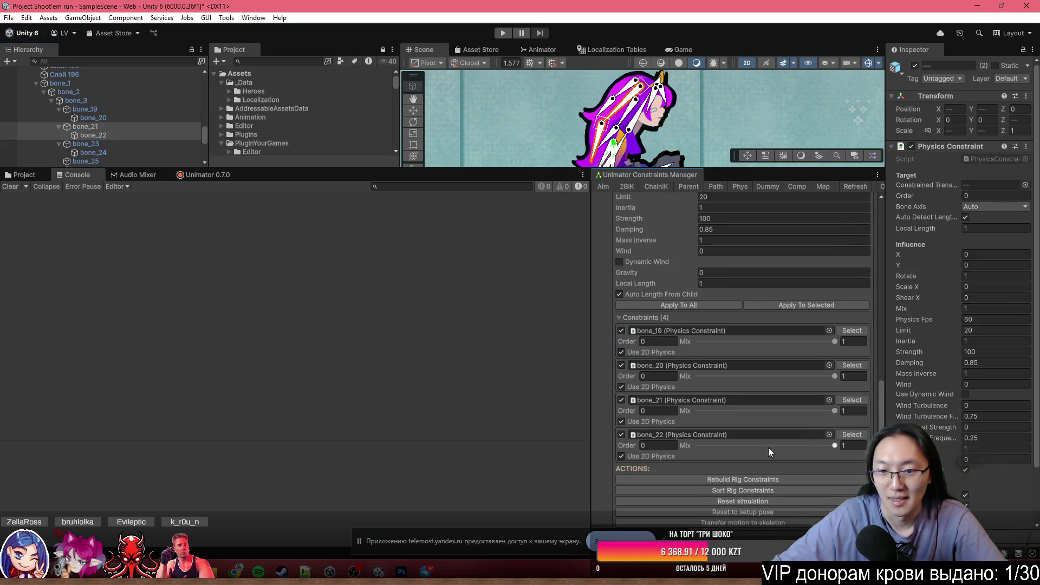
scroll(726, 407, "up", 10)
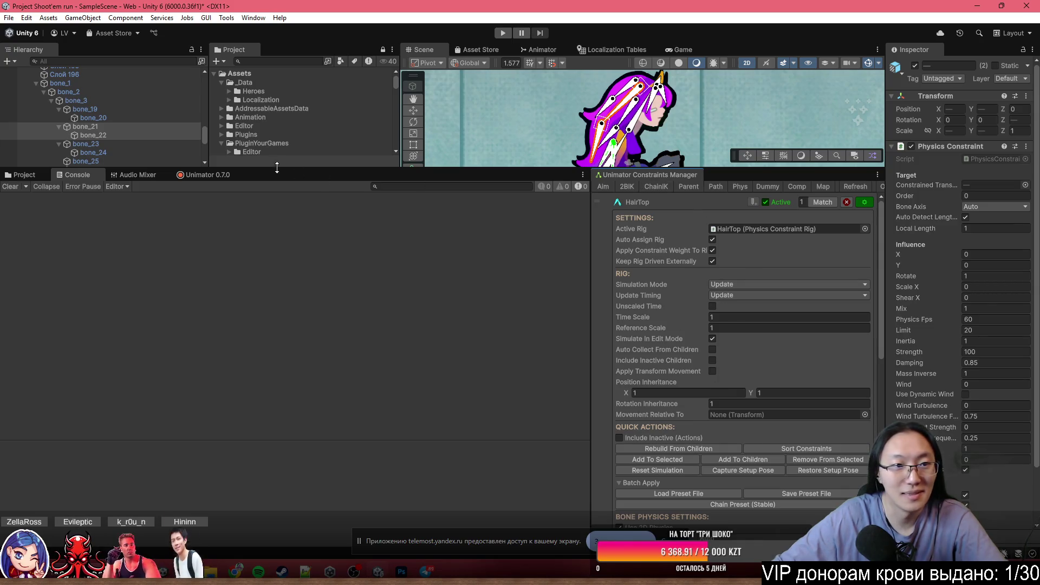
- Select bone_23 and bone_24 and add their physics constraints to HairTop
left_click(132, 145)
left_click(129, 152, "shift")
scroll(820, 356, "down", 10)
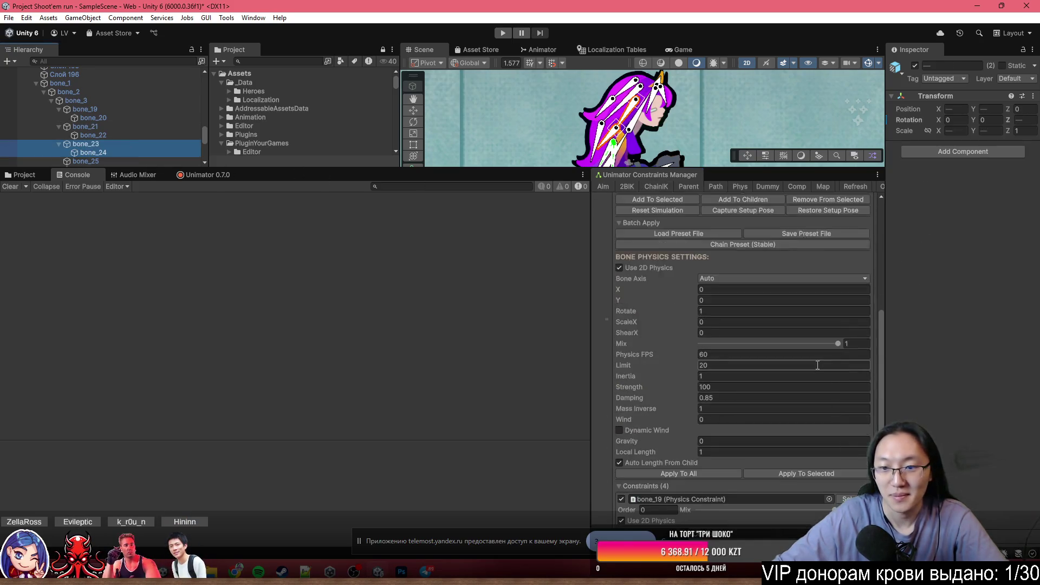
scroll(805, 369, "up", 10)
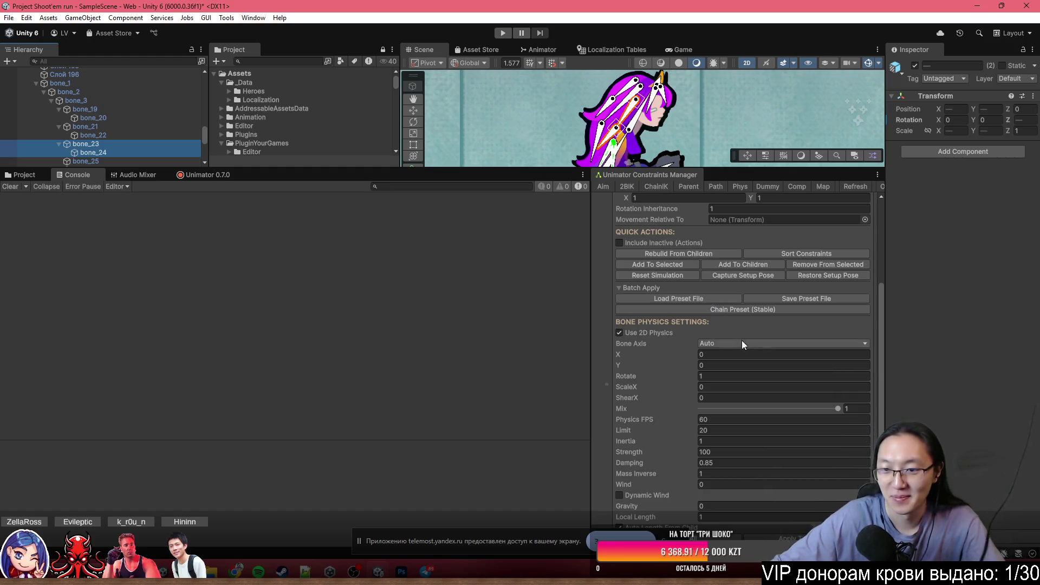
scroll(752, 344, "down", 5)
scroll(762, 338, "up", 7)
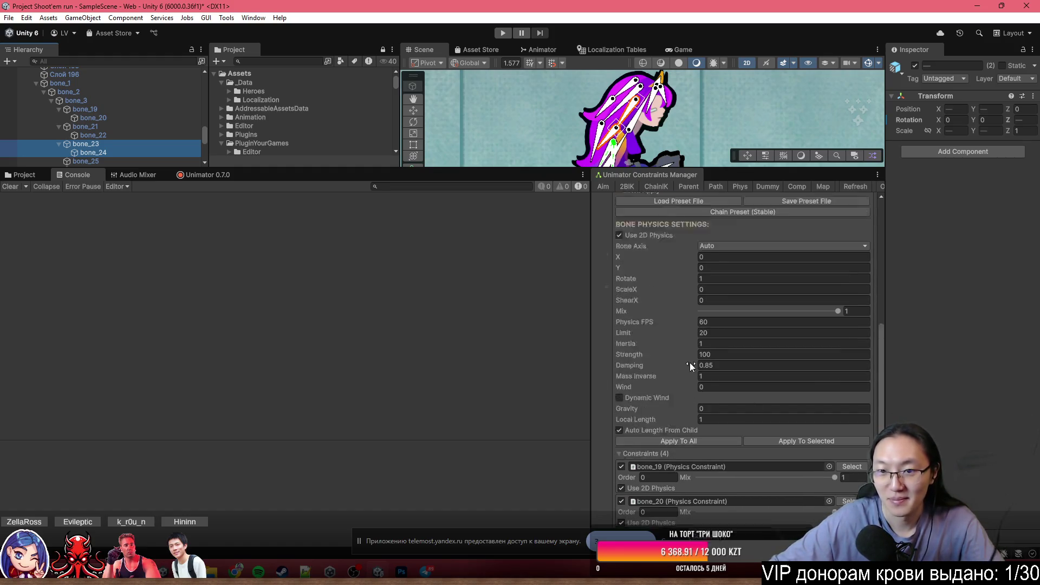
scroll(720, 398, "down", 6)
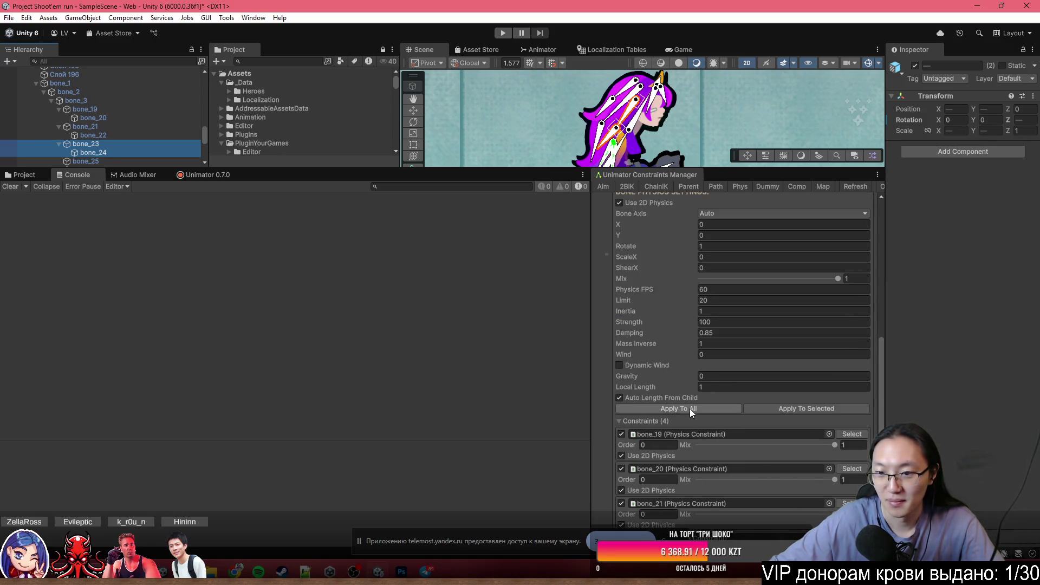
scroll(738, 366, "down", 3)
scroll(729, 341, "up", 5)
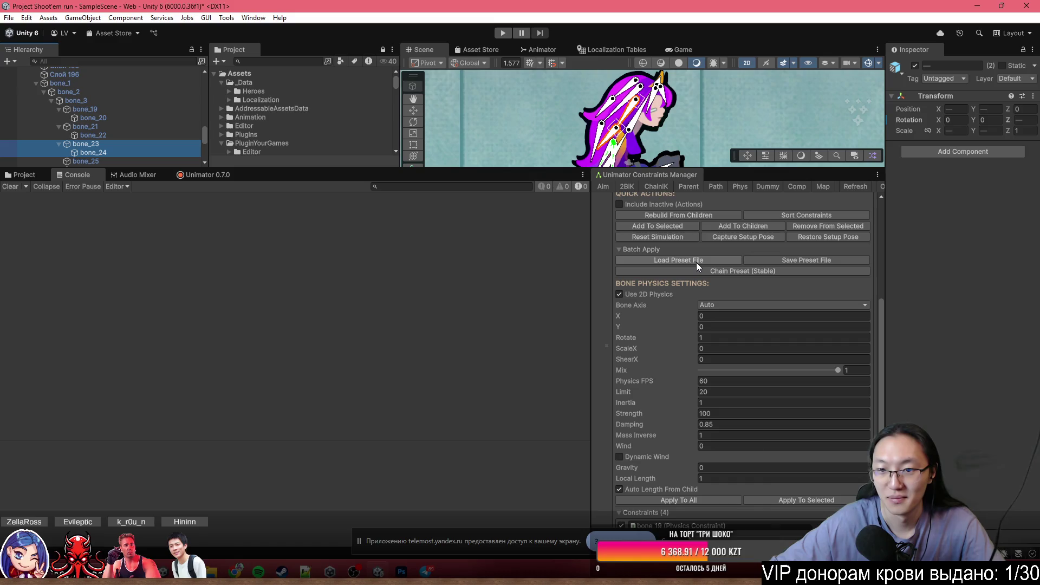
scroll(759, 346, "down", 5)
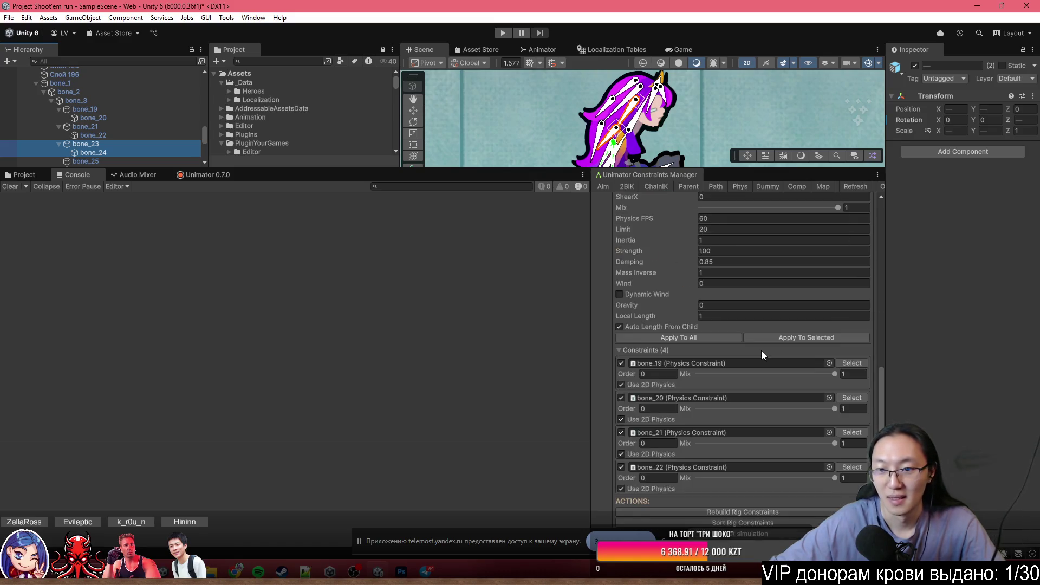
scroll(761, 350, "up", 8)
scroll(761, 350, "down", 8)
scroll(747, 396, "up", 10)
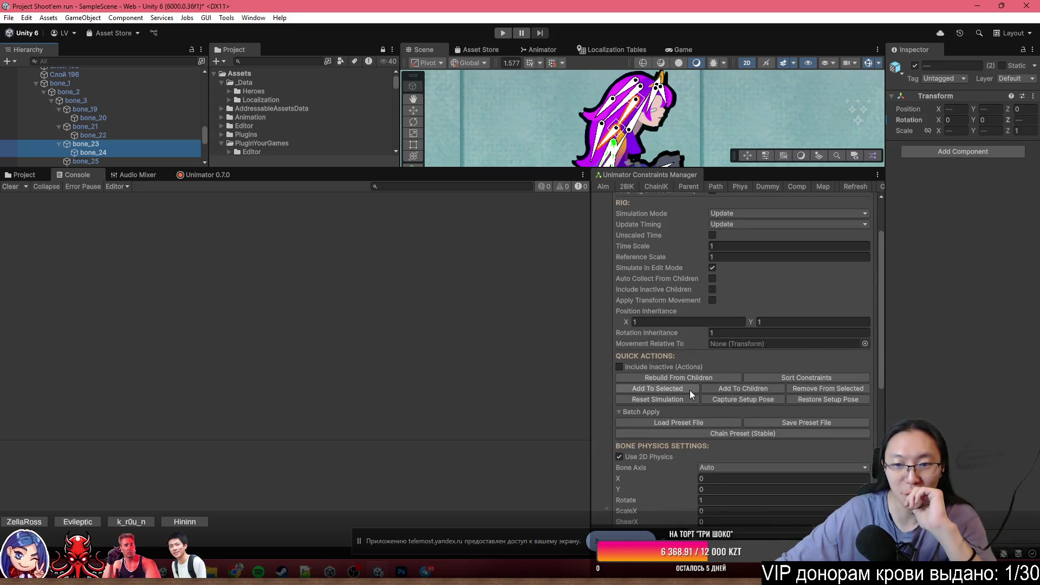
mouse_move(689, 336)
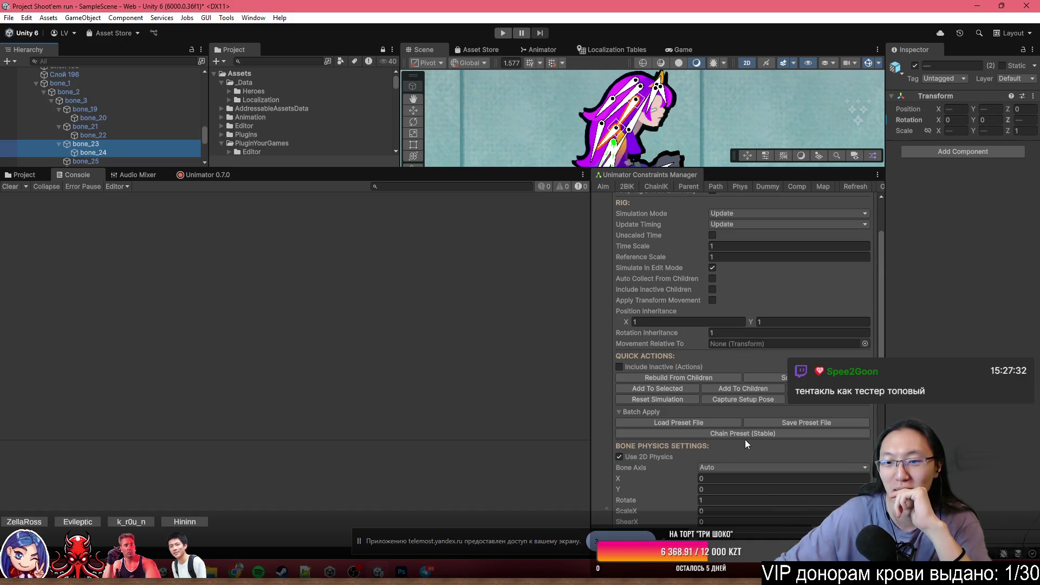
scroll(753, 428, "down", 3)
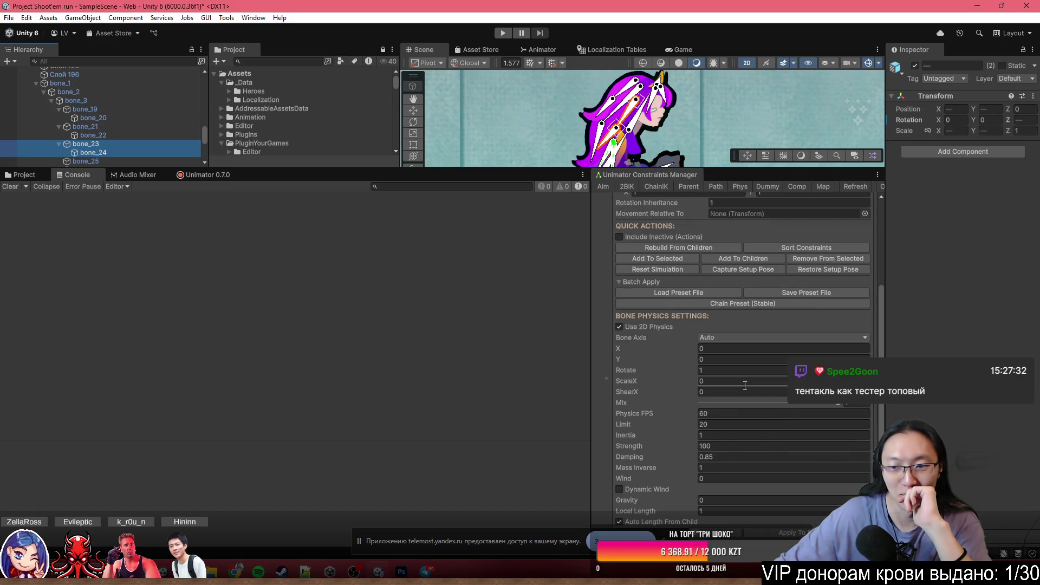
scroll(758, 374, "up", 1)
scroll(774, 363, "down", 4)
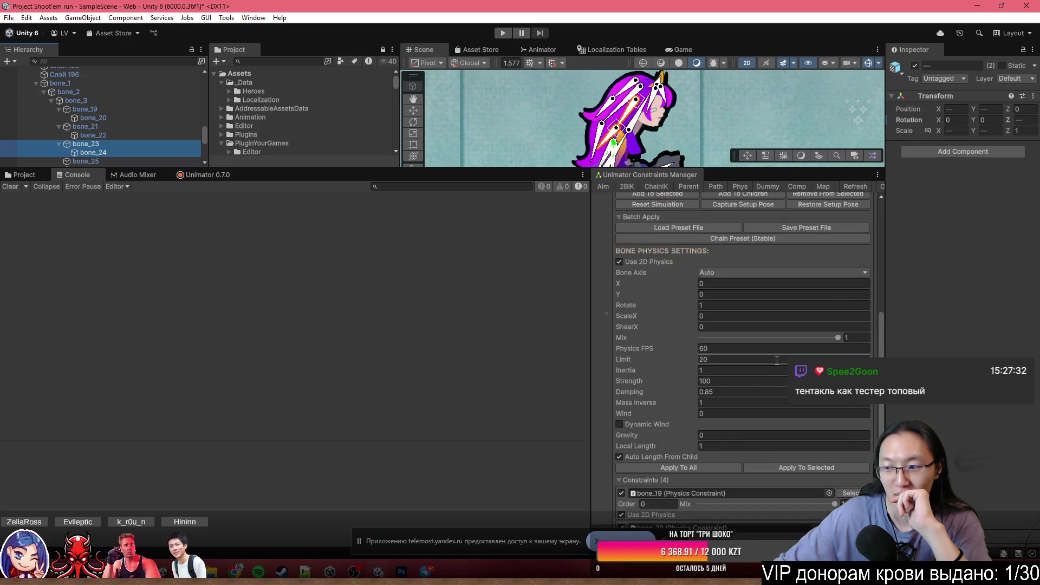
scroll(732, 405, "down", 4)
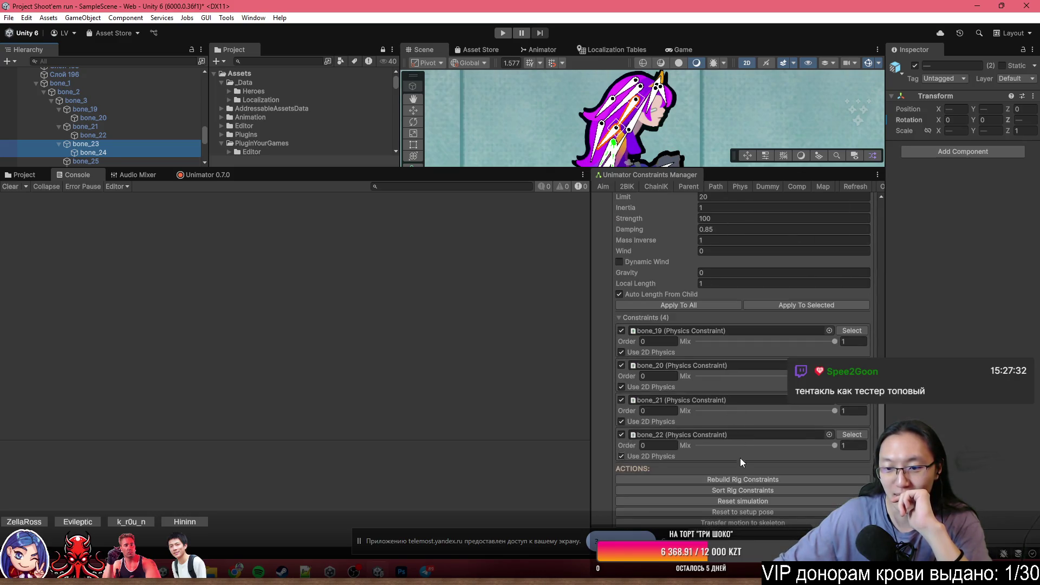
scroll(759, 413, "up", 10)
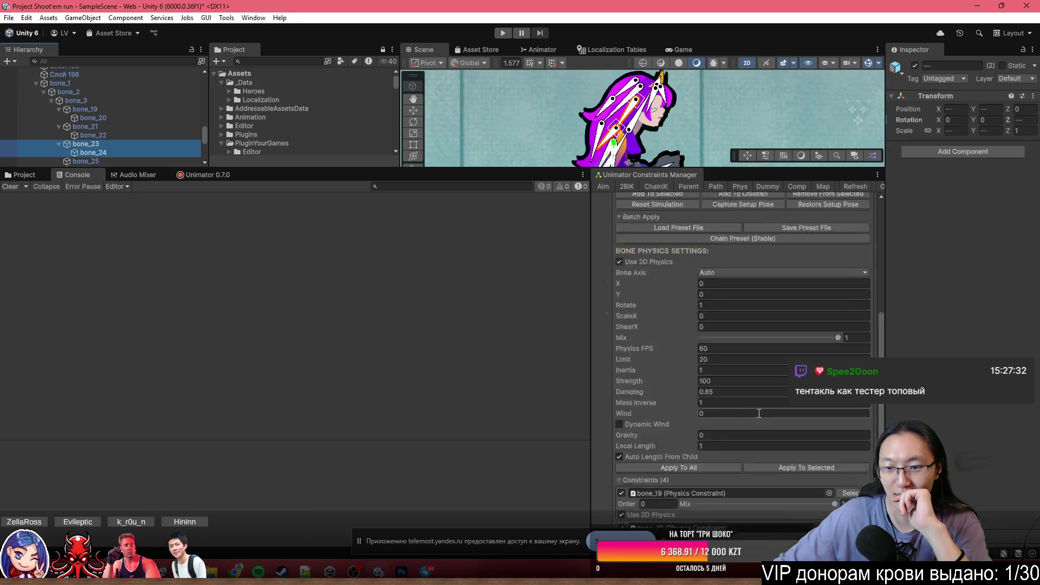
left_click(667, 357)
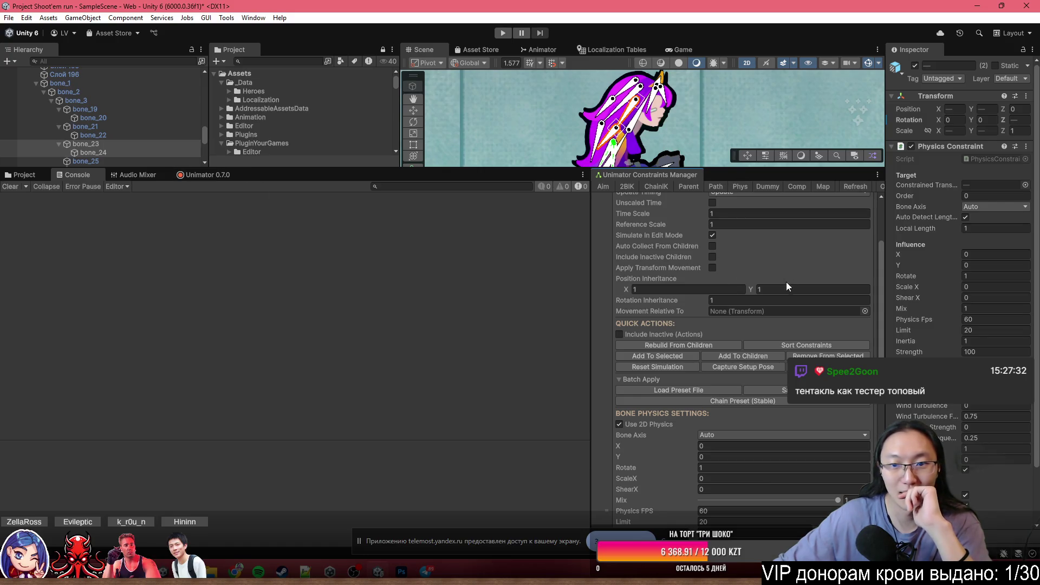
scroll(737, 368, "down", 12)
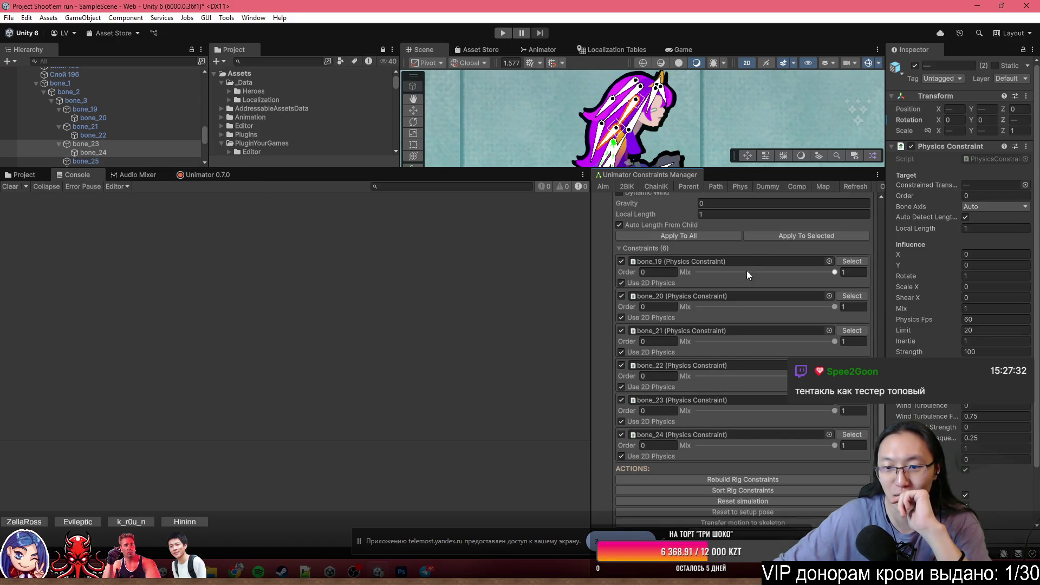
left_click_drag(733, 178, 733, 386)
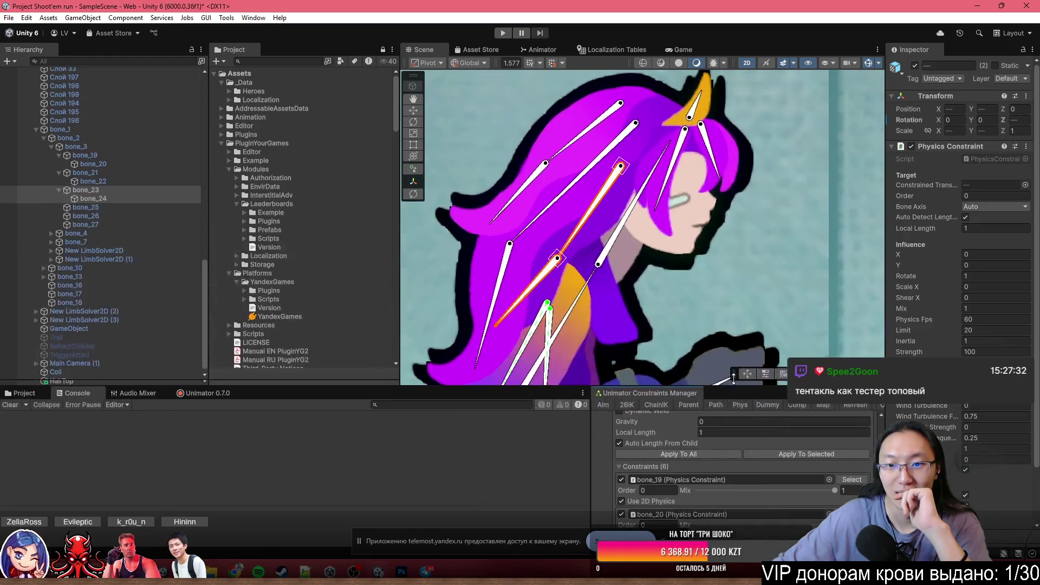
scroll(739, 271, "down", 3)
scroll(683, 293, "up", 4)
mouse_move(672, 230)
left_mouse_down()
mouse_move(692, 195)
mouse_move(685, 292)
left_mouse_up()
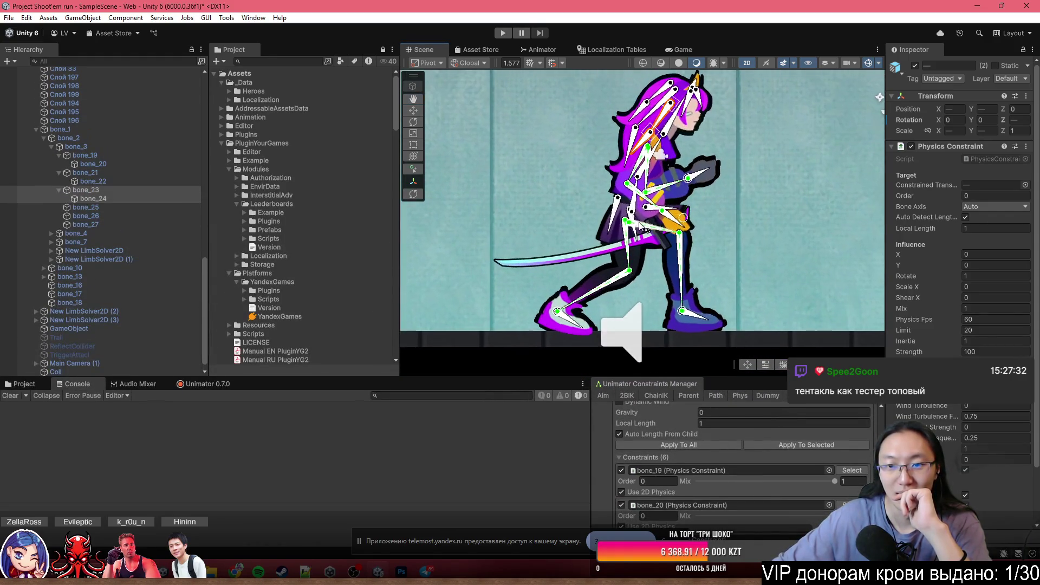
left_click(646, 178)
mouse_move(646, 179)
left_mouse_down()
mouse_move(623, 254)
mouse_move(685, 254)
mouse_move(574, 233)
mouse_move(657, 218)
left_mouse_up()
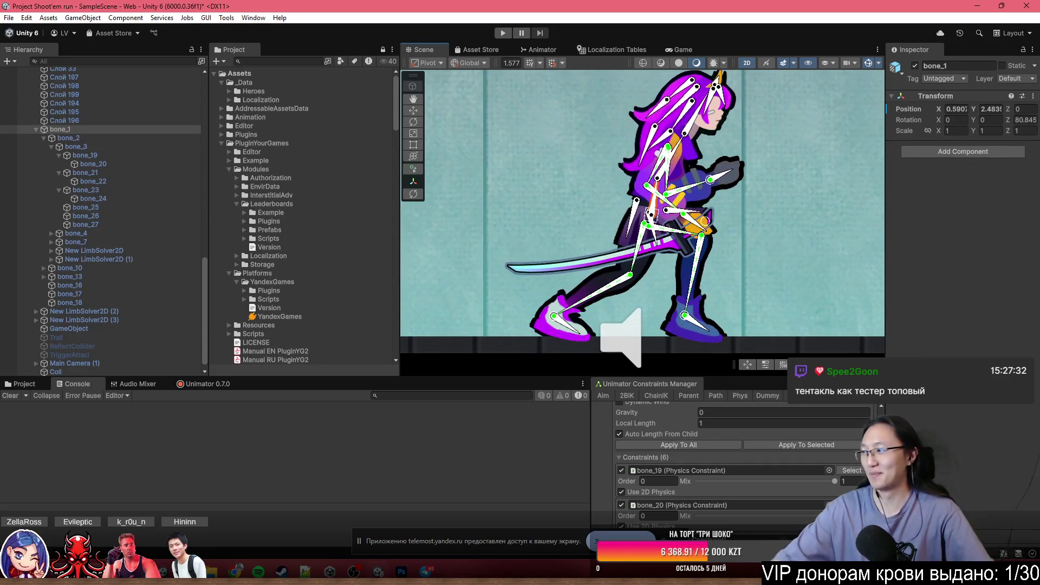
left_click(663, 127)
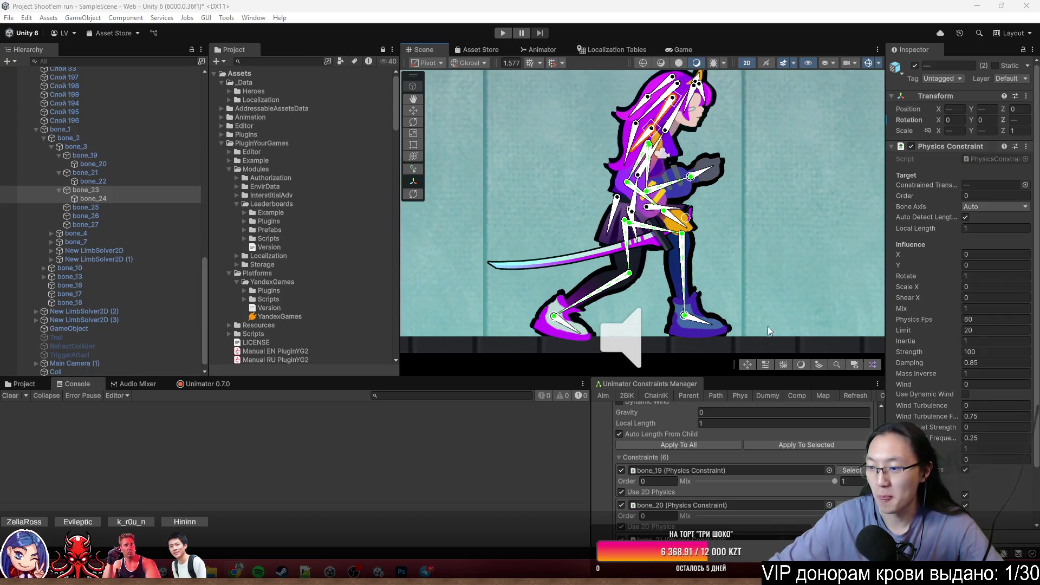
scroll(746, 320, "down", 5)
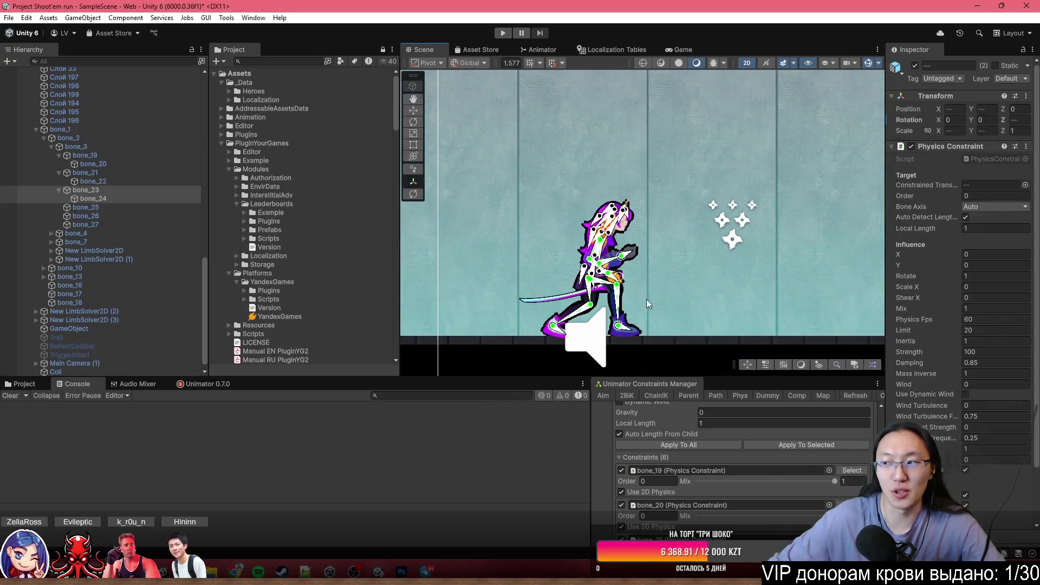
scroll(574, 312, "up", 6)
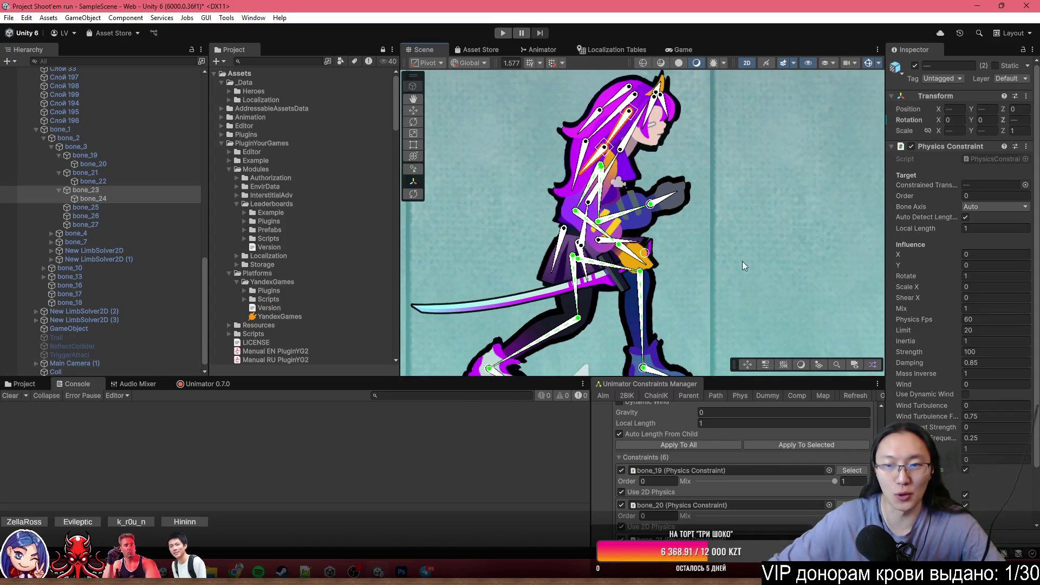
scroll(765, 261, "down", 3)
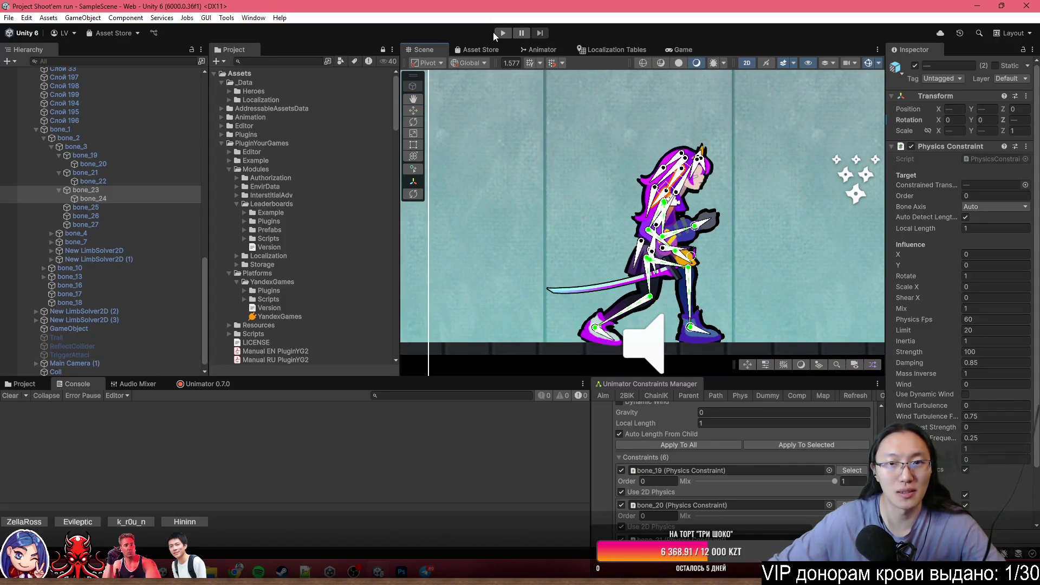
scroll(61, 199, "up", 7)
- Apply all of Hero woman (2)'s overrides to the Hero woman prefab
left_click(82, 100)
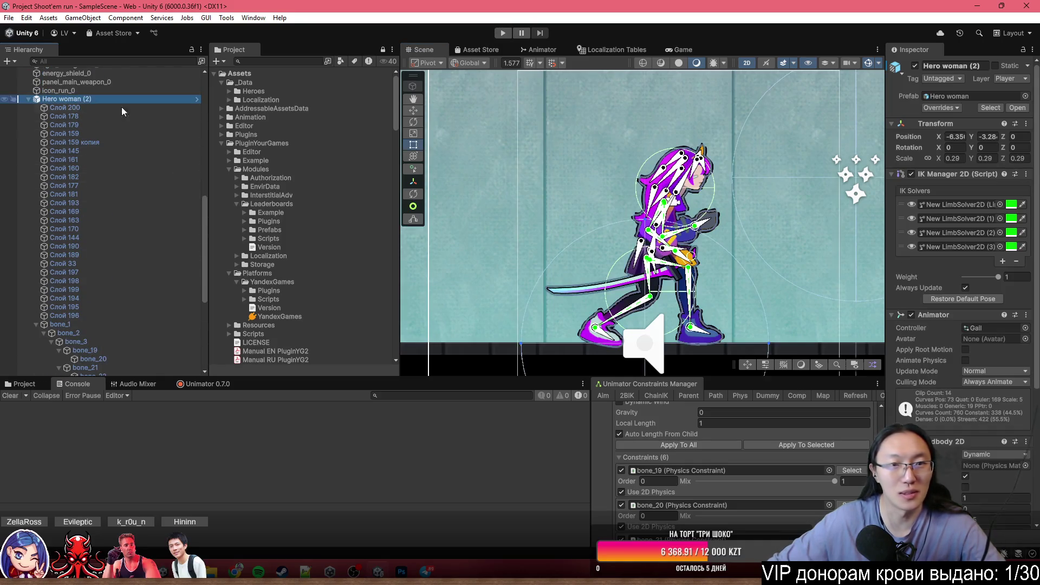
left_click(940, 108)
left_click(1010, 452)
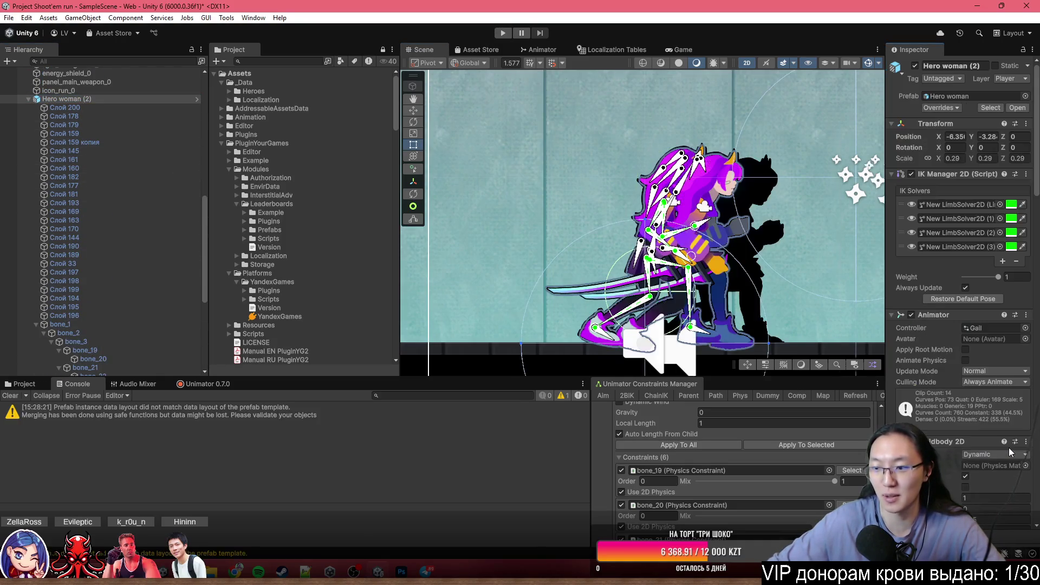
scroll(497, 291, "down", 2)
scroll(541, 191, "up", 3)
- Move Hero woman (2) slightly left with the Move tool, then delete it from the scene
left_click_drag(565, 235, 695, 265)
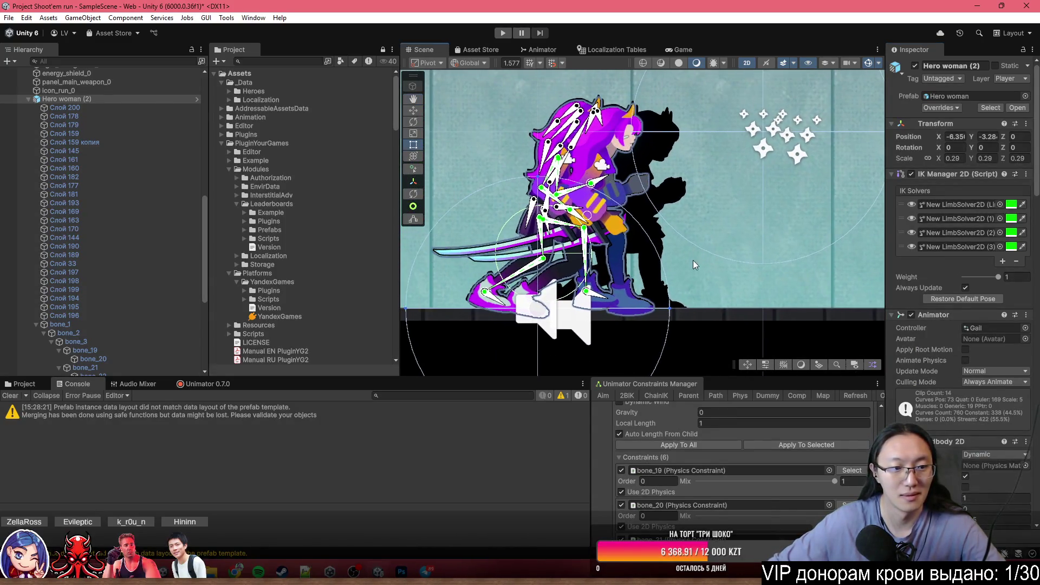
left_click(62, 99)
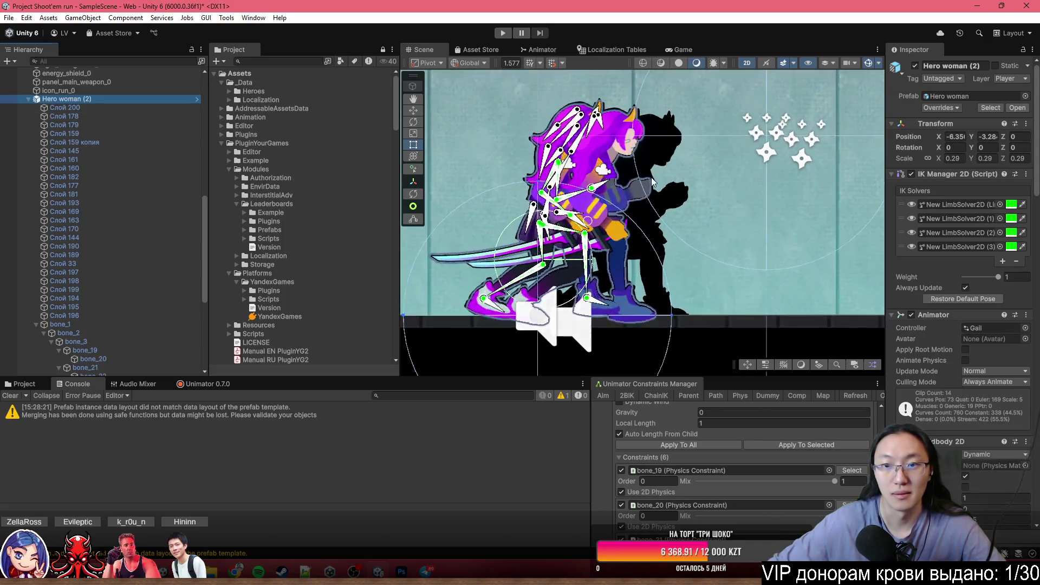
left_click(644, 232)
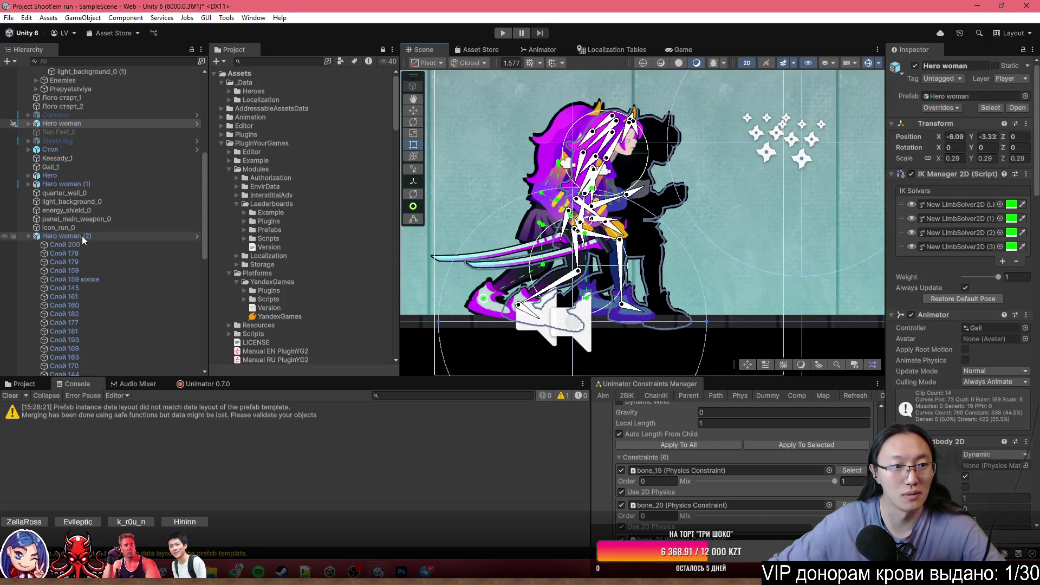
left_click(83, 236)
key("w")
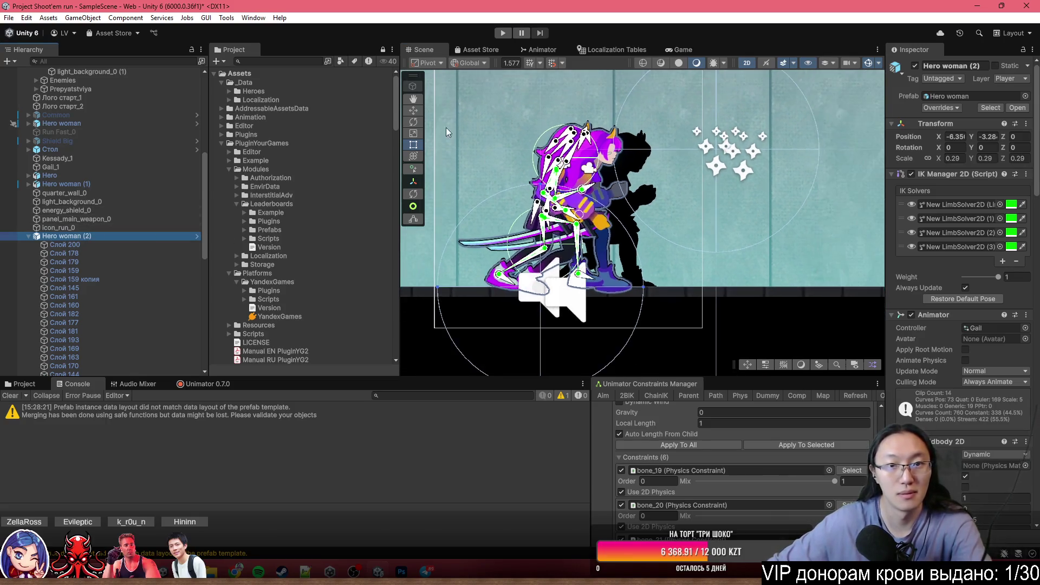
mouse_move(572, 292)
left_mouse_down()
mouse_move(485, 255)
mouse_move(441, 284)
mouse_move(536, 331)
mouse_move(698, 319)
mouse_move(715, 276)
mouse_move(541, 266)
mouse_move(502, 287)
left_mouse_up()
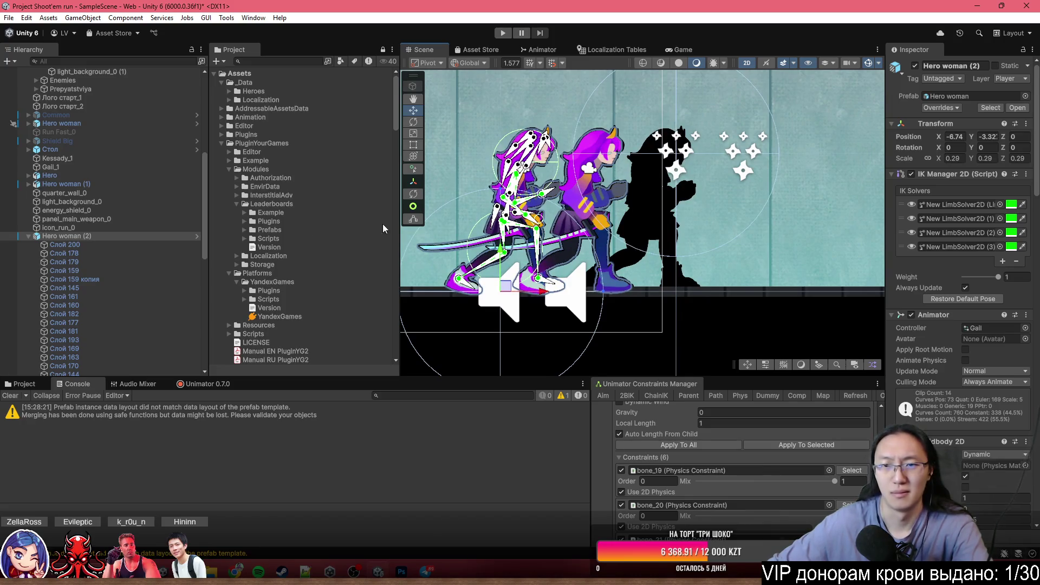
key("Delete")
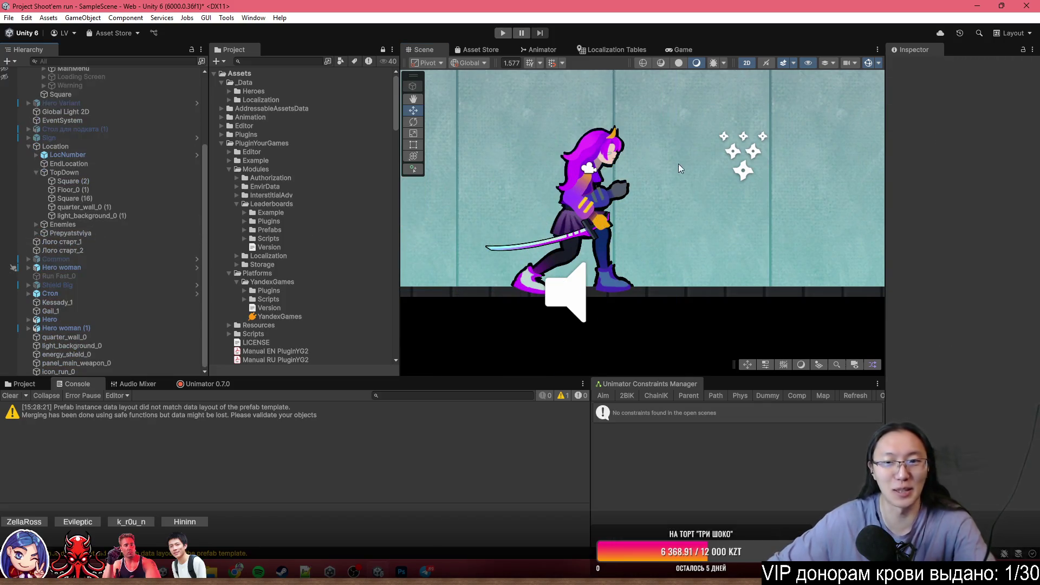
left_click(62, 267)
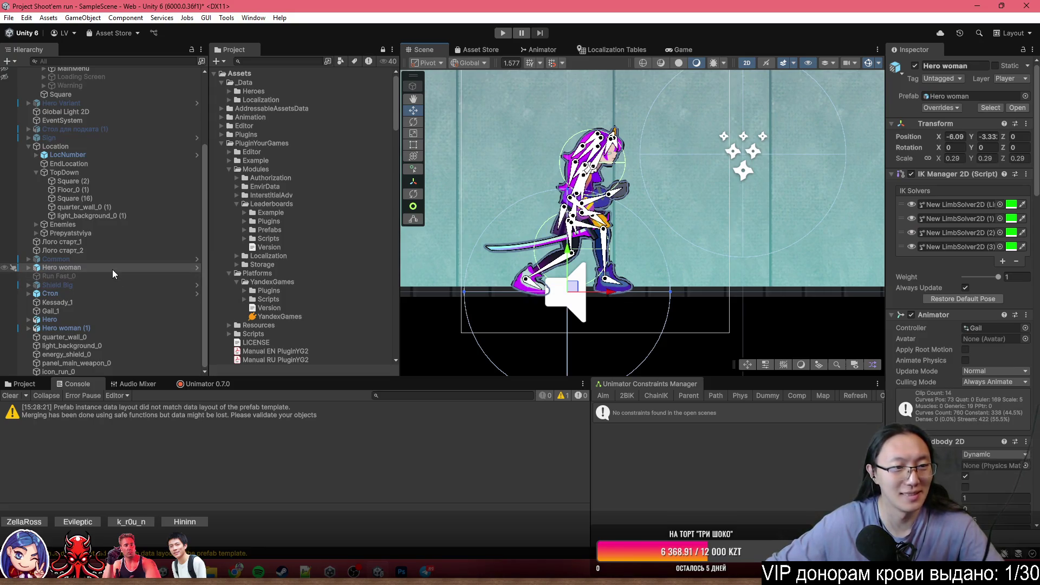
- Delete Hero woman, run Play mode maximized, choose Gail with Выбрать, and stop playing
key("Delete")
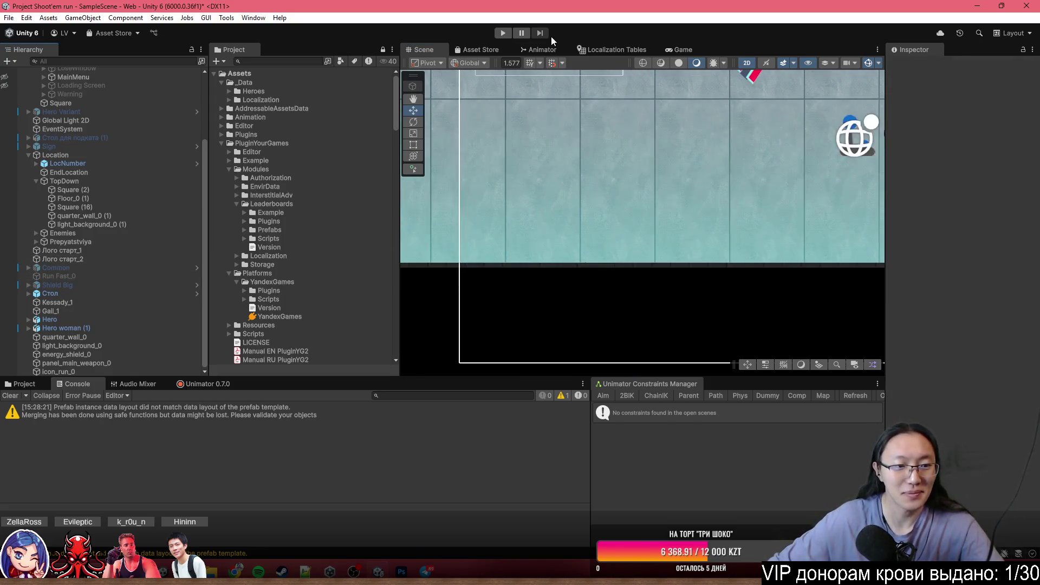
left_click(502, 33)
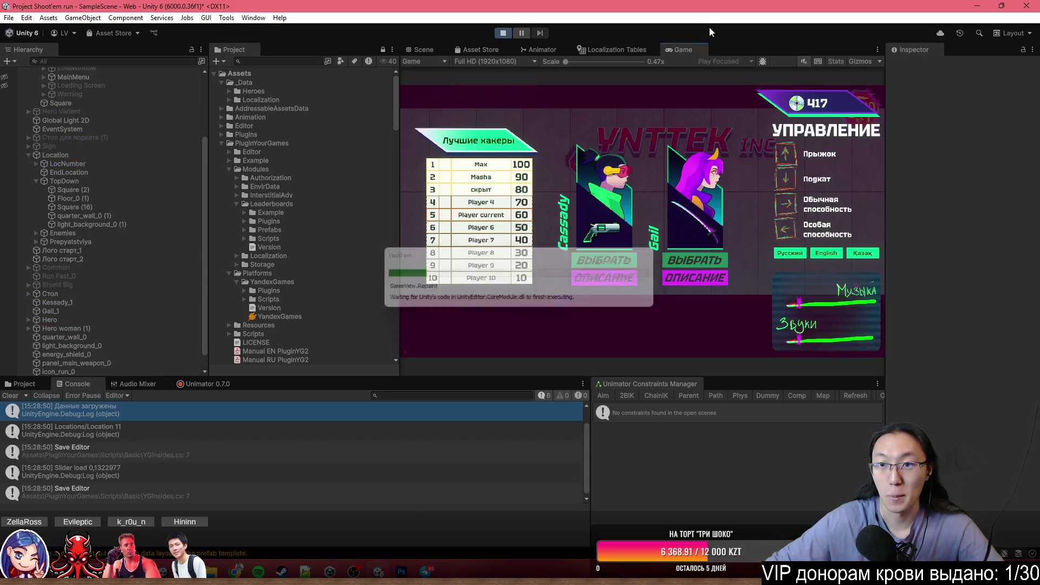
double_click(681, 49)
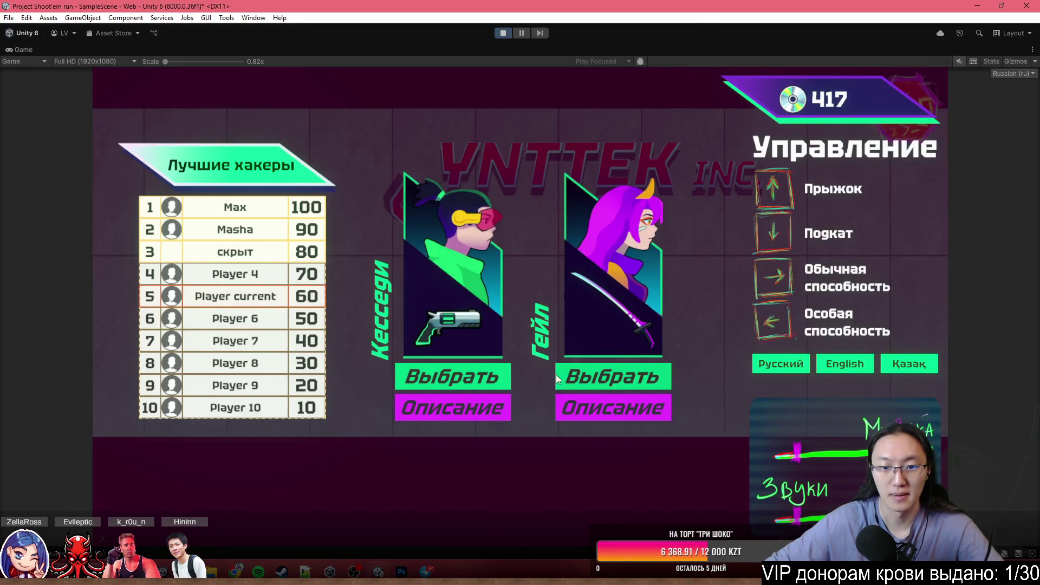
left_click(593, 379)
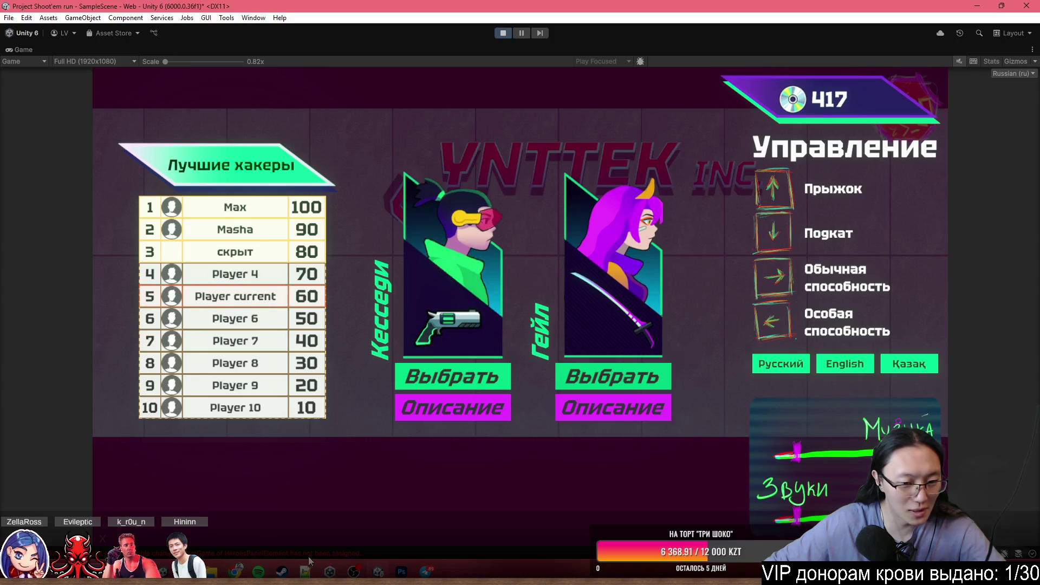
left_click(503, 33)
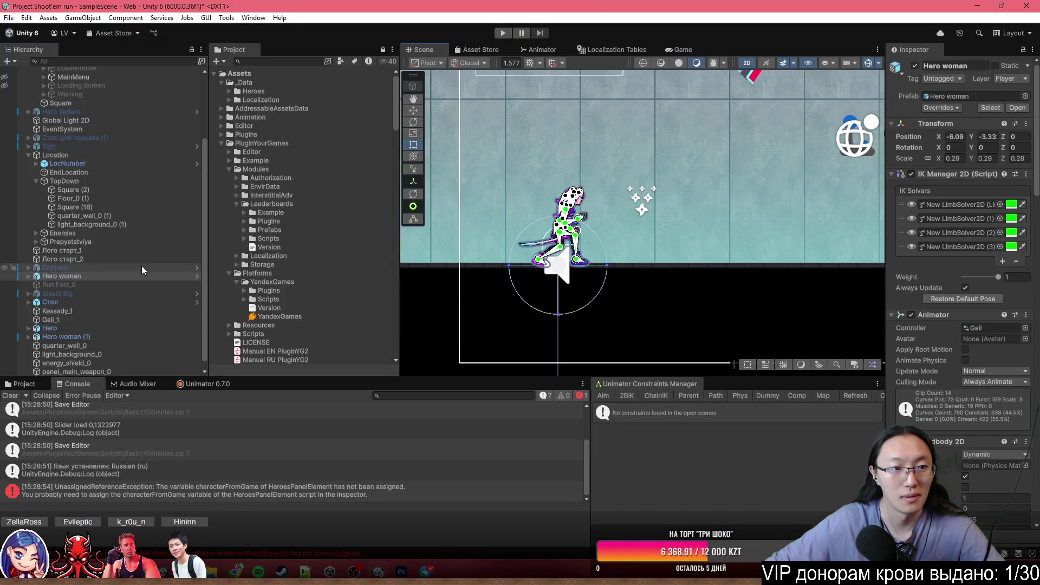
- Run the game again with the Game view maximized, then restore the normal layout
left_click(505, 32)
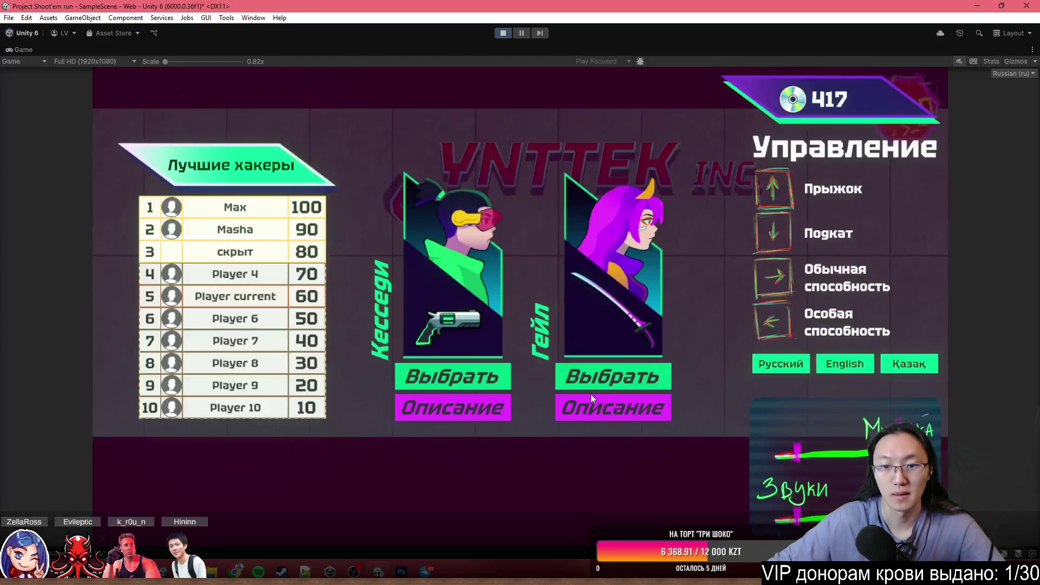
double_click(736, 48)
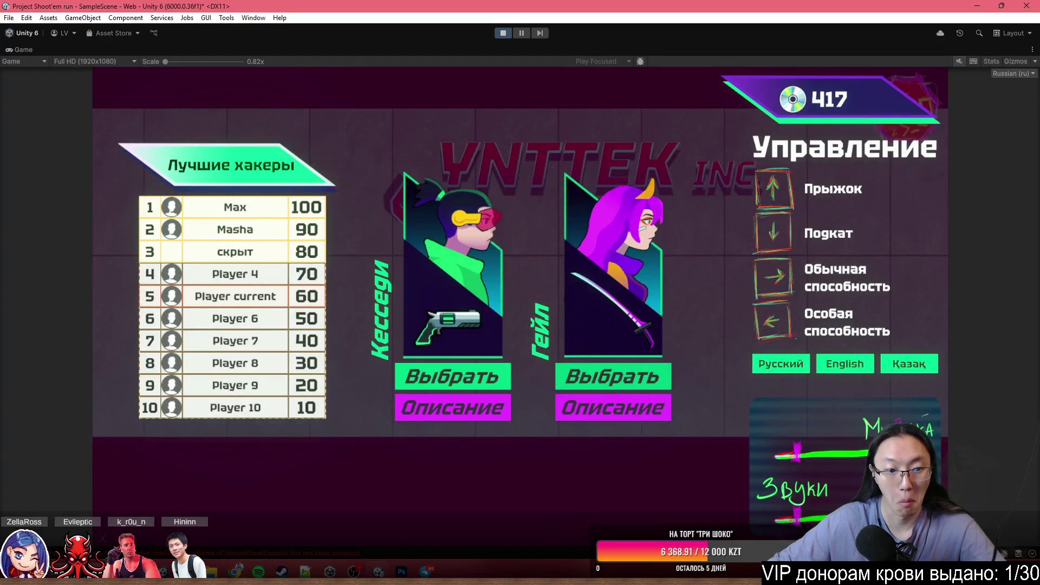
double_click(496, 52)
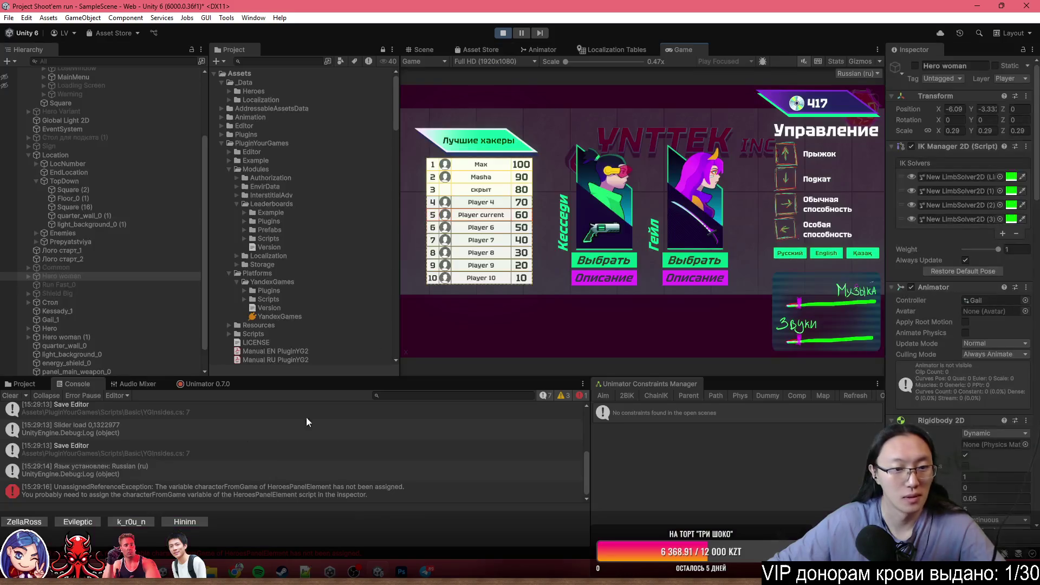
- Stop Play mode and show the unassigned characterFromGame error's full stack trace
left_click(114, 494)
left_click(113, 493)
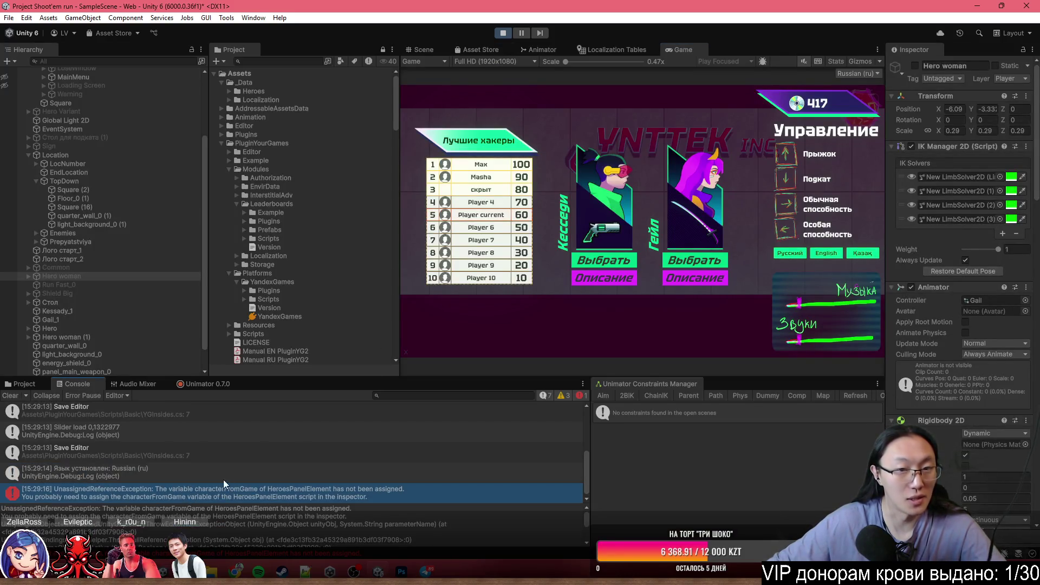
left_click(503, 33)
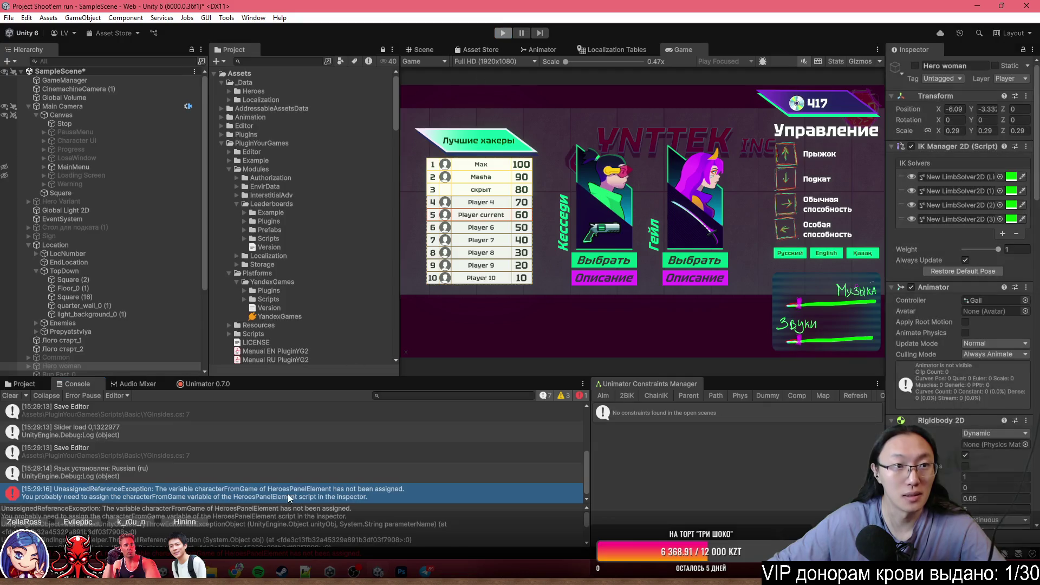
left_click(252, 476)
left_click(250, 496)
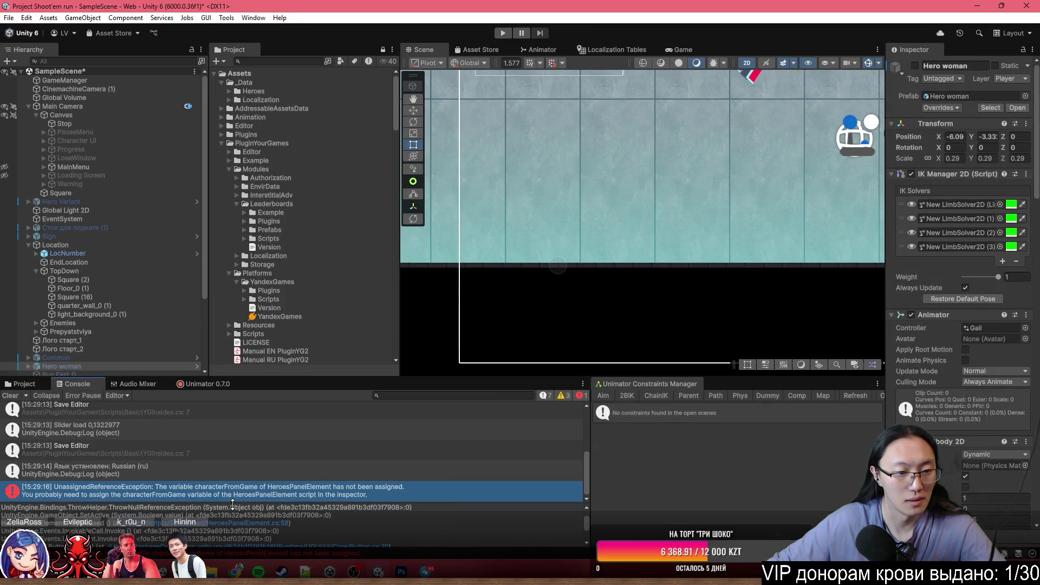
- Open the unassigned-reference error's source script in Visual Studio, then return to the Unity Console
double_click(231, 493)
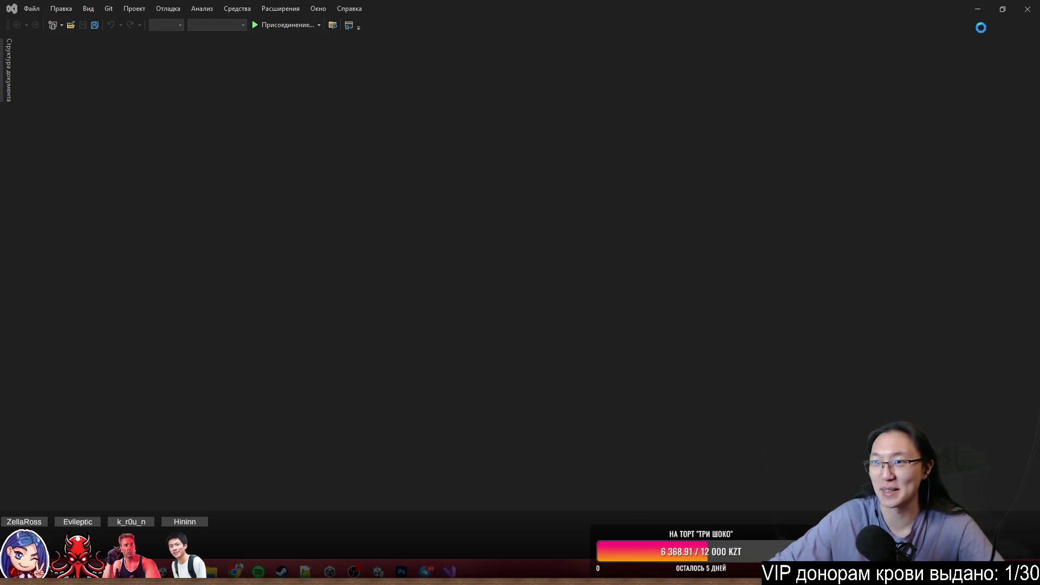
left_click(450, 571)
left_click(174, 450)
left_click(162, 473)
left_click(150, 493)
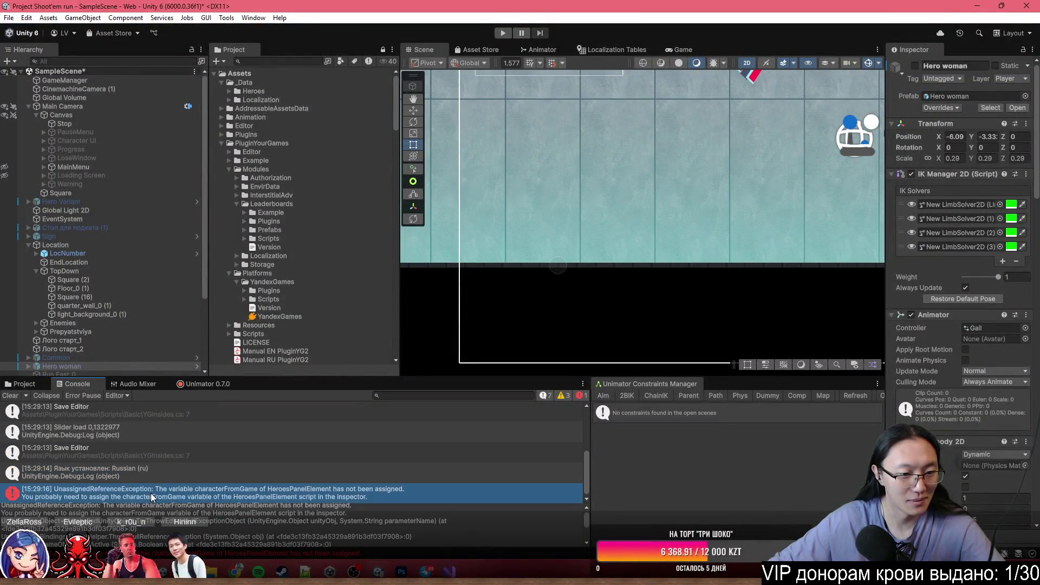
- Enlarge the Console and read the error's advice about HeroesPanelElement
left_click_drag(196, 509, 296, 517)
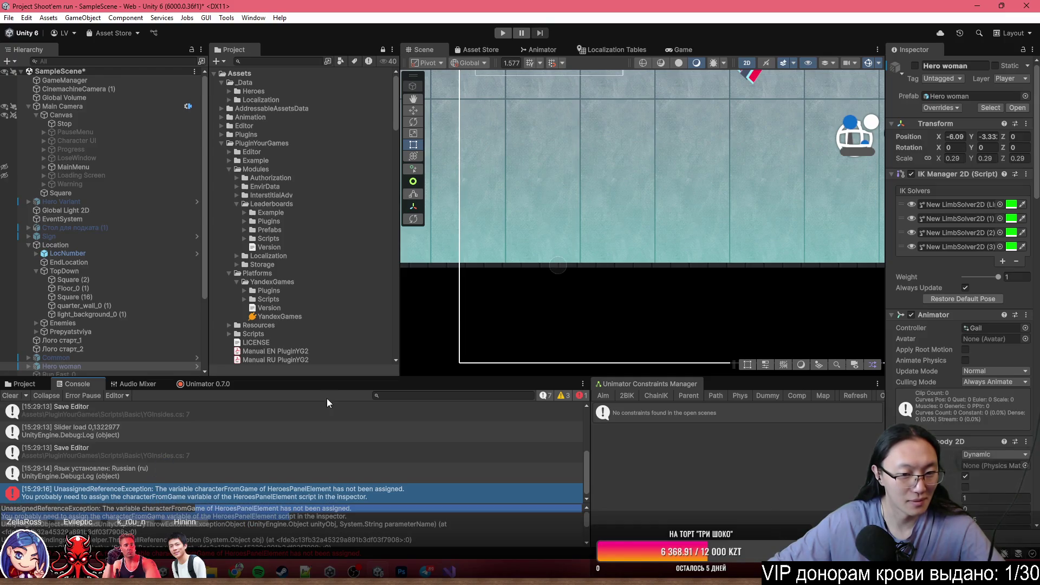
left_click_drag(345, 378, 344, 311)
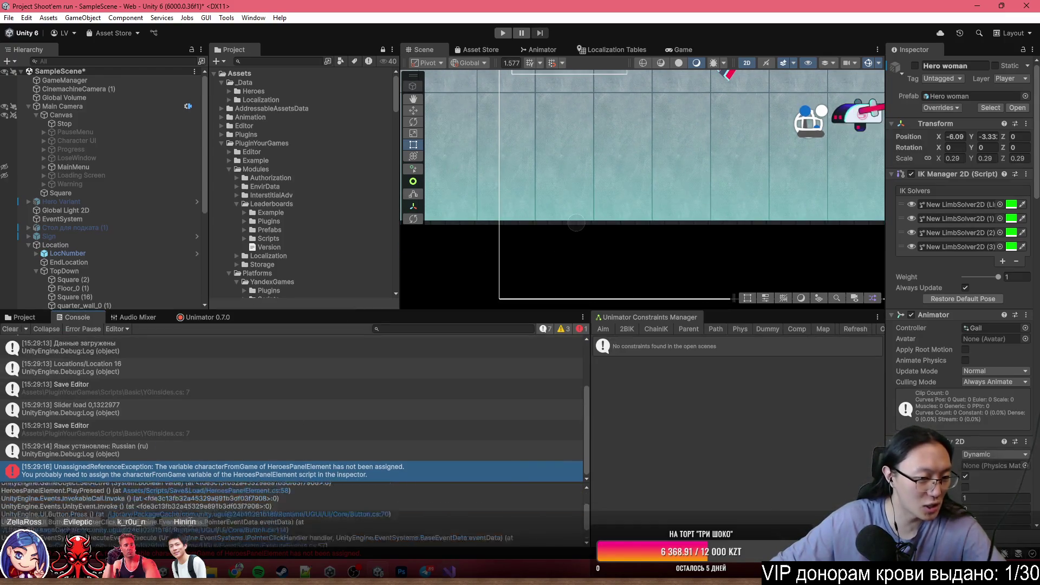
left_click(146, 505)
left_click_drag(128, 497, 385, 499)
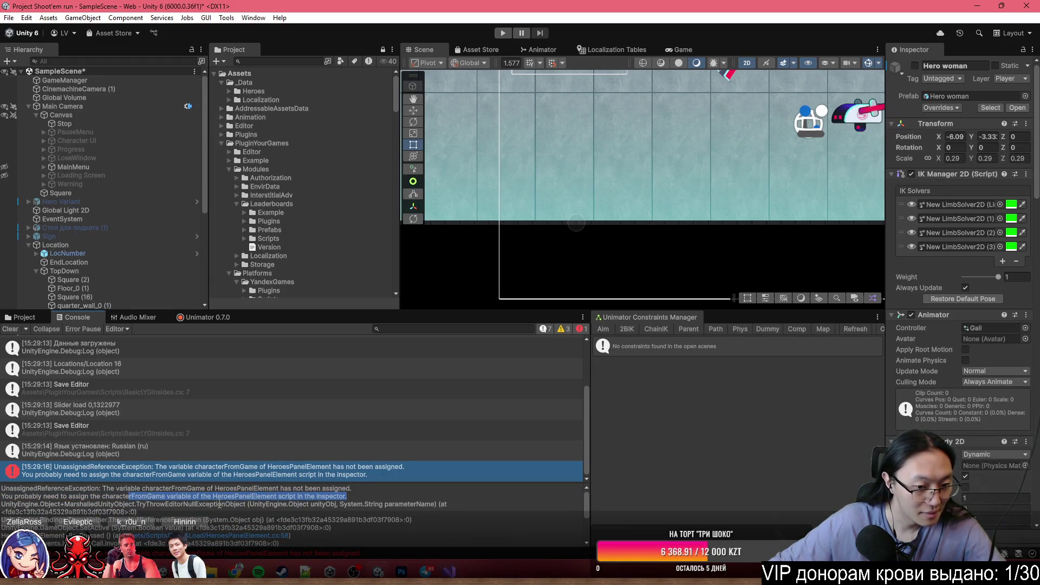
left_click(219, 504)
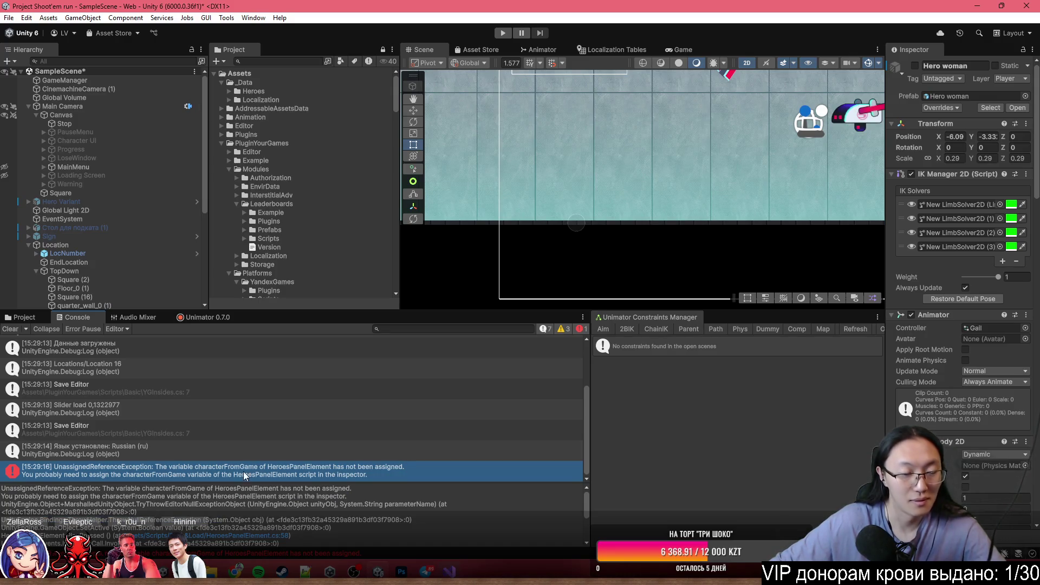
- Check the HairTop missing-script warning, inspect HairTop, then select Hero woman
scroll(103, 399, "up", 3)
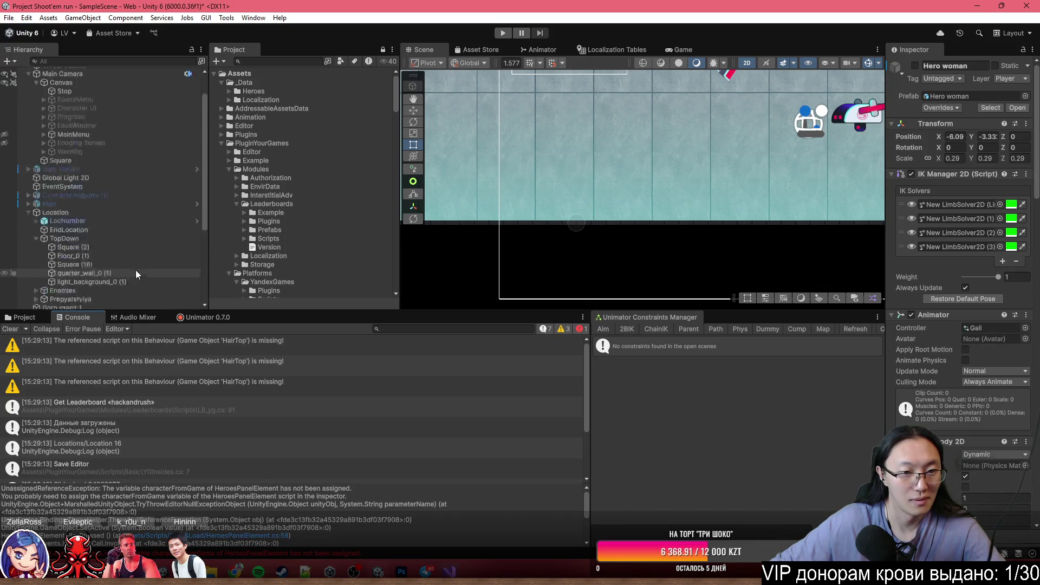
left_click(221, 359)
scroll(125, 296, "up", 10)
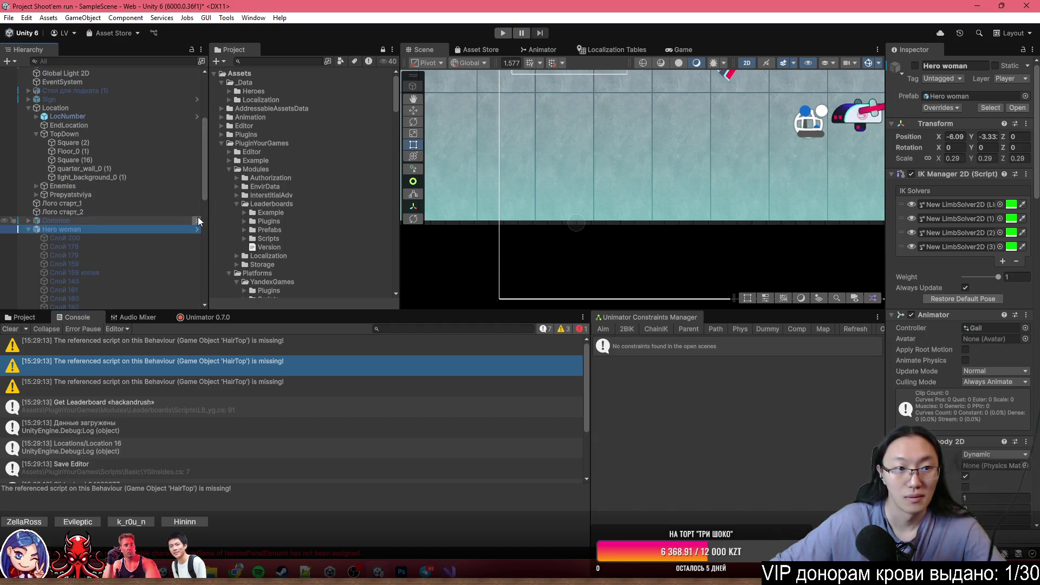
scroll(179, 238, "down", 10)
left_click(112, 202)
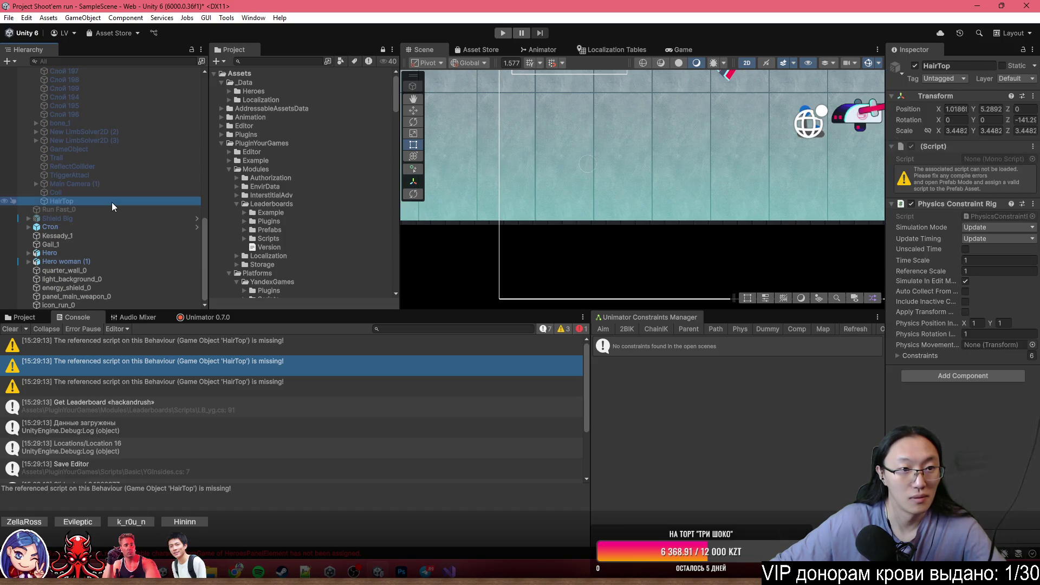
scroll(92, 184, "up", 8)
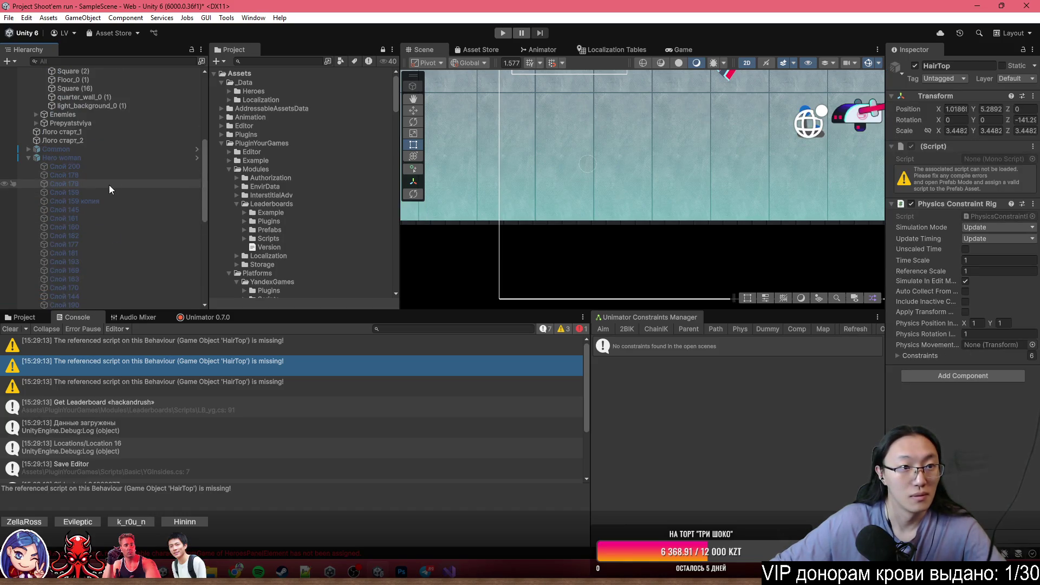
left_click(112, 158)
- Review Hero woman's prefab overrides, close the list, and reselect Hero woman
left_click(942, 107)
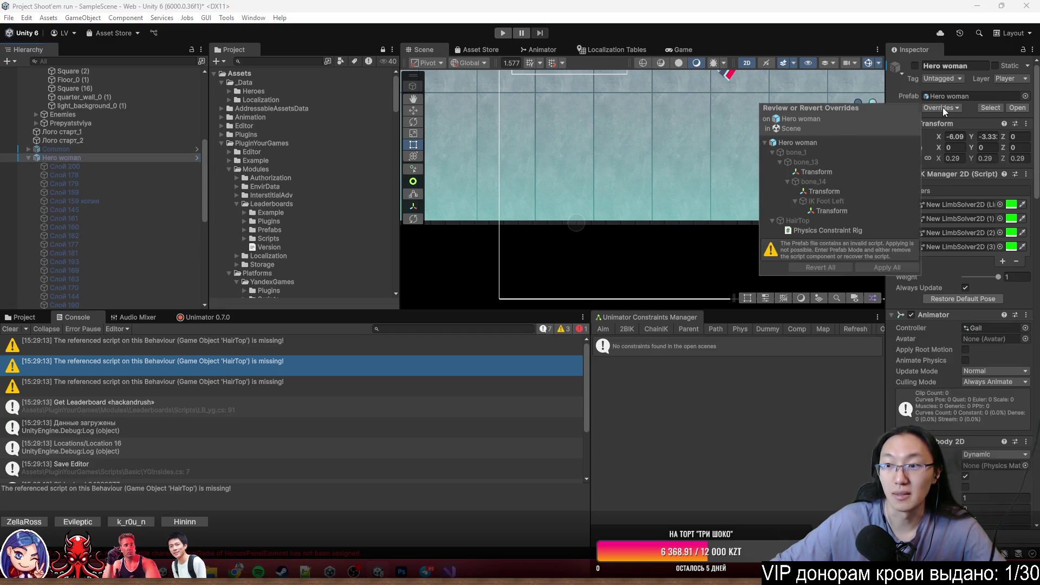
left_click(105, 165)
left_click(103, 158)
scroll(665, 201, "down", 2)
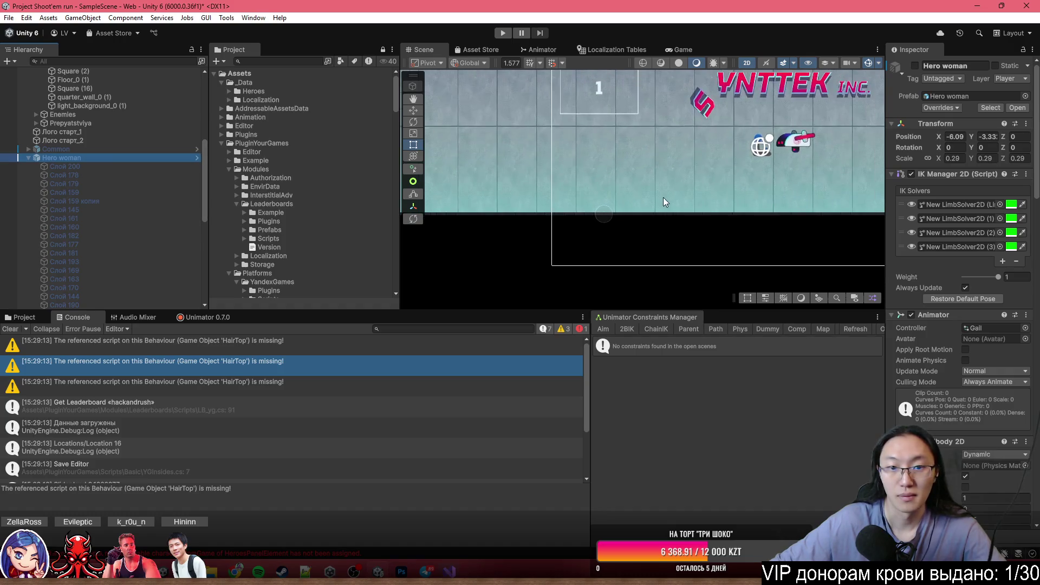
scroll(77, 385, "down", 3)
- Inspect the new unassigned-reference error in the Console
left_click(160, 473)
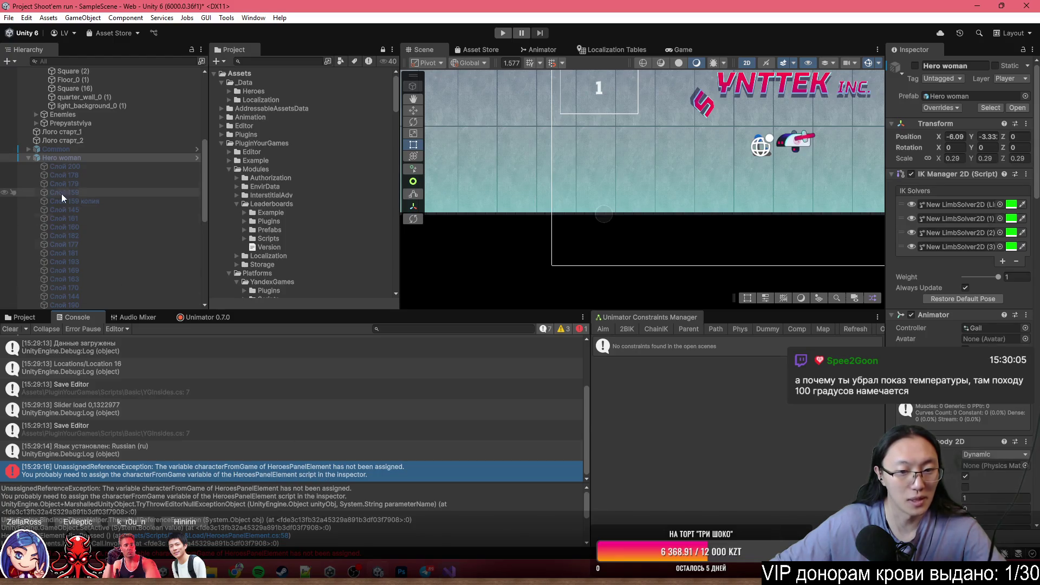
scroll(64, 208, "up", 10)
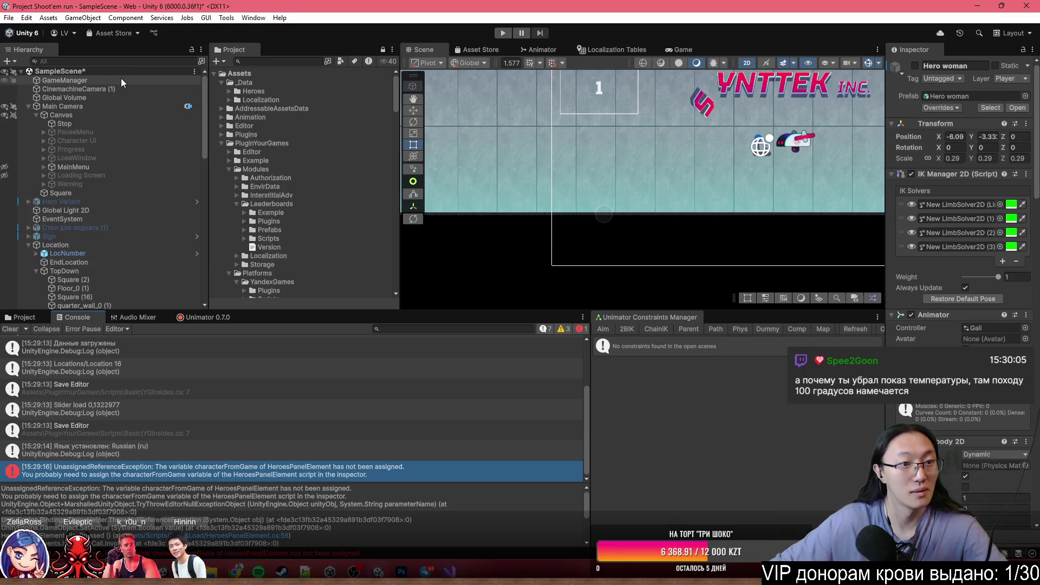
scroll(108, 145, "down", 10)
- Search the Hierarchy for 'Heroes', clear the search, and clear all Console messages
left_click(98, 60)
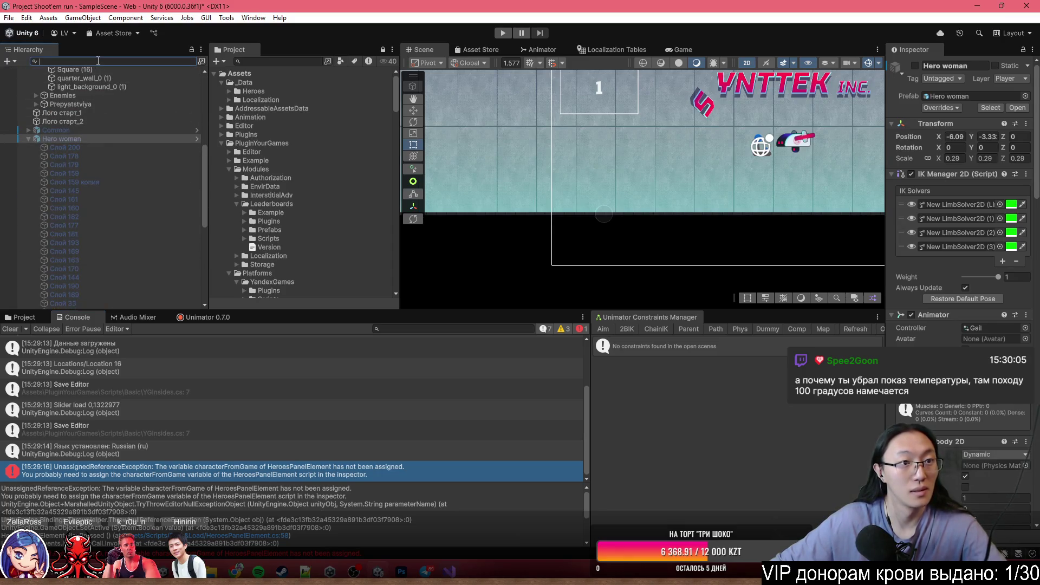
type("Heroe")
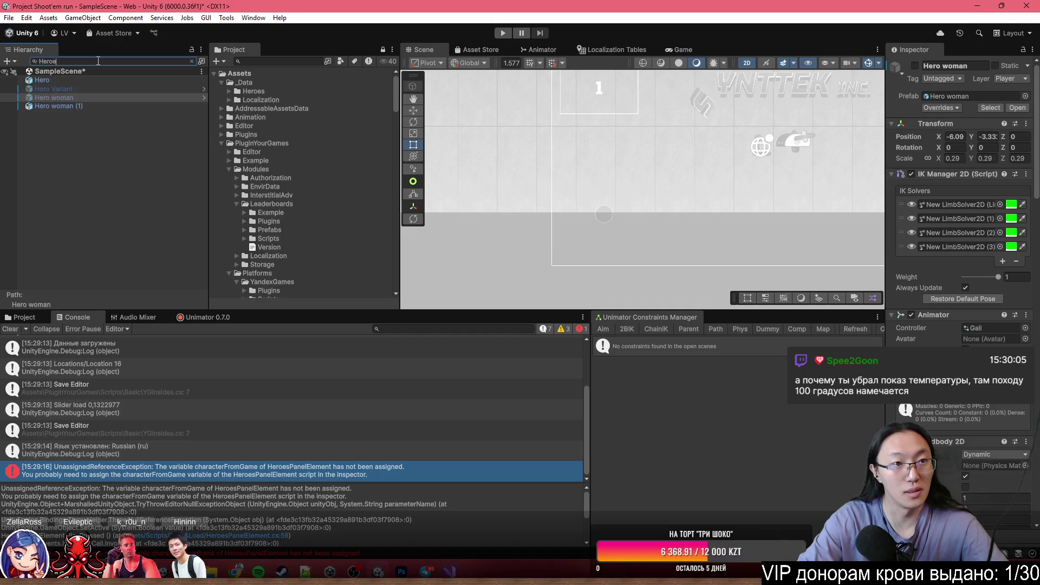
type("sPanel")
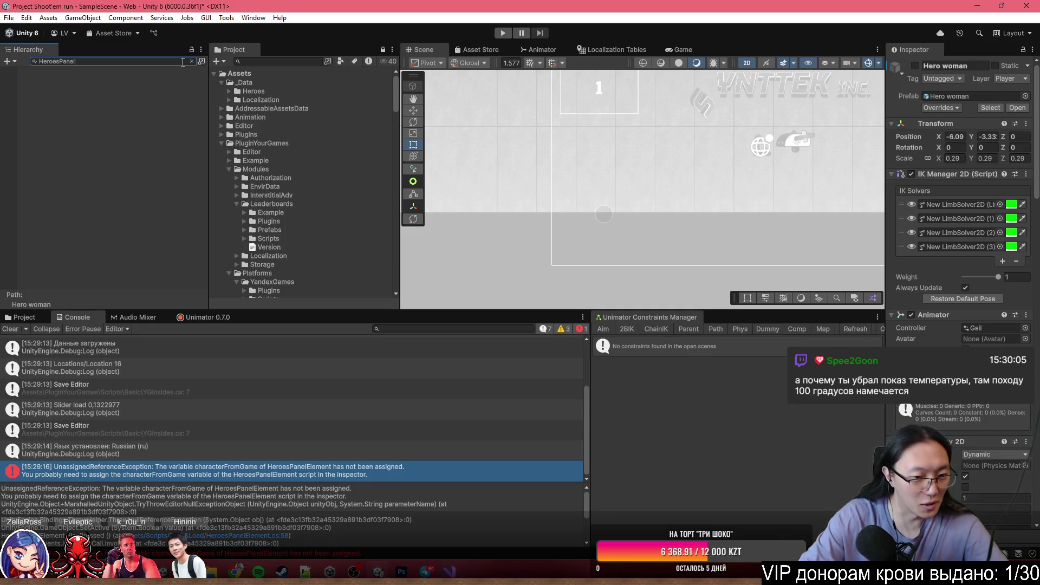
key("ctrl+a")
key("BackSpace")
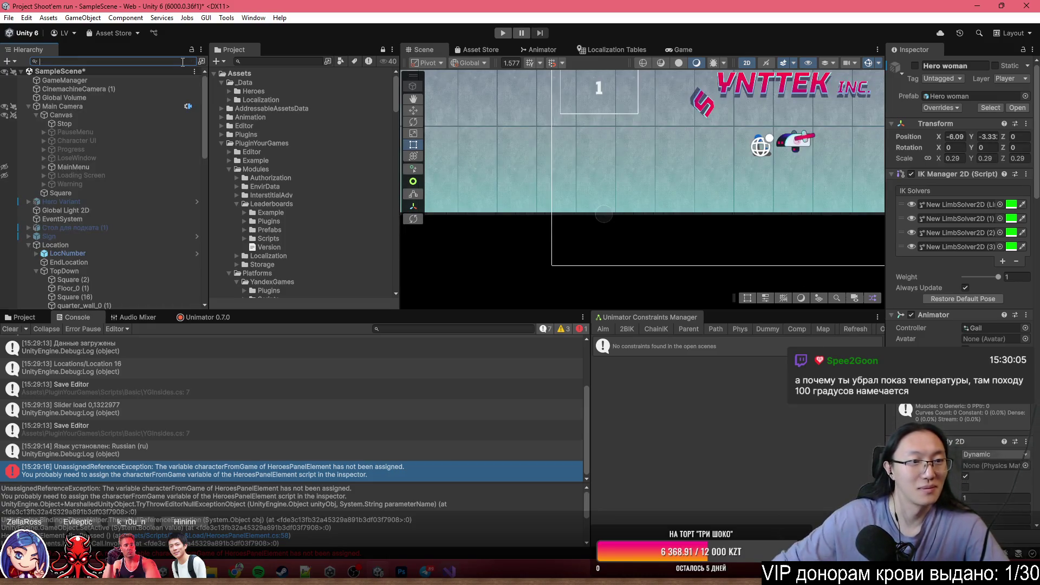
left_click(12, 329)
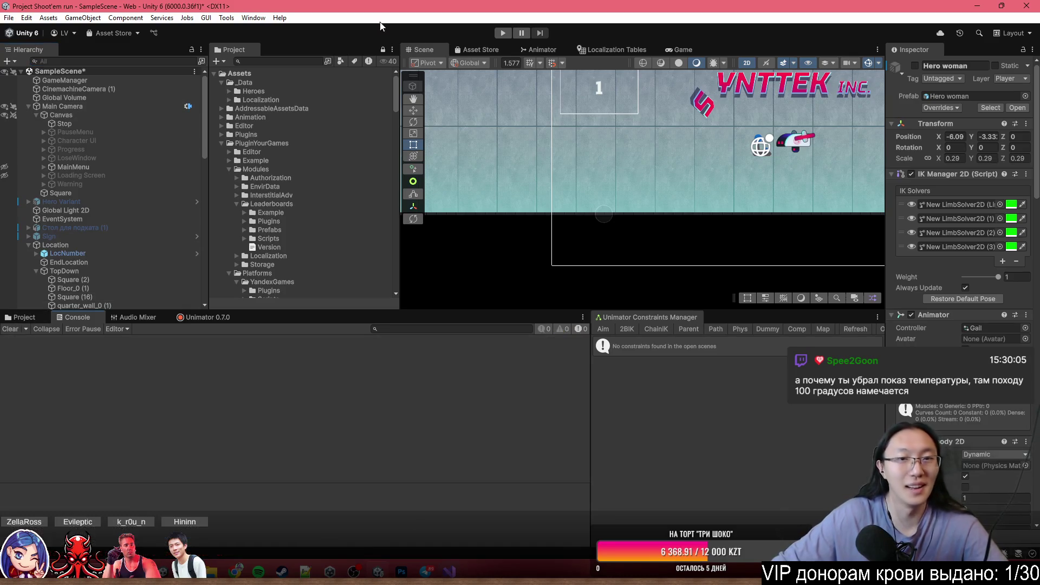
- Start Play mode, toggle the Shift+F2 performance overlay, and clear the Console
left_click(503, 32)
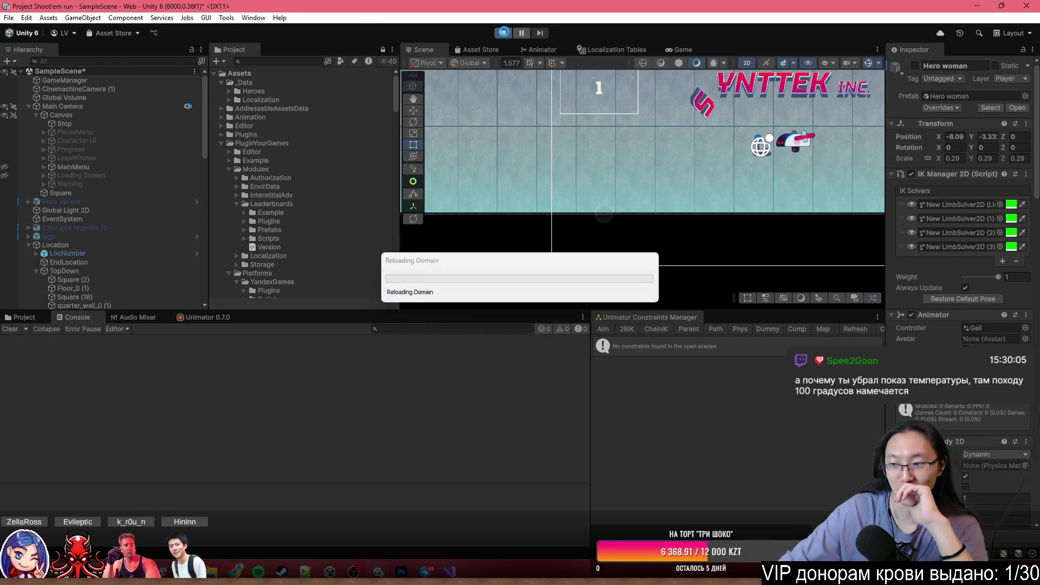
key("shift+F2")
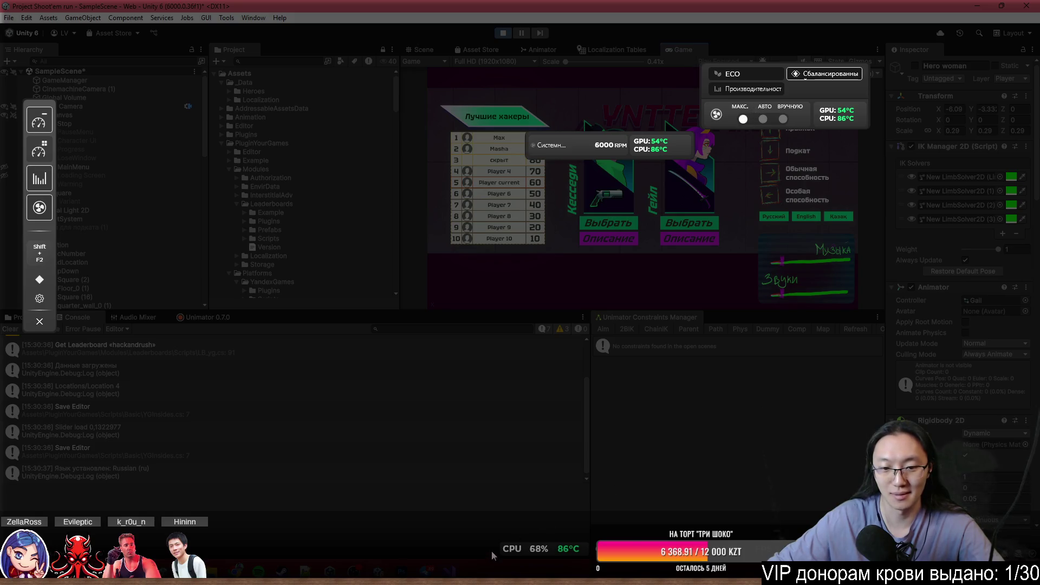
key("shift+F2")
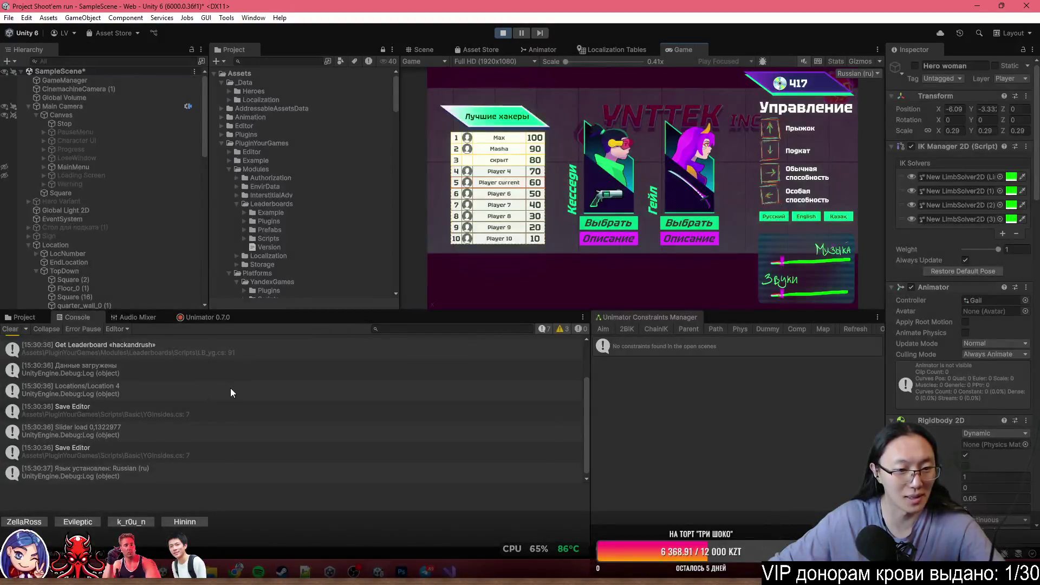
scroll(196, 444, "up", 2)
left_click(11, 329)
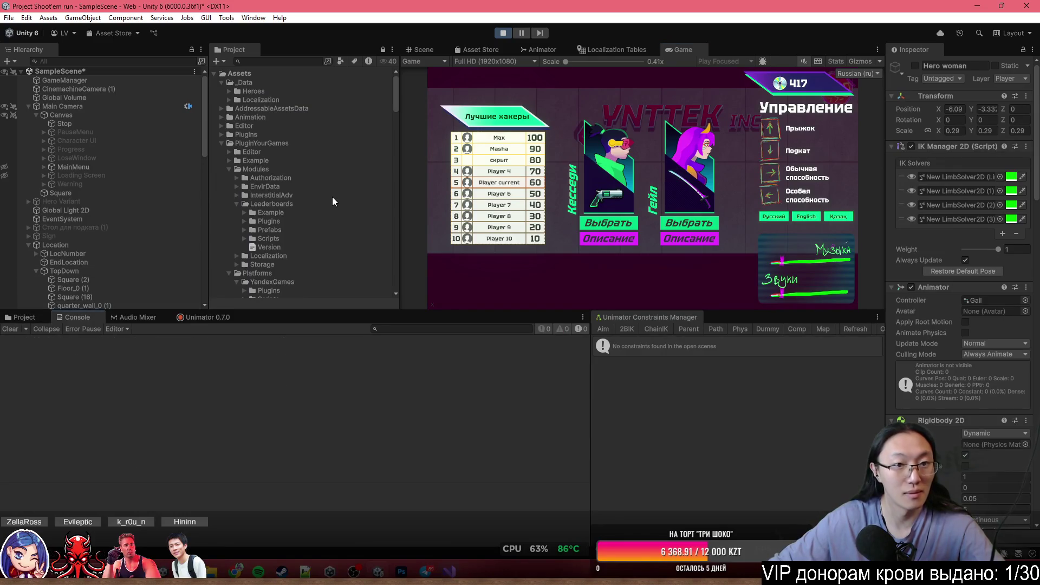
scroll(303, 195, "down", 10)
- Pick the Гейл hero, view the characterFromGame error's stack trace, then inspect GameManager
left_click(700, 226)
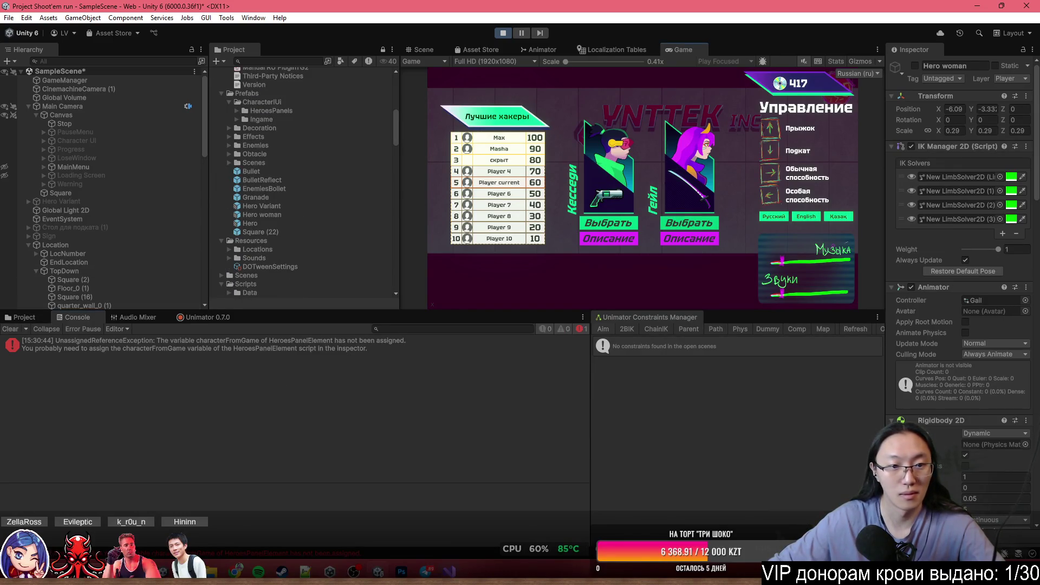
left_click(315, 348)
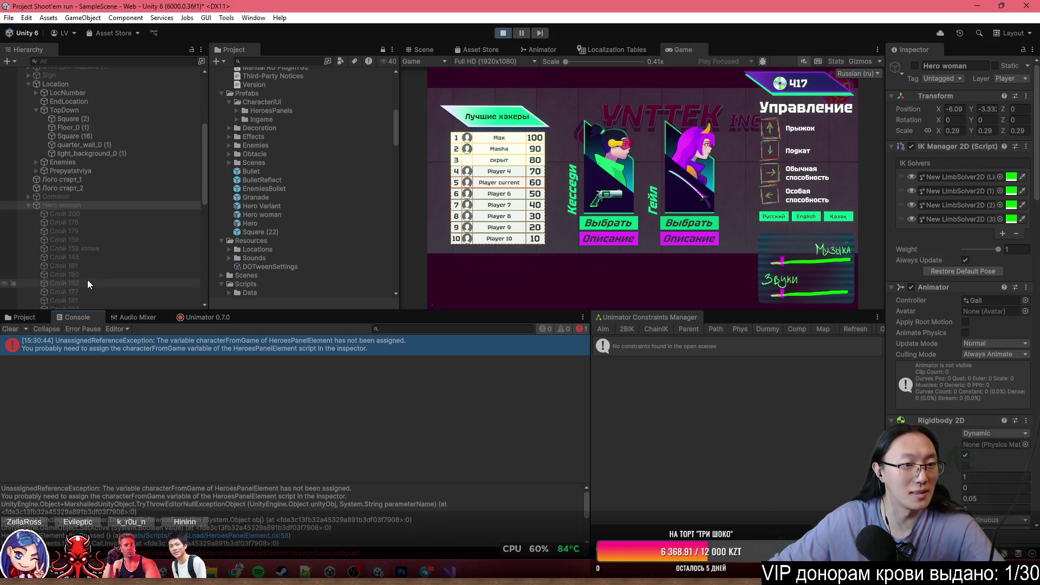
left_click(121, 80)
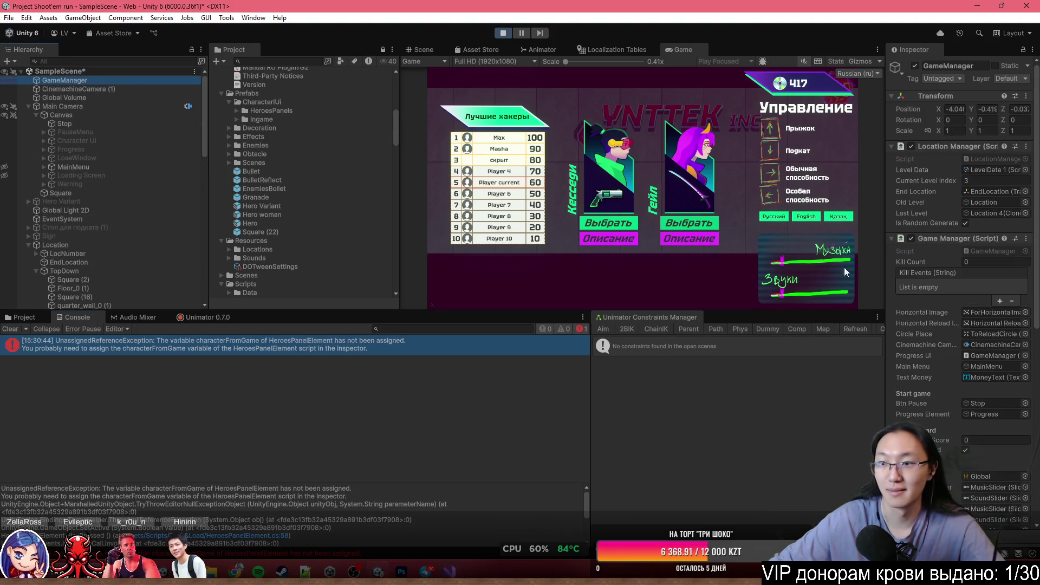
- Search the Hierarchy for HeroesPanelElement and select the first CharacterObject
scroll(908, 303, "down", 10)
scroll(910, 306, "down", 2)
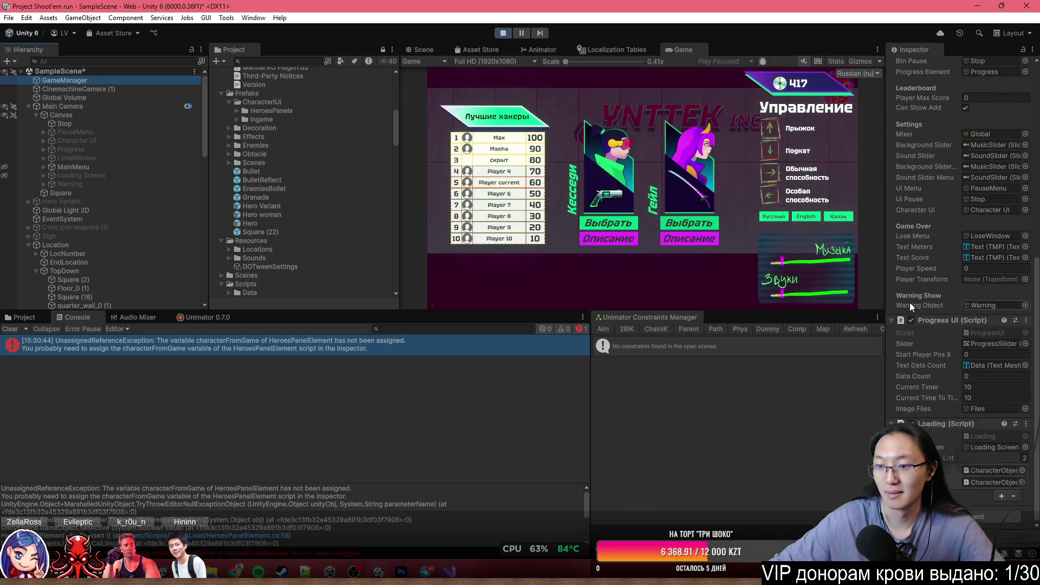
left_click(165, 61)
type("HeroesPa")
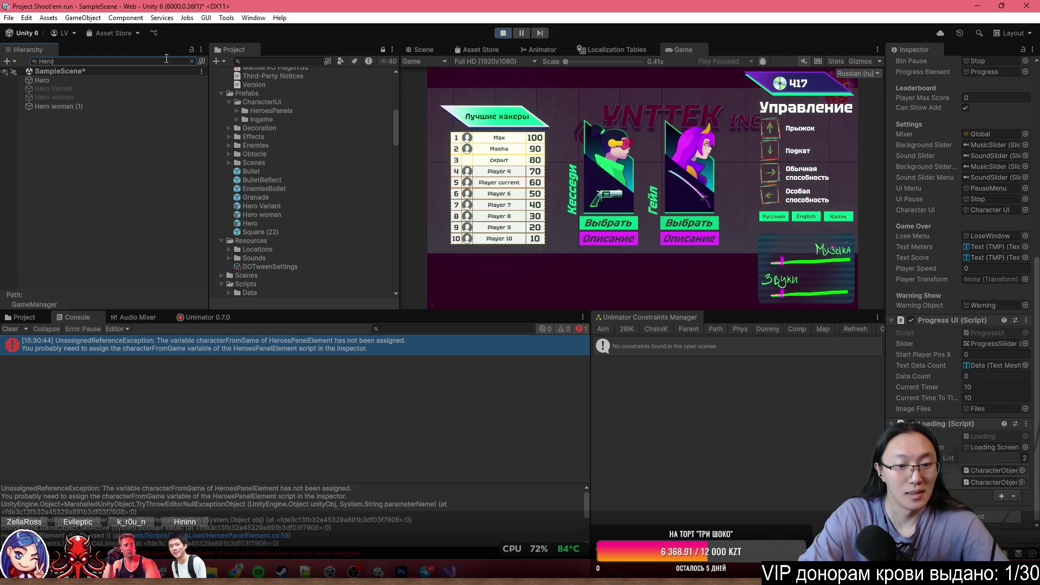
type("nelElement")
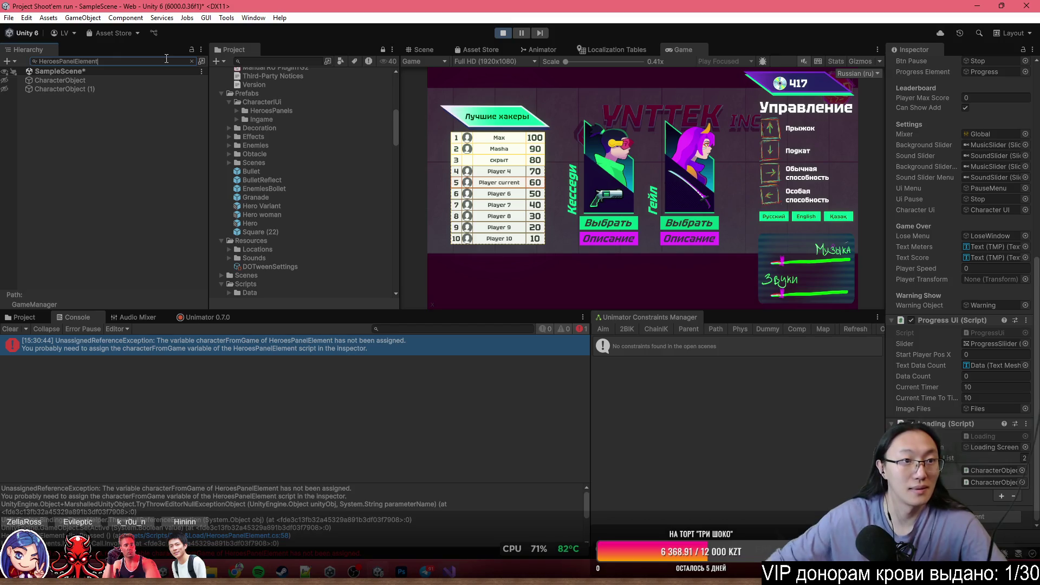
left_click(154, 79)
- Stop the game, select CharacterObject (1), and widen the Inspector
left_click(504, 34)
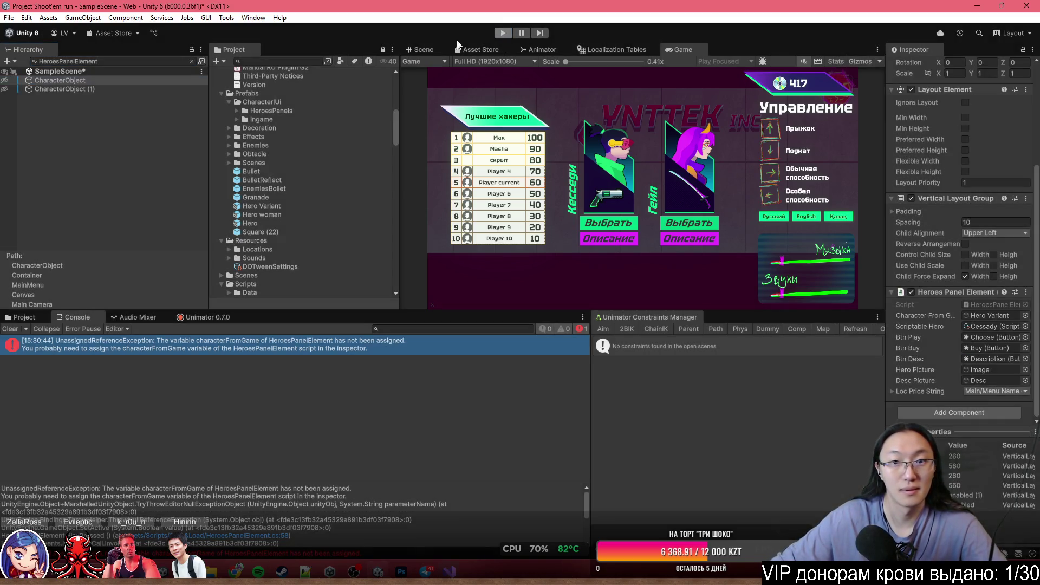
left_click(140, 88)
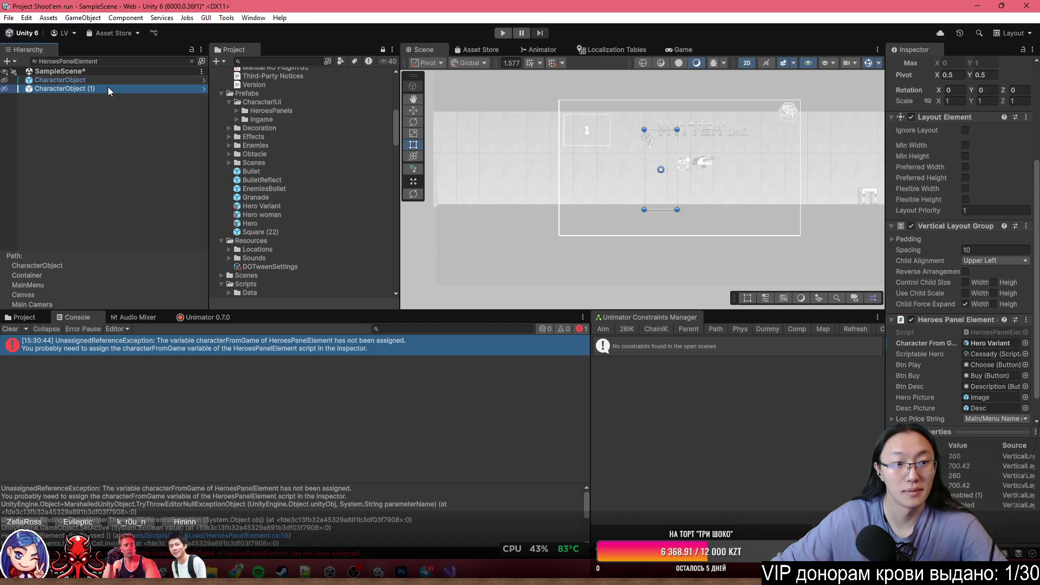
scroll(966, 329, "down", 2)
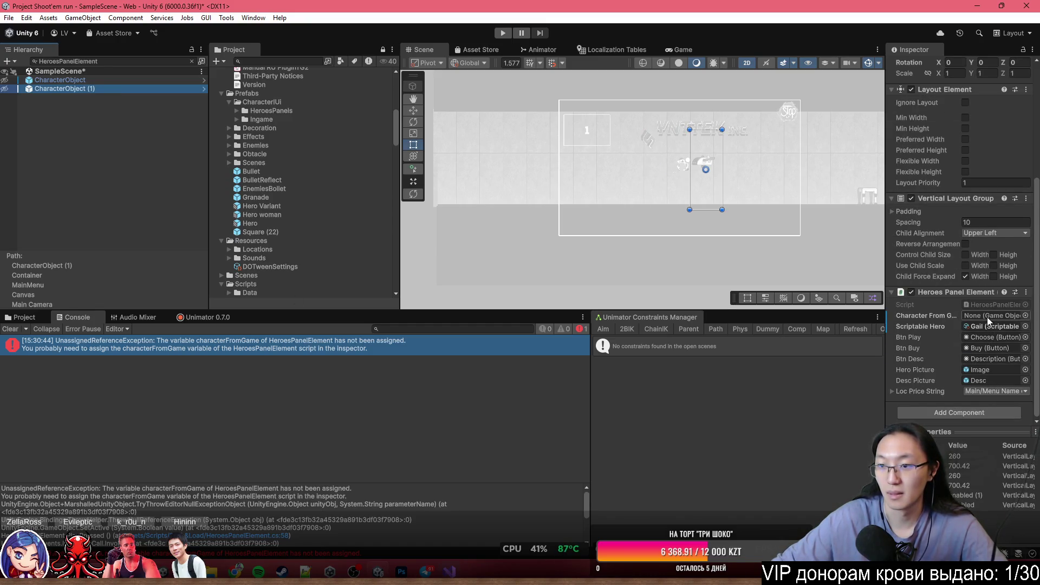
left_click_drag(884, 326, 808, 327)
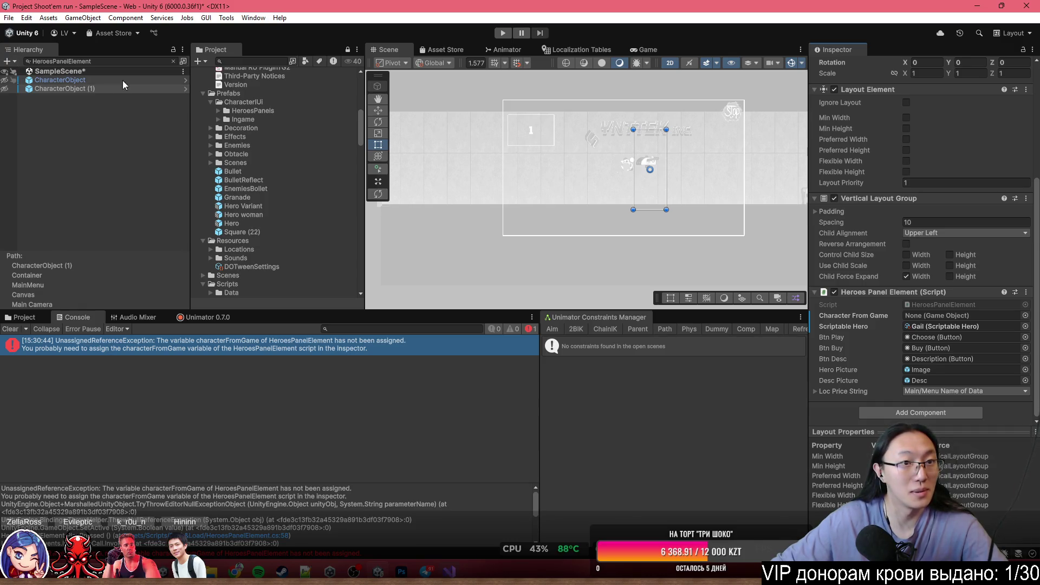
- Clear the search and assign Hero woman to the Gail panel's Character From Game
left_click(174, 62)
scroll(138, 249, "down", 10)
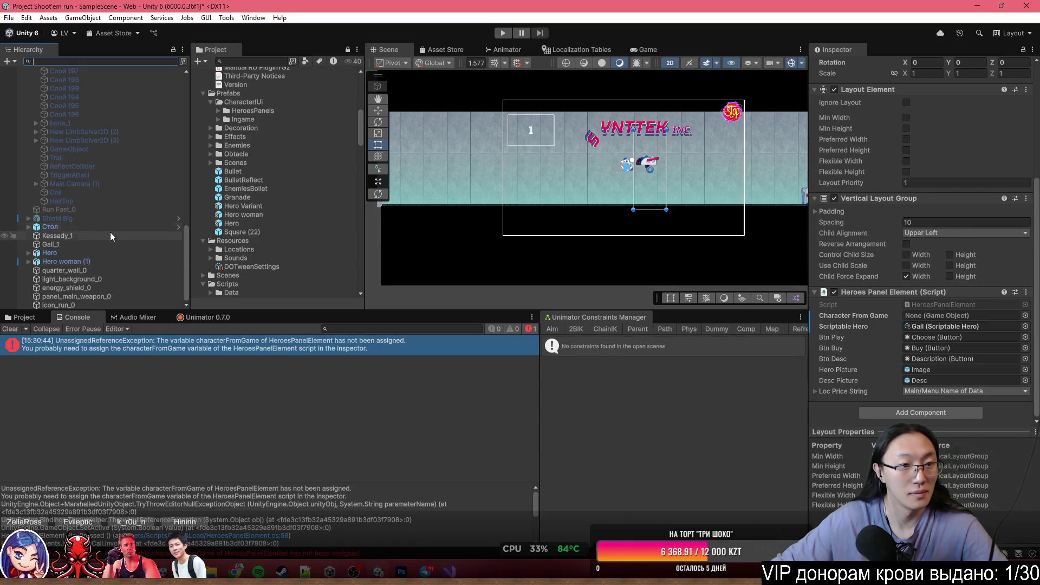
scroll(115, 239, "up", 7)
mouse_move(109, 94)
left_mouse_down()
mouse_move(943, 315)
mouse_move(943, 337)
mouse_move(943, 315)
left_mouse_up()
left_click(60, 93)
- Select HairTop, then browse the Project assets and try placing the Hero woman sprite
scroll(971, 319, "down", 10)
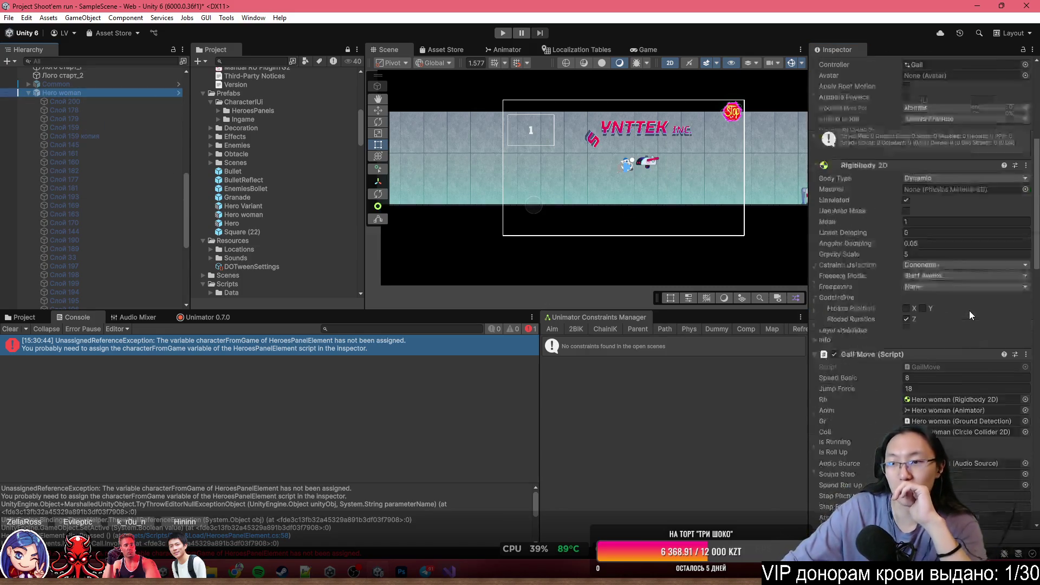
scroll(118, 122, "down", 8)
left_click(118, 201)
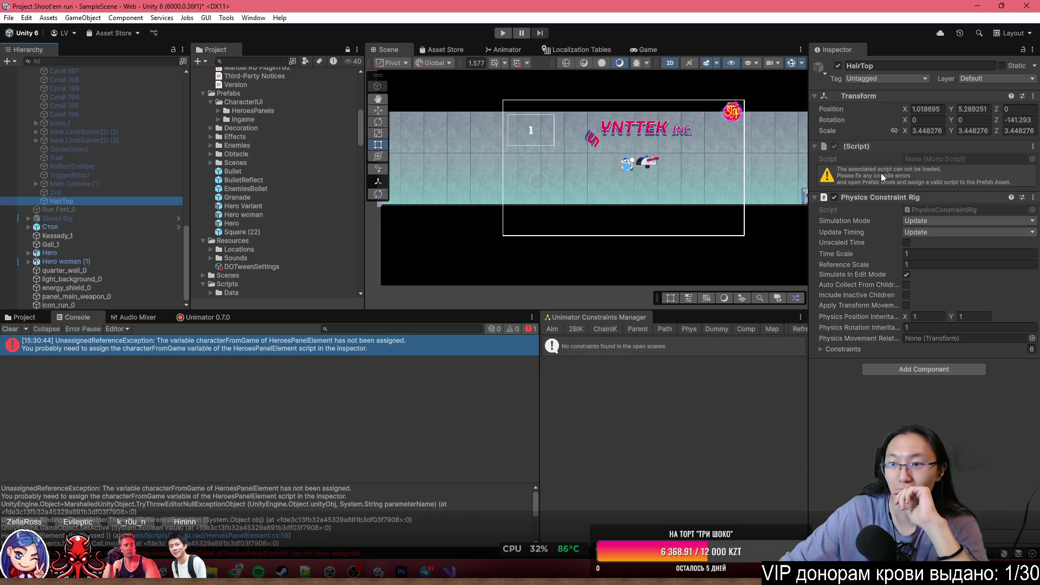
left_click(33, 318)
mouse_move(494, 444)
left_mouse_down()
mouse_move(493, 246)
mouse_move(524, 443)
mouse_move(130, 344)
mouse_move(499, 391)
left_mouse_up()
- Drag the Hero woman prefab from Prefabs into the Scene, then select its HairTop
double_click(498, 391)
left_click_drag(442, 443, 479, 211)
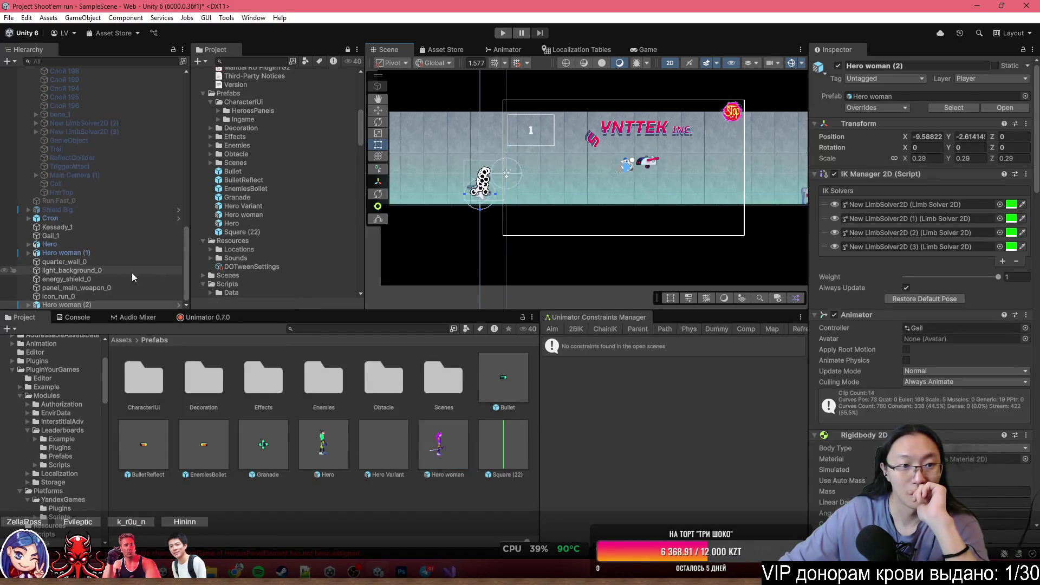
scroll(972, 304, "down", 3)
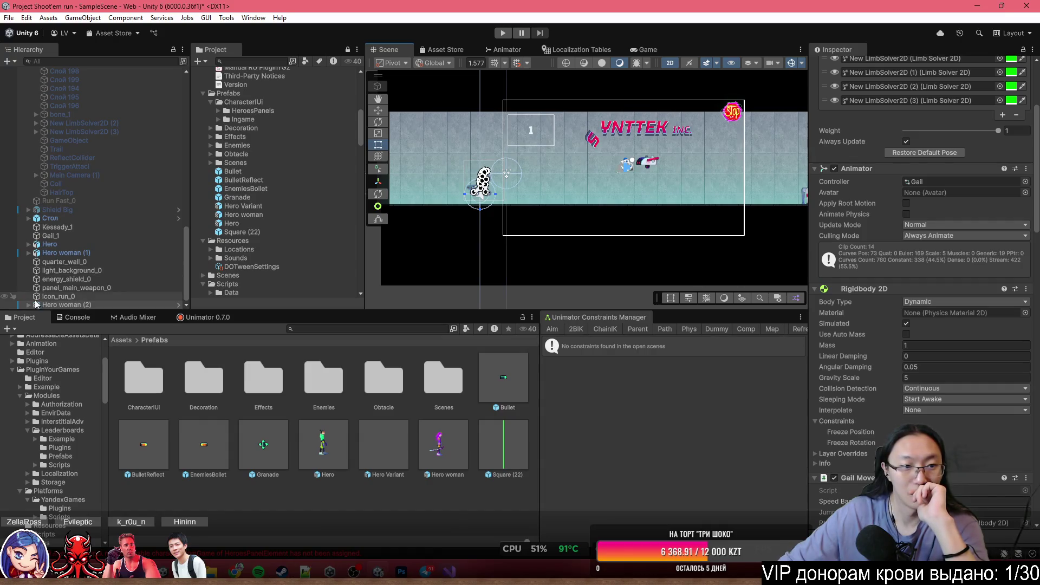
scroll(106, 284, "up", 6)
scroll(106, 284, "down", 2)
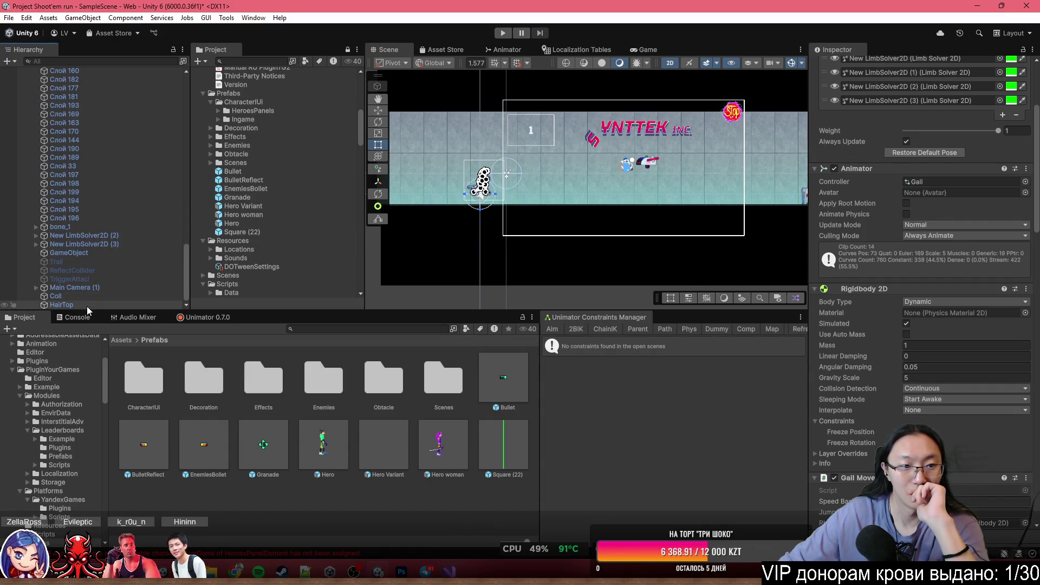
left_click(86, 305)
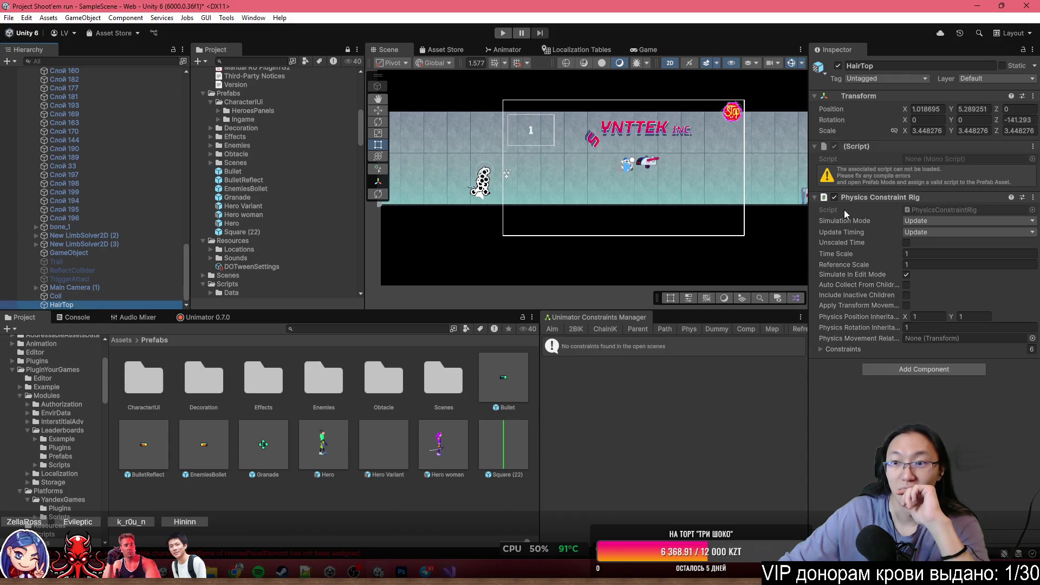